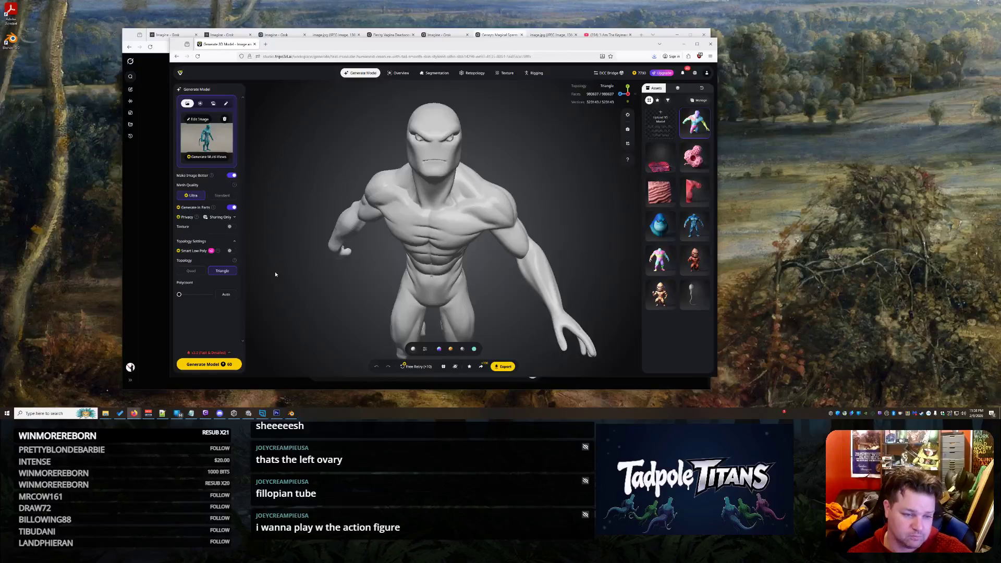
# Try rigging the lizard model, then orbit it on the Texture page while textures are required
pyautogui.click(534, 72)
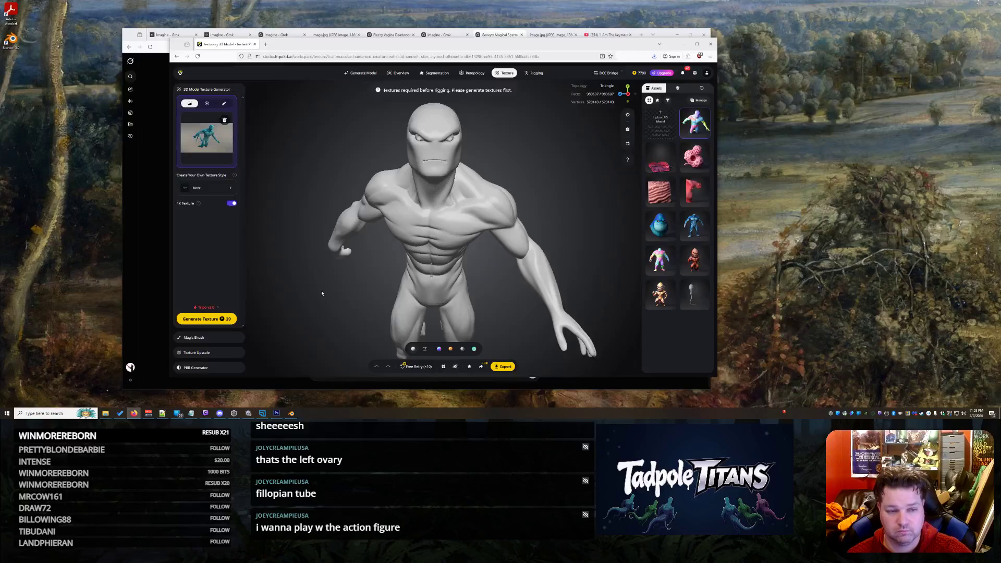
pyautogui.moveTo(466, 282)
pyautogui.mouseDown()
pyautogui.moveTo(508, 196)
pyautogui.moveTo(610, 216)
pyautogui.moveTo(500, 278)
pyautogui.moveTo(491, 185)
pyautogui.moveTo(650, 247)
pyautogui.moveTo(469, 239)
pyautogui.moveTo(533, 213)
pyautogui.moveTo(580, 277)
pyautogui.moveTo(476, 244)
pyautogui.moveTo(422, 200)
pyautogui.moveTo(551, 236)
pyautogui.moveTo(572, 285)
pyautogui.moveTo(645, 220)
pyautogui.moveTo(749, 219)
pyautogui.moveTo(526, 258)
pyautogui.moveTo(445, 233)
pyautogui.mouseUp()
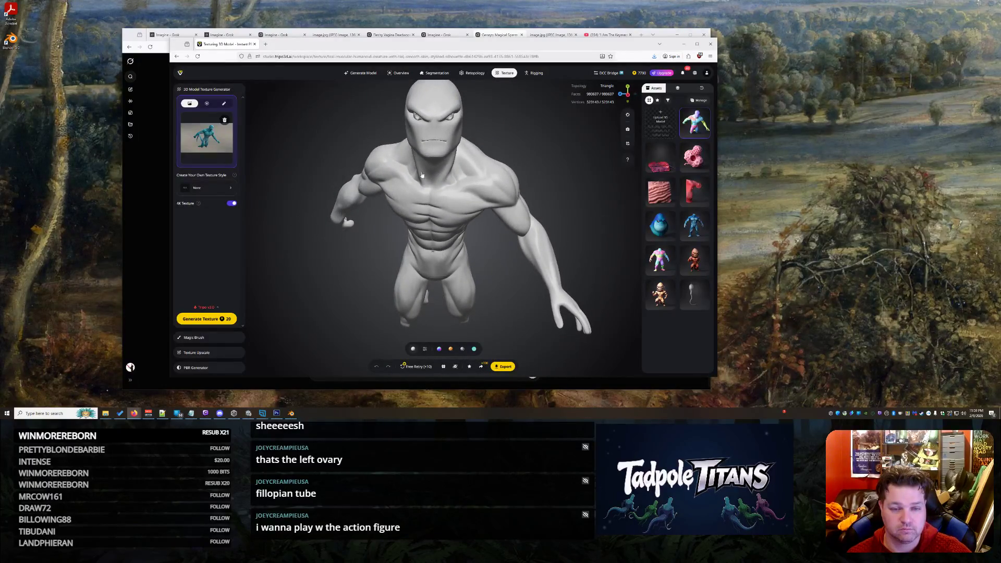
pyautogui.scroll(10, 428, 195)
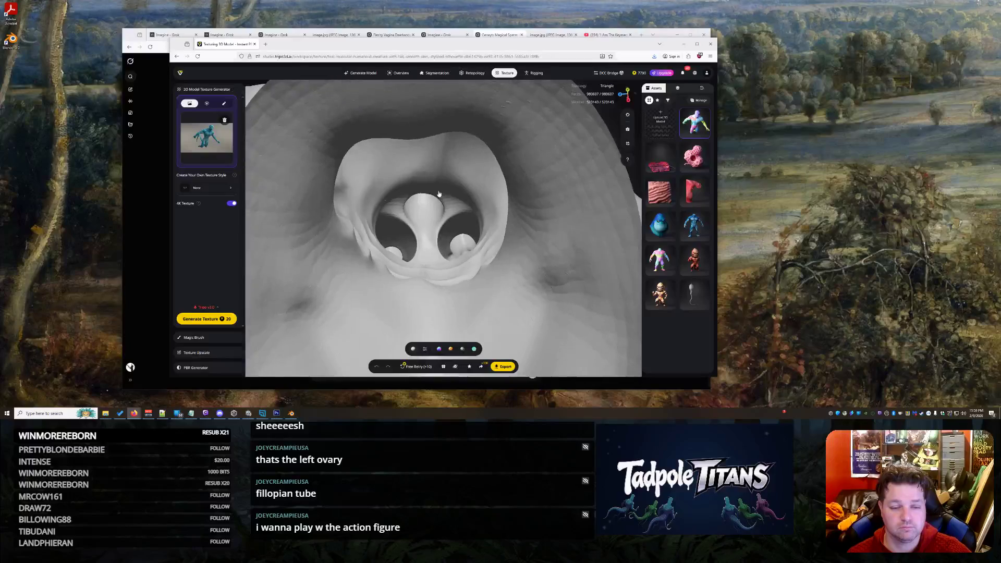
pyautogui.scroll(-10, 439, 194)
pyautogui.moveTo(439, 194)
pyautogui.mouseDown()
pyautogui.moveTo(443, 183)
pyautogui.moveTo(458, 261)
pyautogui.moveTo(458, 172)
pyautogui.moveTo(454, 270)
pyautogui.moveTo(479, 257)
pyautogui.moveTo(435, 257)
pyautogui.moveTo(474, 257)
pyautogui.moveTo(454, 256)
pyautogui.mouseUp()
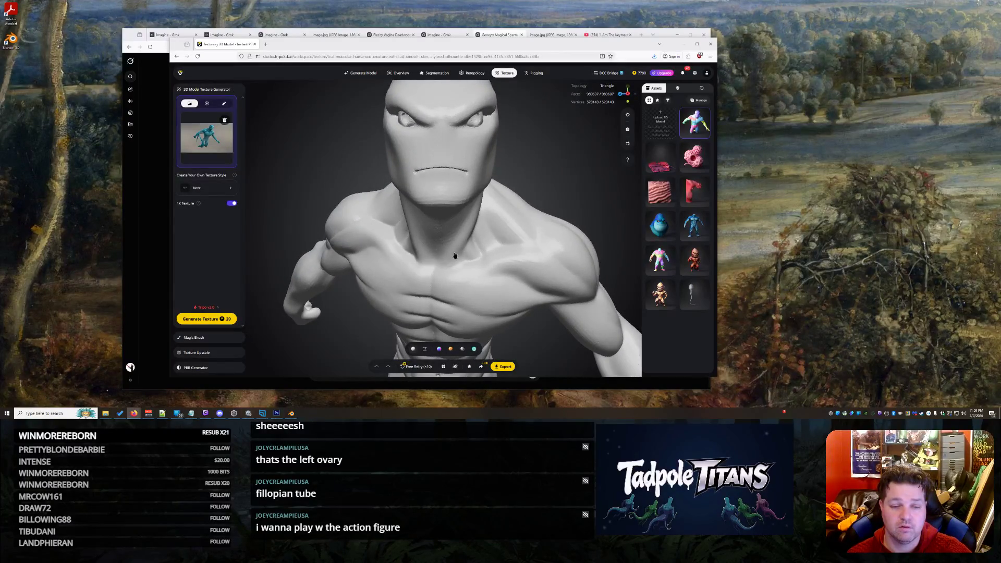
pyautogui.scroll(-5, 465, 242)
pyautogui.scroll(5, 474, 266)
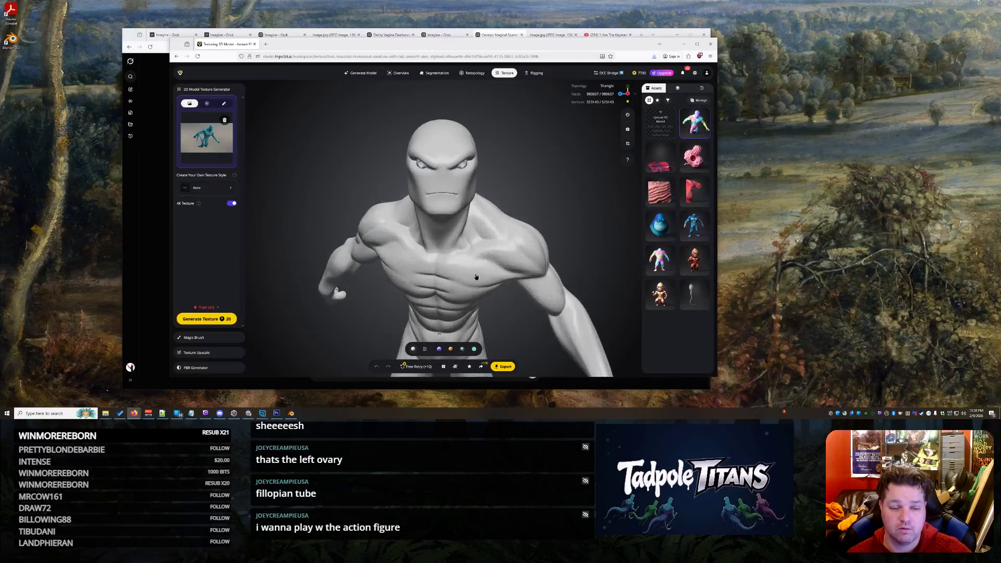
pyautogui.moveTo(497, 260)
pyautogui.mouseDown()
pyautogui.moveTo(404, 264)
pyautogui.moveTo(328, 223)
pyautogui.moveTo(376, 128)
pyautogui.moveTo(487, 197)
pyautogui.moveTo(485, 246)
pyautogui.moveTo(469, 238)
pyautogui.mouseUp()
pyautogui.scroll(-3, 465, 240)
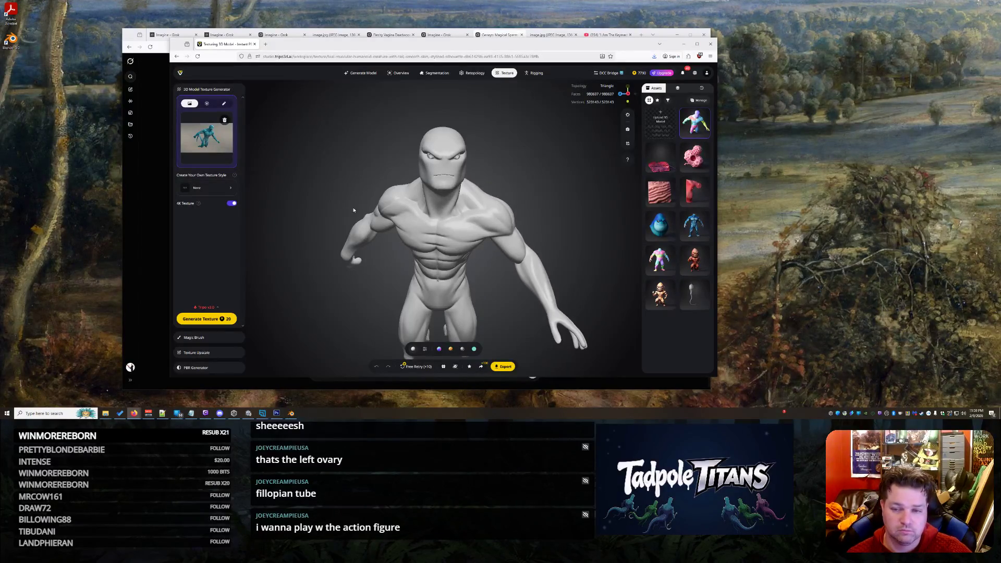
pyautogui.click(534, 72)
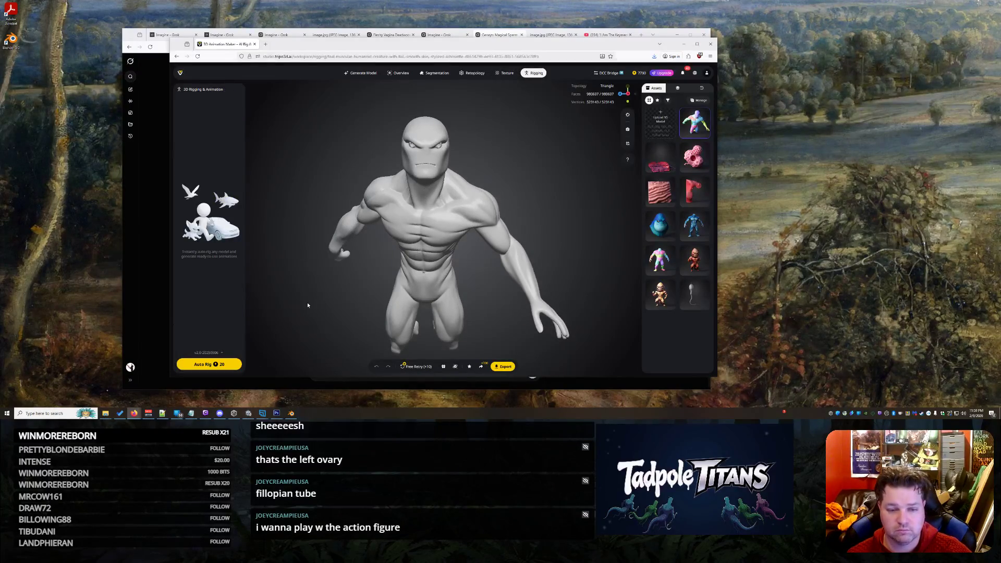
pyautogui.moveTo(437, 272)
pyautogui.mouseDown()
pyautogui.moveTo(499, 228)
pyautogui.moveTo(555, 235)
pyautogui.moveTo(470, 217)
pyautogui.moveTo(440, 194)
pyautogui.moveTo(439, 232)
pyautogui.moveTo(411, 251)
pyautogui.mouseUp()
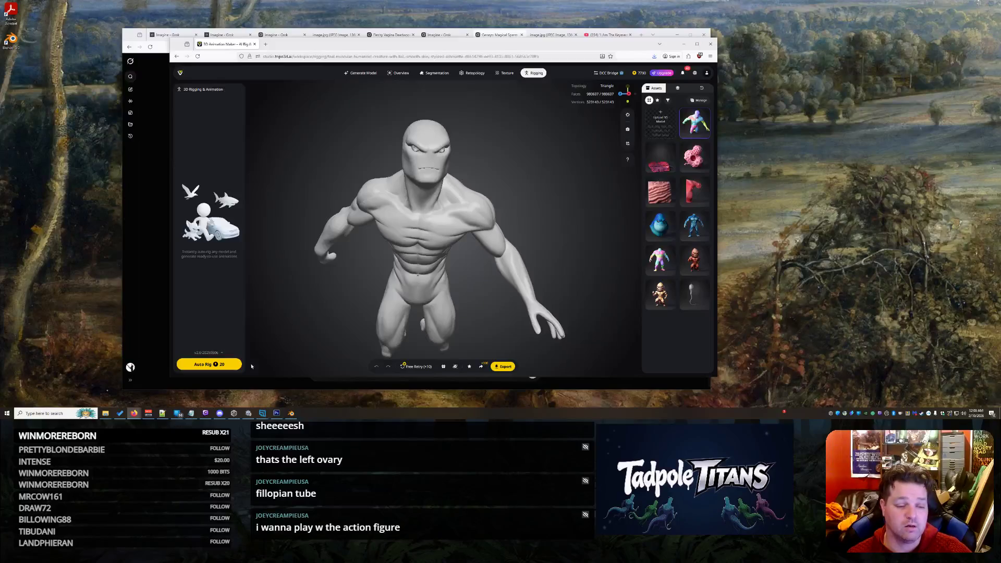
pyautogui.click(213, 363)
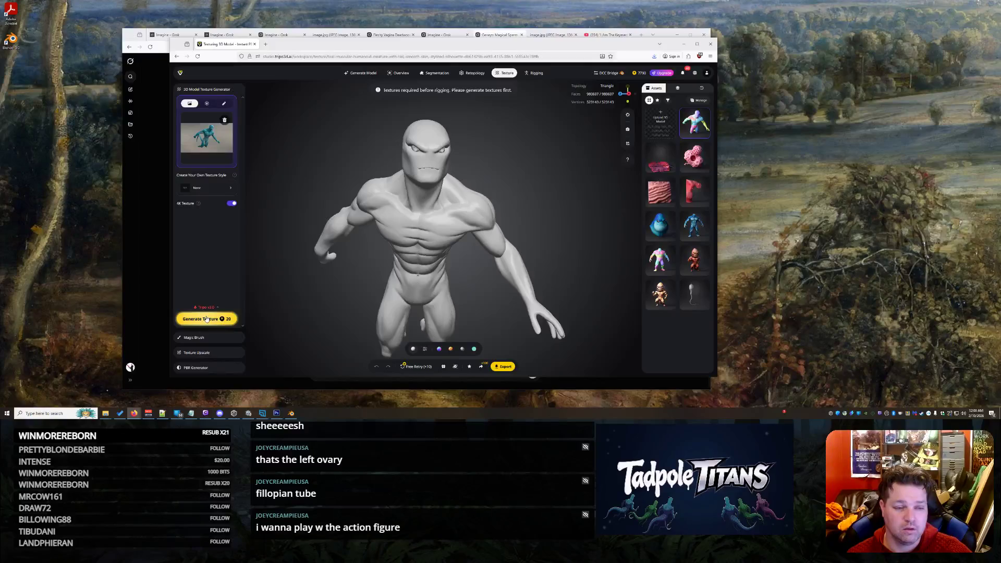
pyautogui.click(222, 190)
pyautogui.click(223, 190)
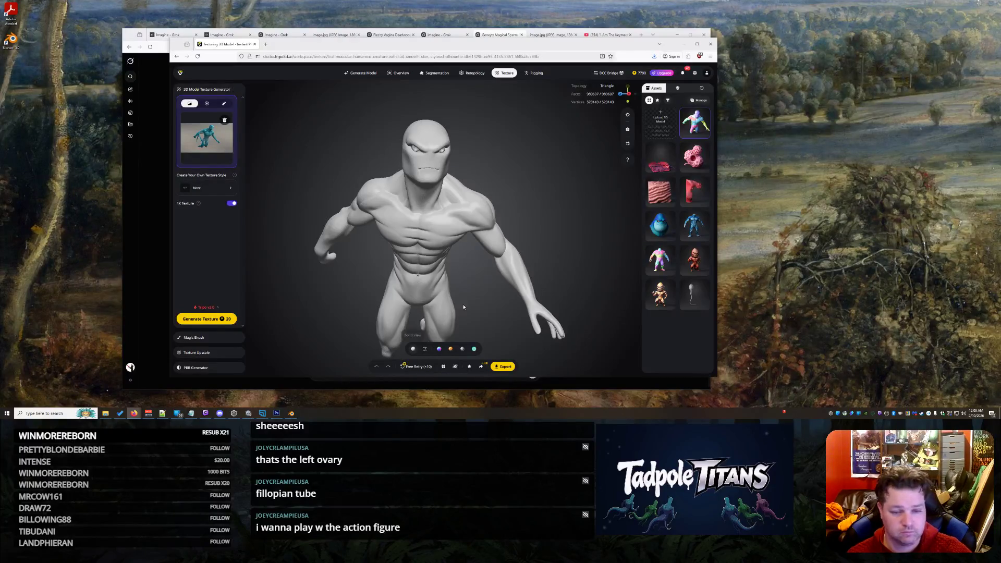
pyautogui.moveTo(440, 257); pyautogui.dragTo(437, 233)
pyautogui.scroll(-5, 439, 229)
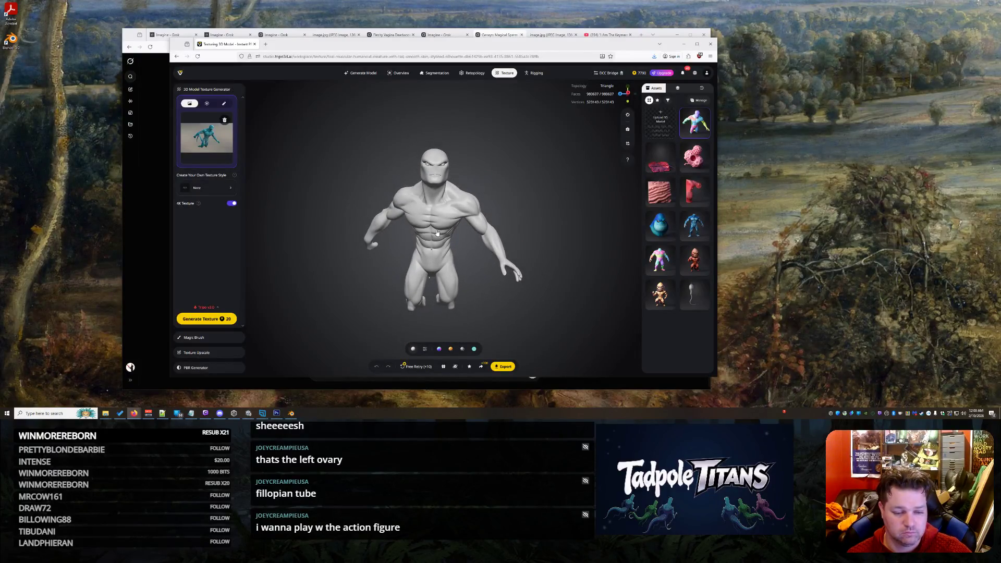
pyautogui.click(275, 413)
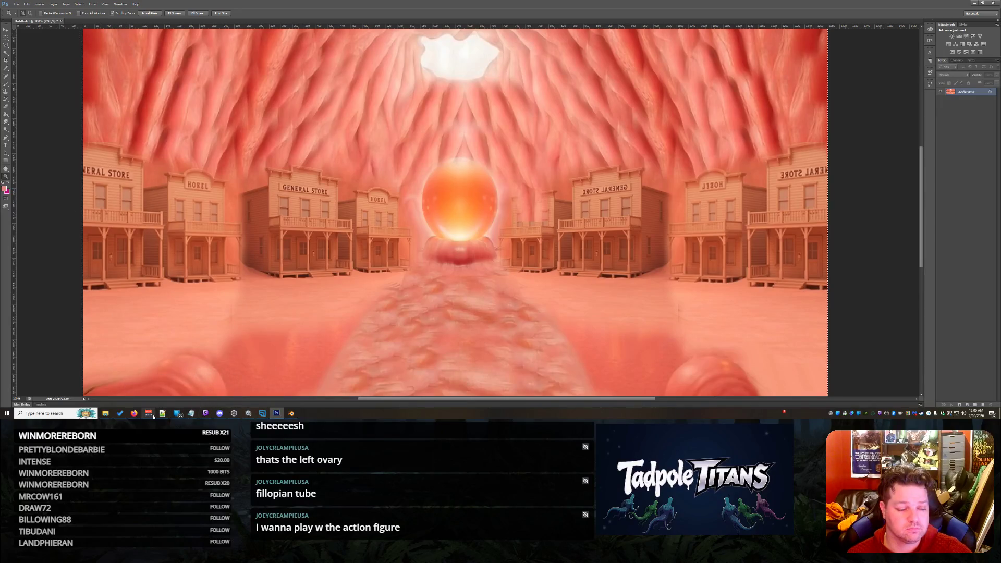
# Launch Snipping Tool and snip the untextured lizard model's viewport area
pyautogui.moveTo(134, 415)
pyautogui.click(246, 388)
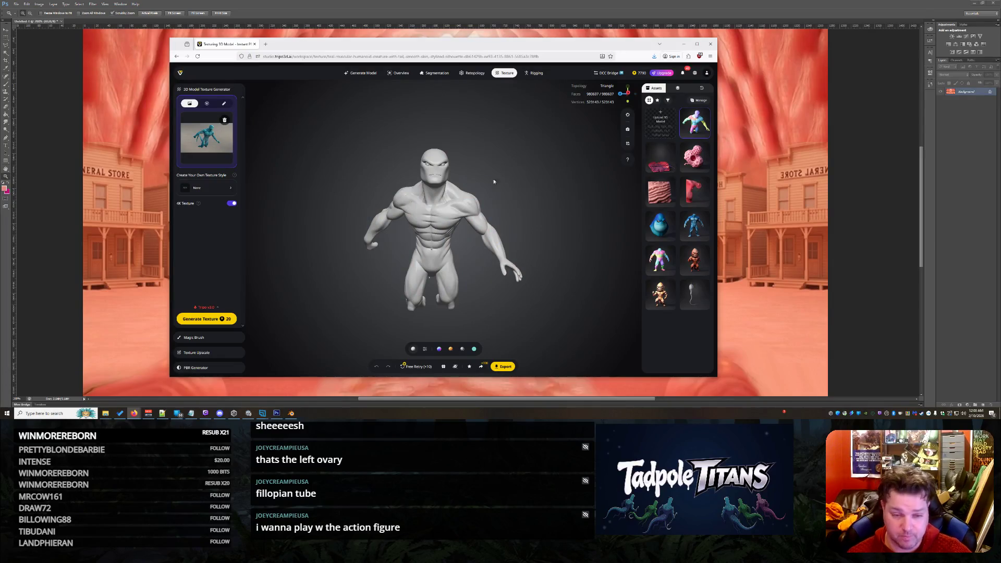
pyautogui.click(47, 413)
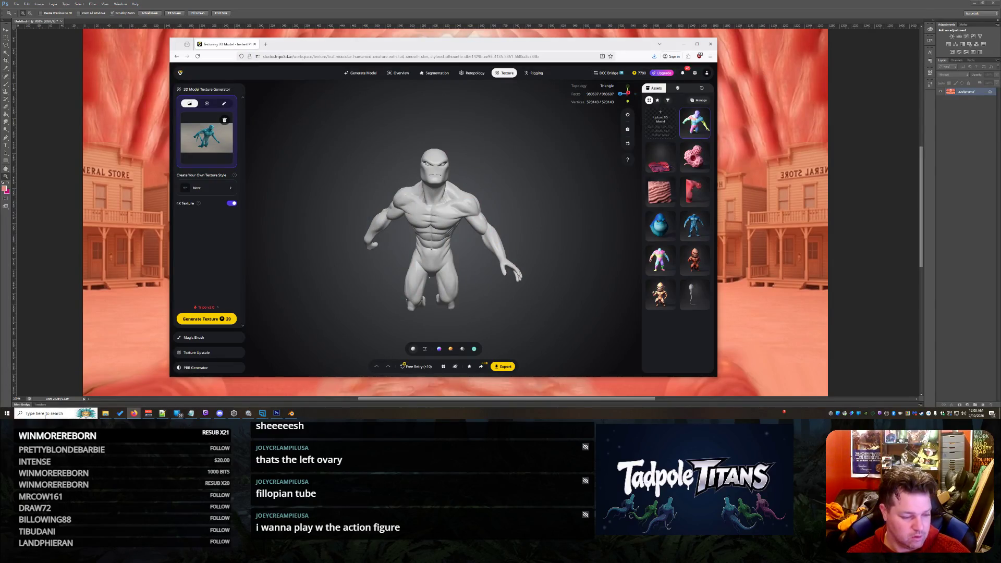
pyautogui.write('sn')
pyautogui.click(114, 255)
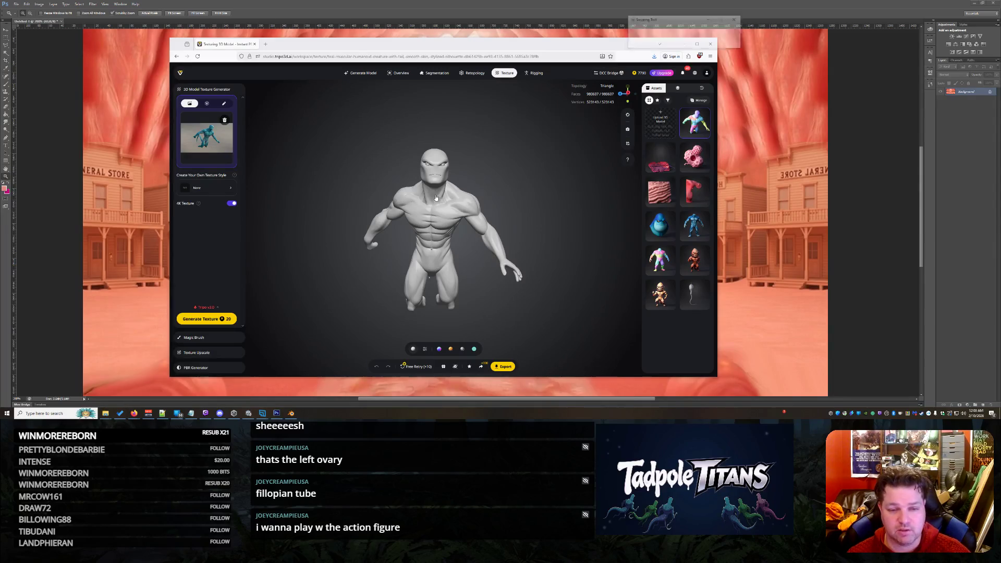
pyautogui.click(637, 29)
pyautogui.moveTo(302, 130)
pyautogui.mouseDown()
pyautogui.moveTo(491, 260)
pyautogui.moveTo(544, 330)
pyautogui.mouseUp()
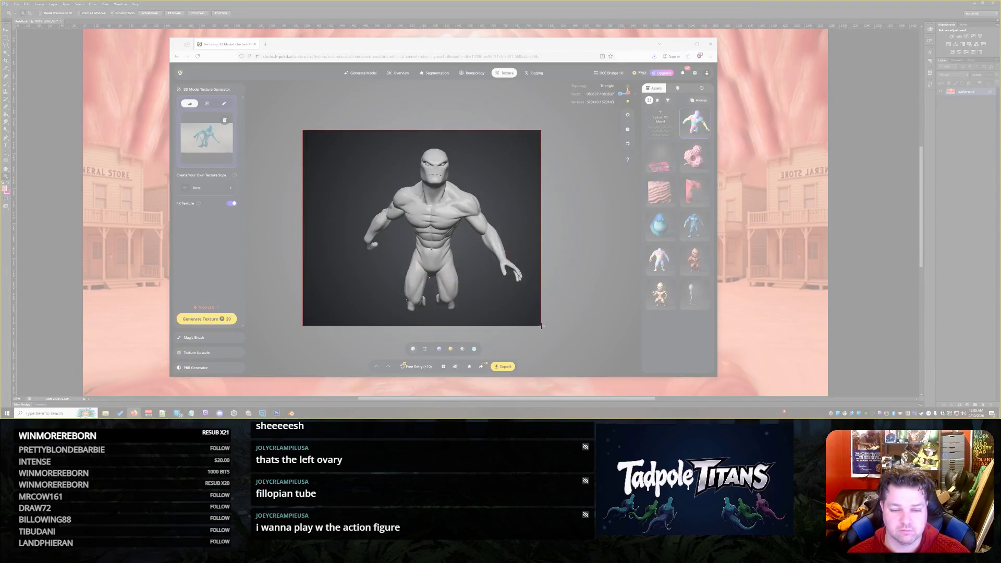
# Copy the snip, close Snipping Tool without saving, and start a clipboard-sized Photoshop document
pyautogui.rightClick(471, 232)
pyautogui.click(481, 238)
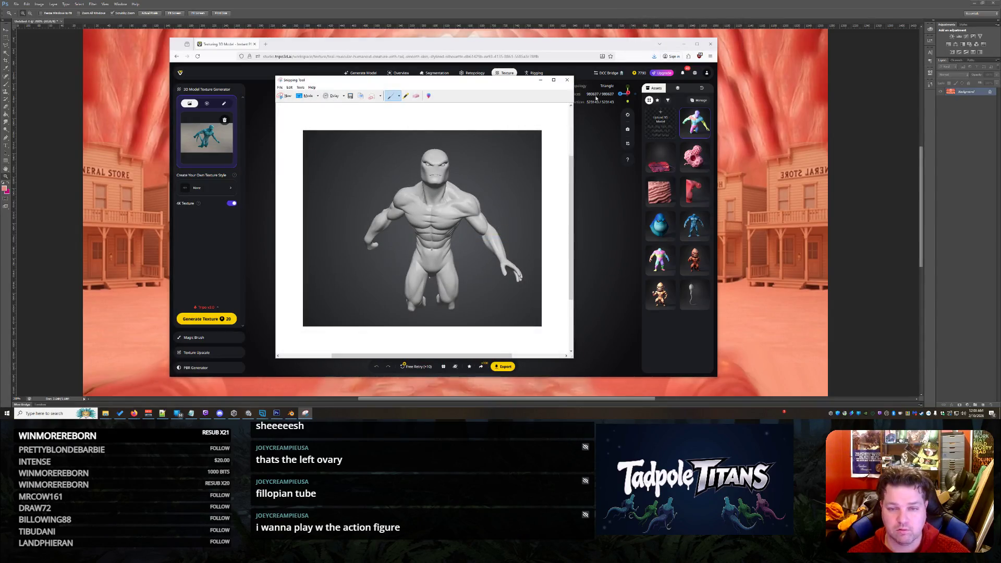
pyautogui.click(567, 80)
pyautogui.click(455, 223)
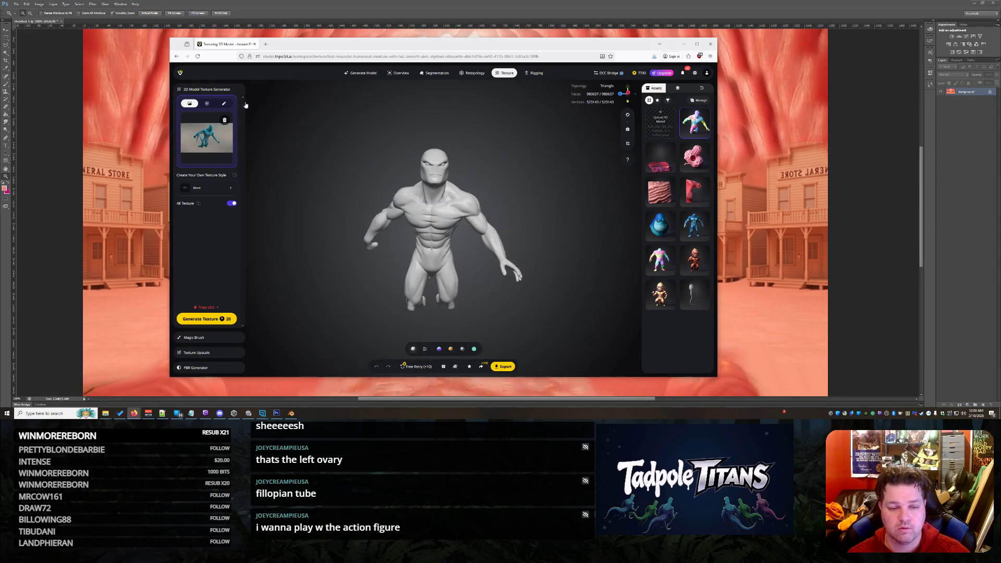
pyautogui.click(17, 4)
pyautogui.click(22, 11)
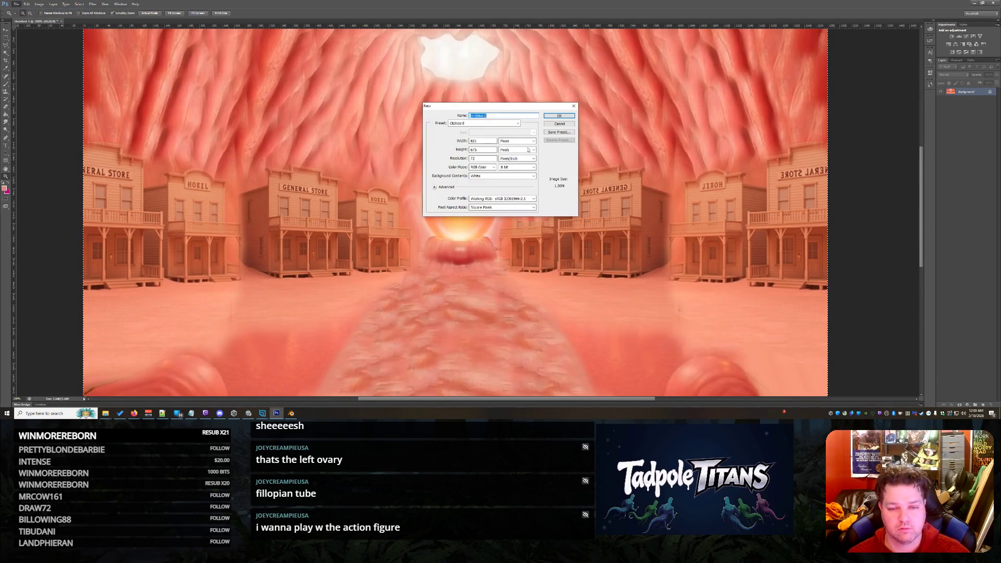
# Create the document, paste the lizard snip, and Magic Wand-select the dark background
pyautogui.click(555, 116)
pyautogui.hotkey('ctrl', 'v')
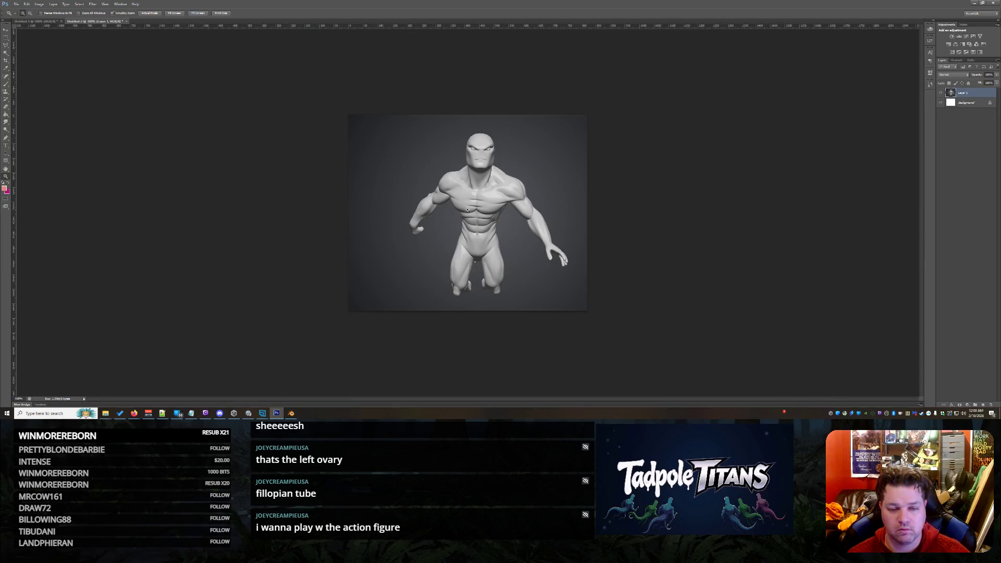
pyautogui.click(513, 199)
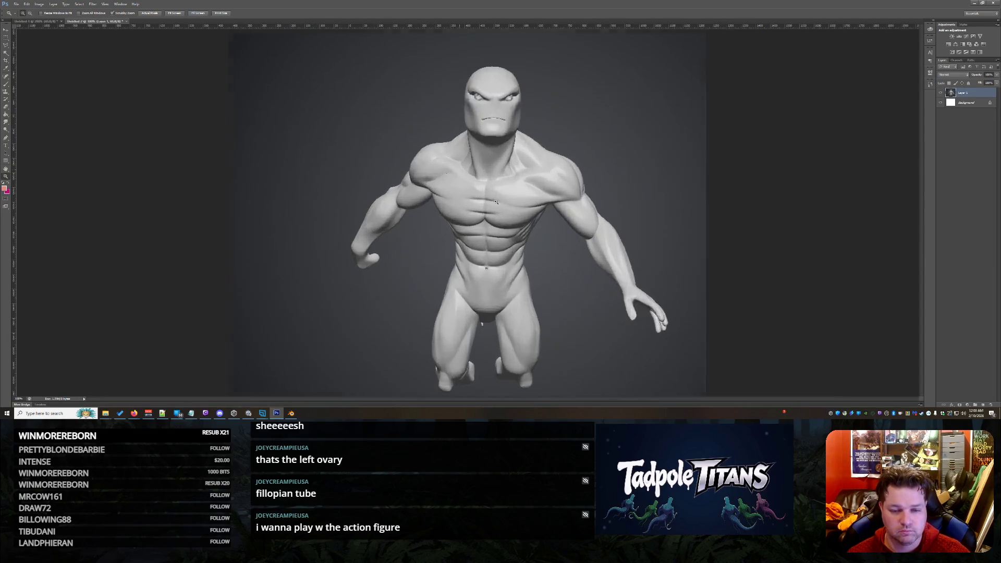
pyautogui.click(6, 50)
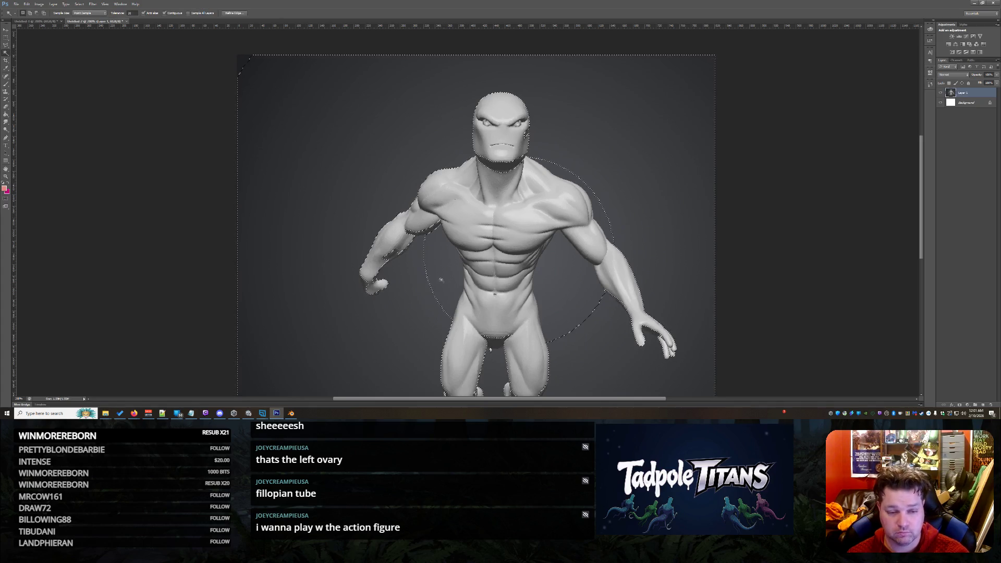
pyautogui.click(361, 194)
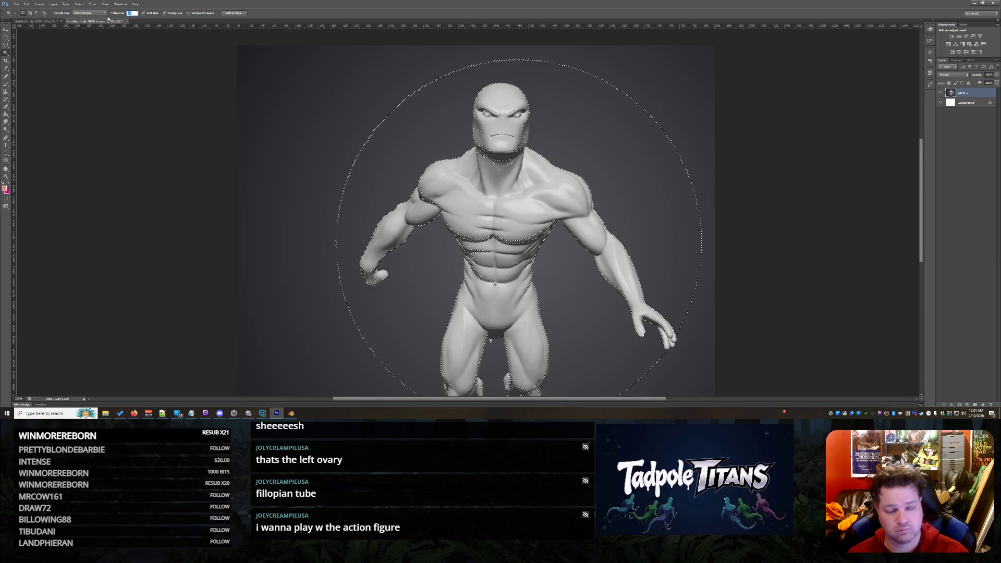
pyautogui.click(368, 165)
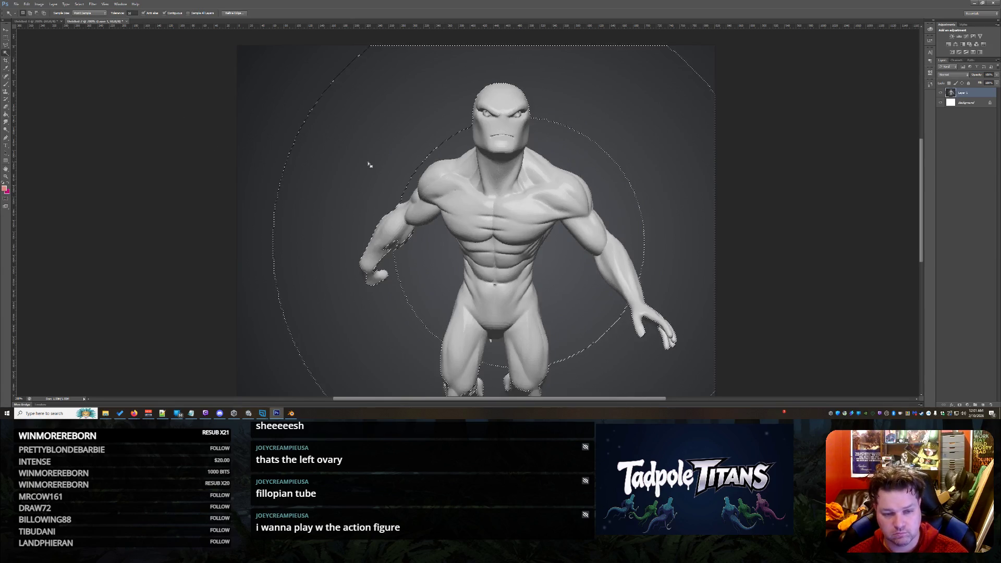
pyautogui.click(437, 293)
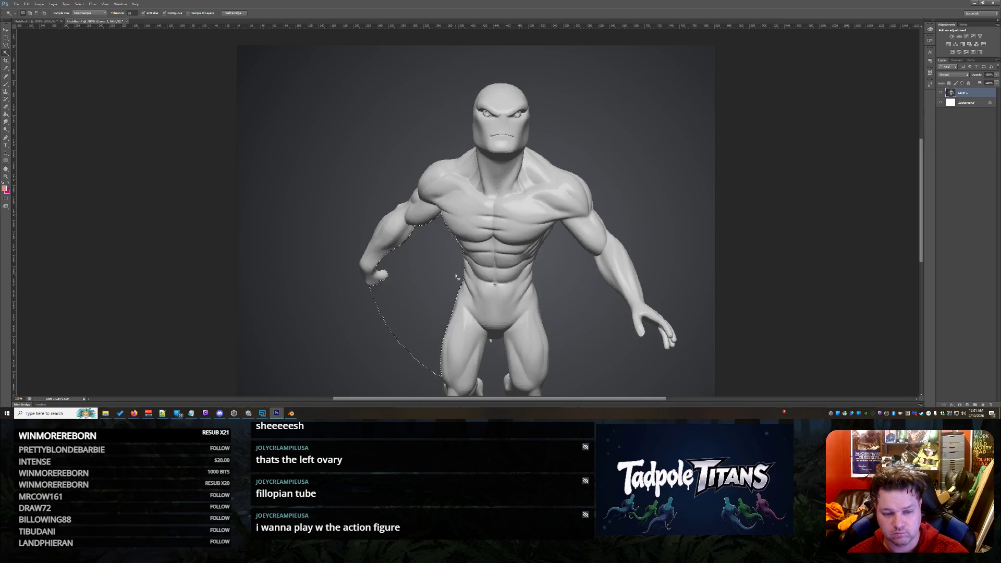
# Fill the background regions white: inner areas, outer ring, outside the circle, and corner wedges
pyautogui.press('Delete')
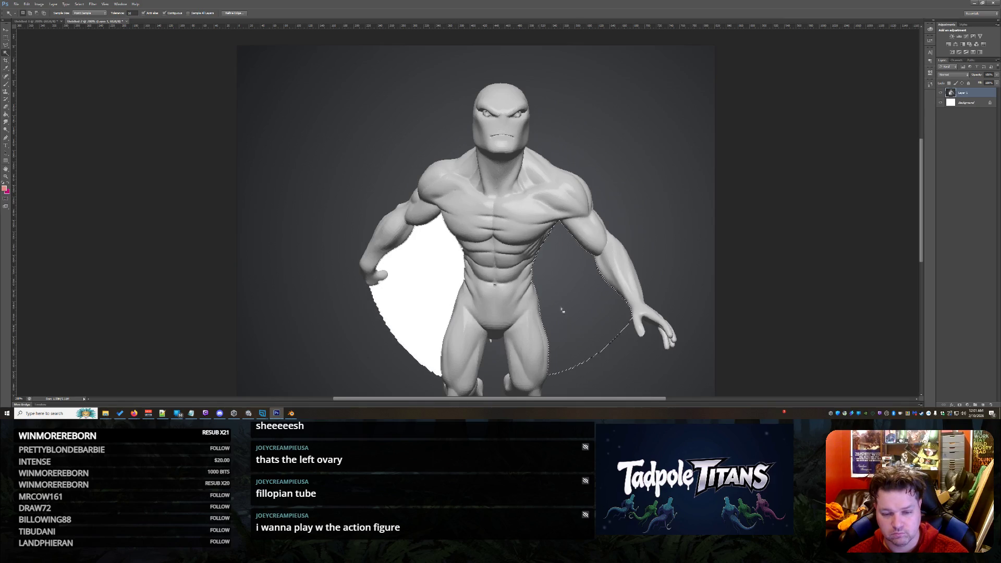
pyautogui.press('Delete')
pyautogui.click(640, 233)
pyautogui.press('Delete')
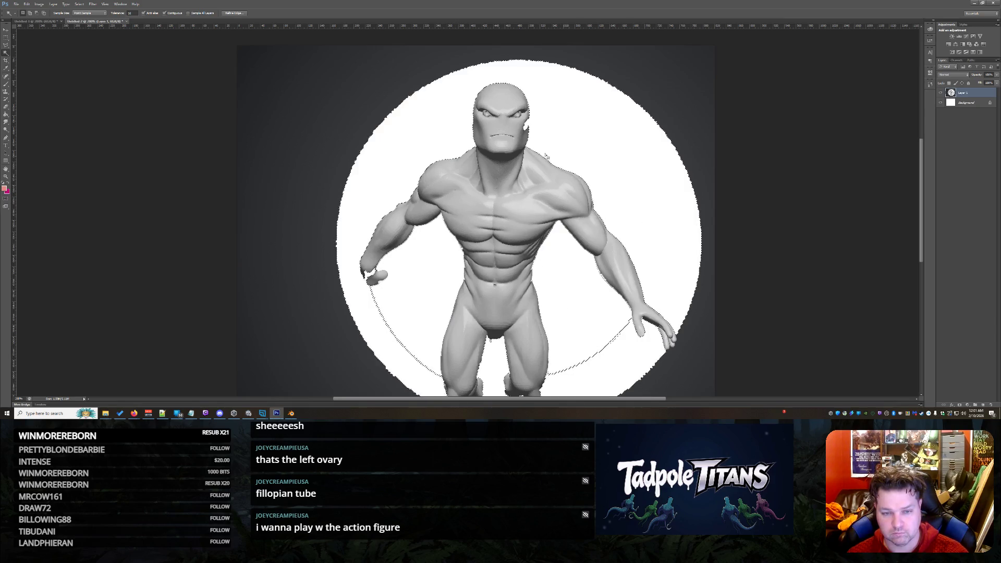
pyautogui.click(290, 219)
pyautogui.press('Delete')
pyautogui.click(257, 88)
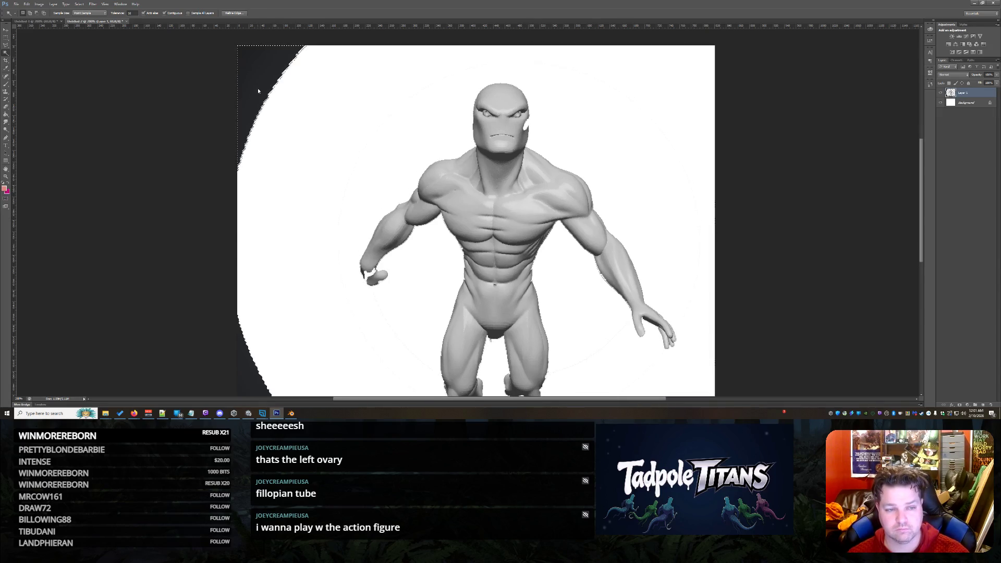
pyautogui.press('Delete')
pyautogui.click(249, 368)
pyautogui.scroll(-5, 401, 297)
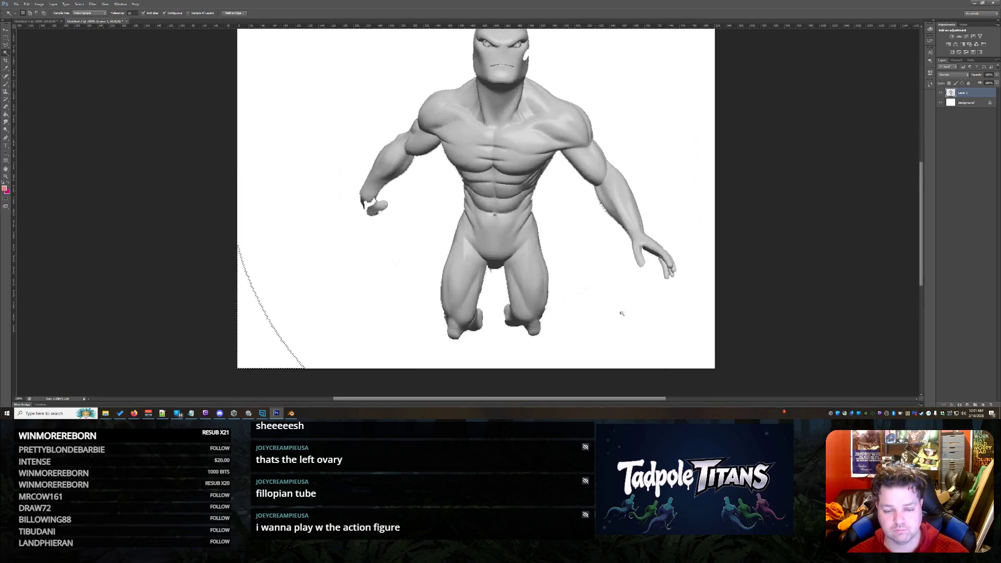
pyautogui.scroll(4, 385, 302)
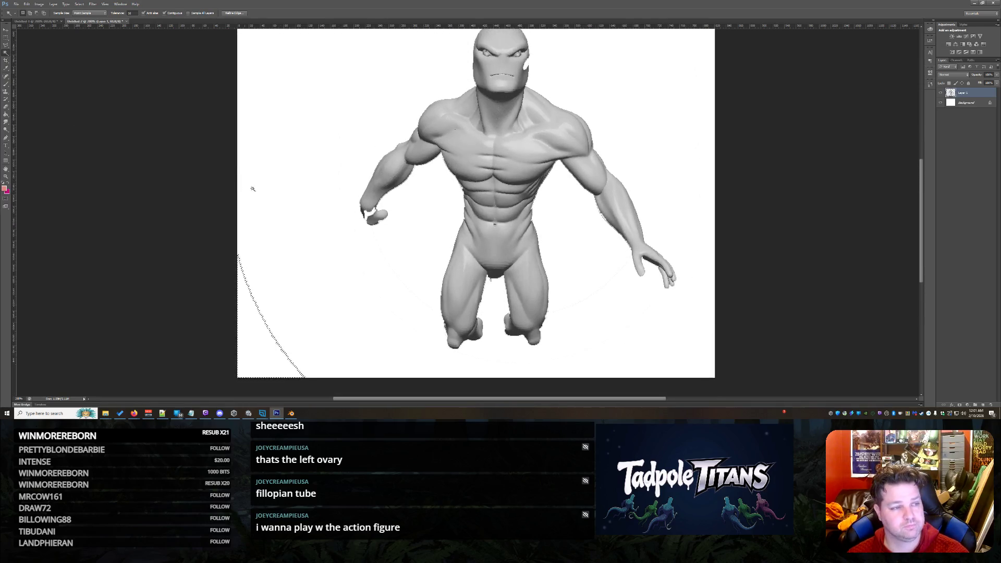
# Clear the leftover selection and copy the lizard's head onto its own layer
pyautogui.click(6, 37)
pyautogui.hotkey('ctrl', 'd')
pyautogui.scroll(2, 451, 99)
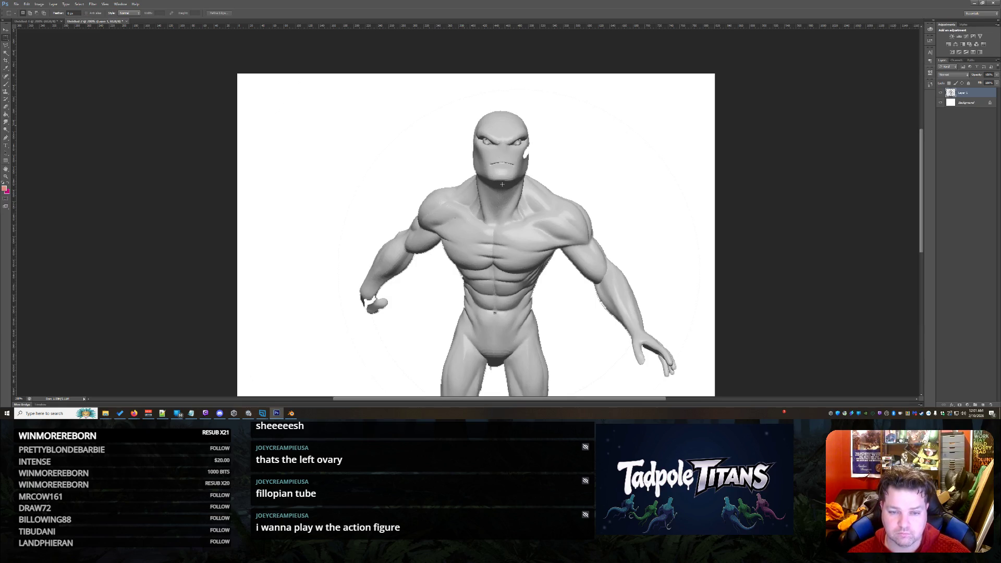
pyautogui.hotkey('ctrl', 'j')
# Flip the head copy horizontally and align it over the original head
pyautogui.click(5, 30)
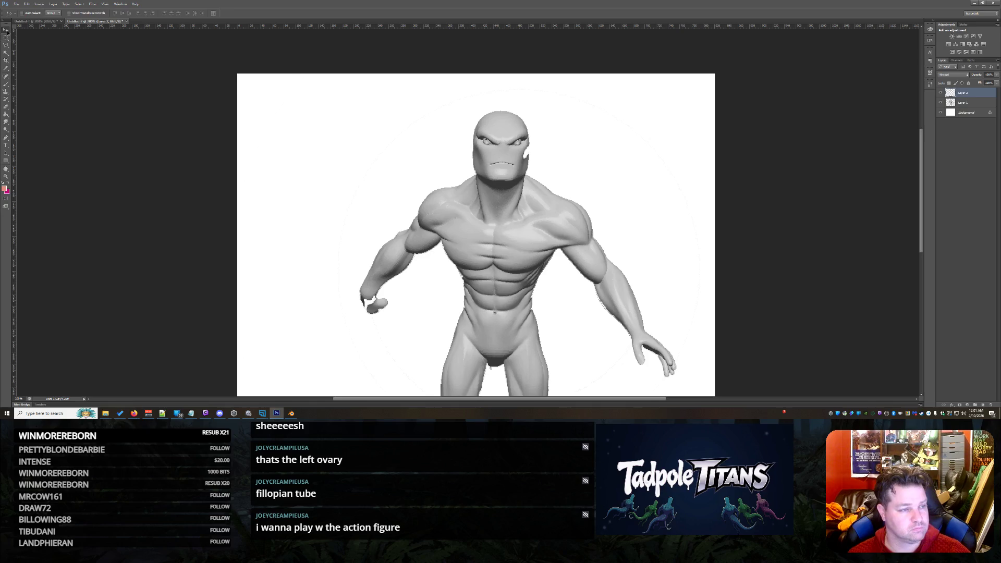
pyautogui.moveTo(569, 182); pyautogui.dragTo(606, 191)
pyautogui.hotkey('ctrl', 't')
pyautogui.rightClick(577, 173)
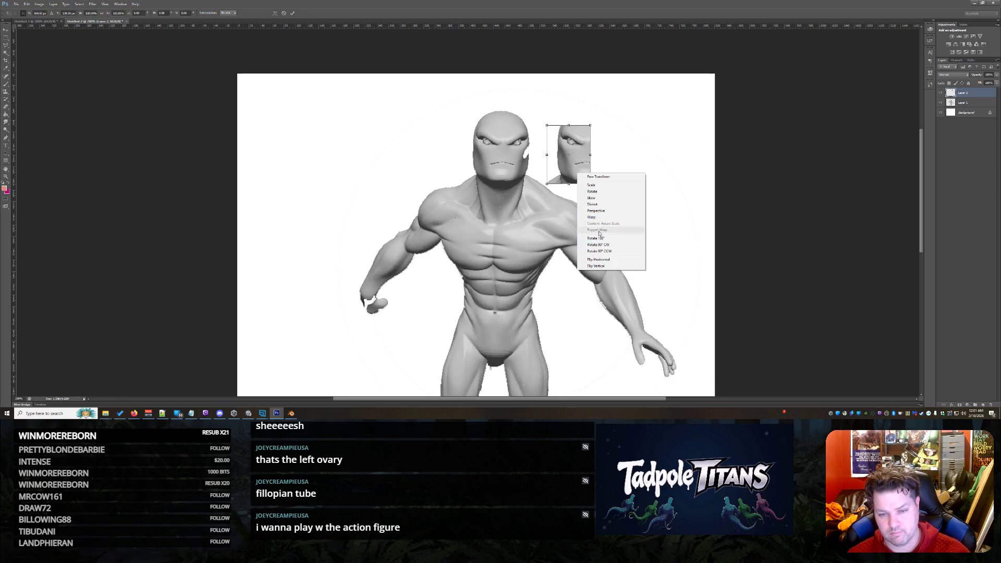
pyautogui.click(598, 259)
pyautogui.press('Return')
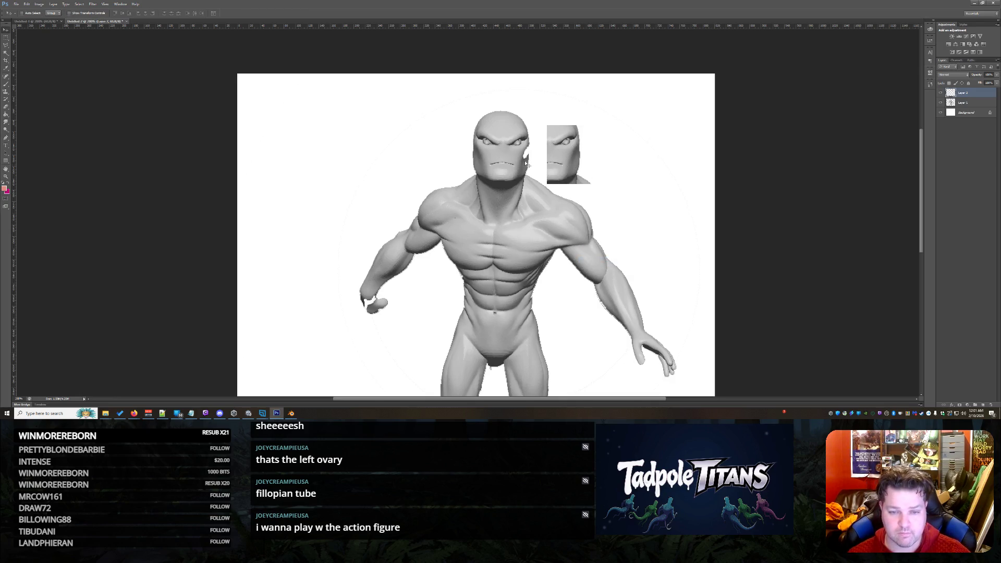
pyautogui.moveTo(575, 166); pyautogui.dragTo(528, 167)
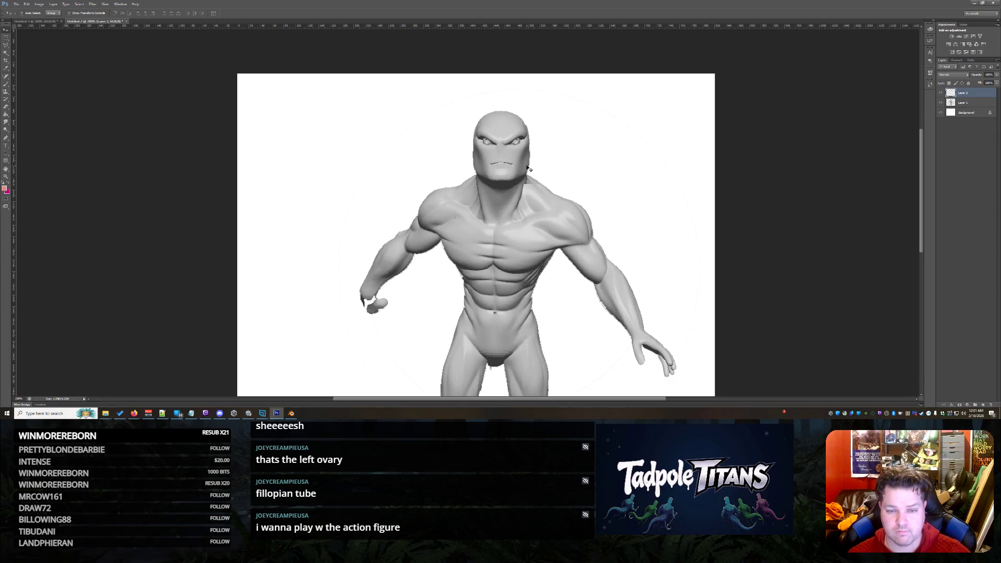
# Merge the head copy into the figure layer, undoing an accidental flatten
pyautogui.click(7, 105)
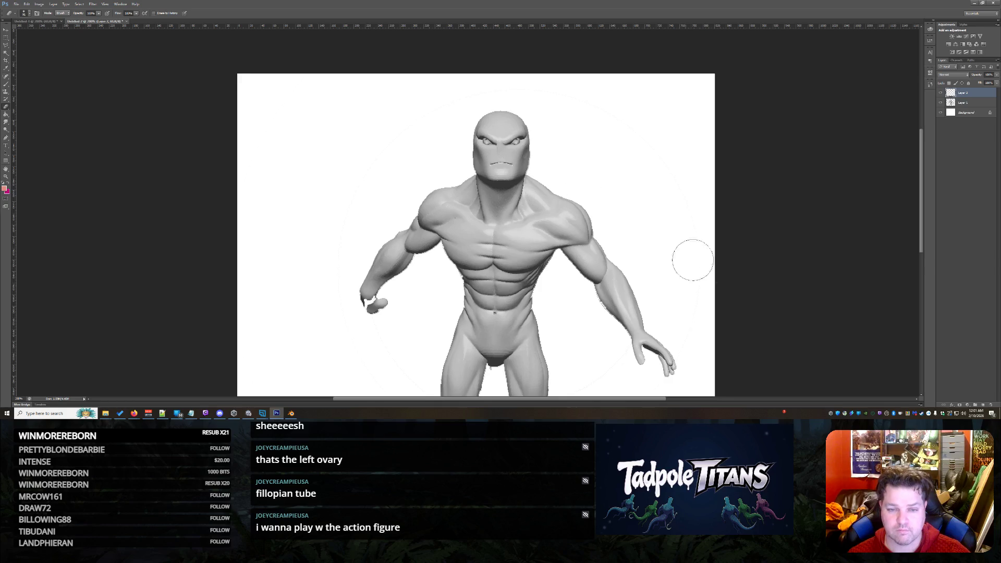
pyautogui.press('m')
pyautogui.rightClick(980, 106)
pyautogui.click(974, 238)
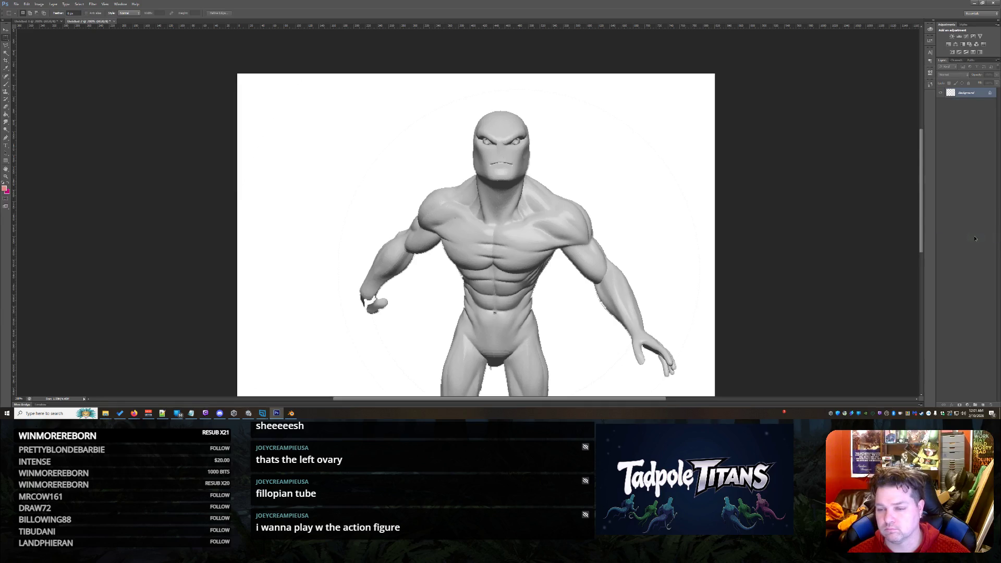
pyautogui.hotkey('ctrl', 'z')
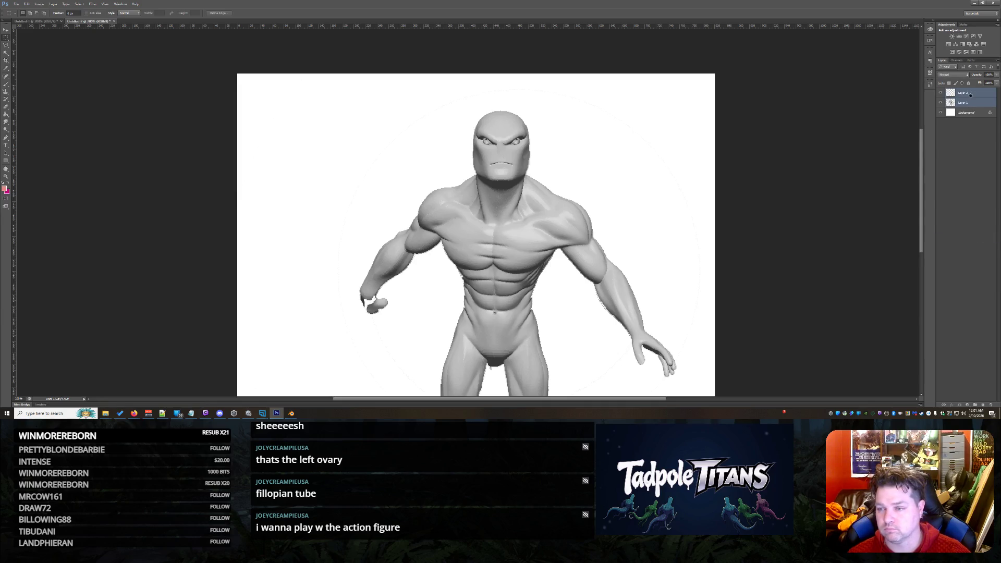
pyautogui.rightClick(970, 95)
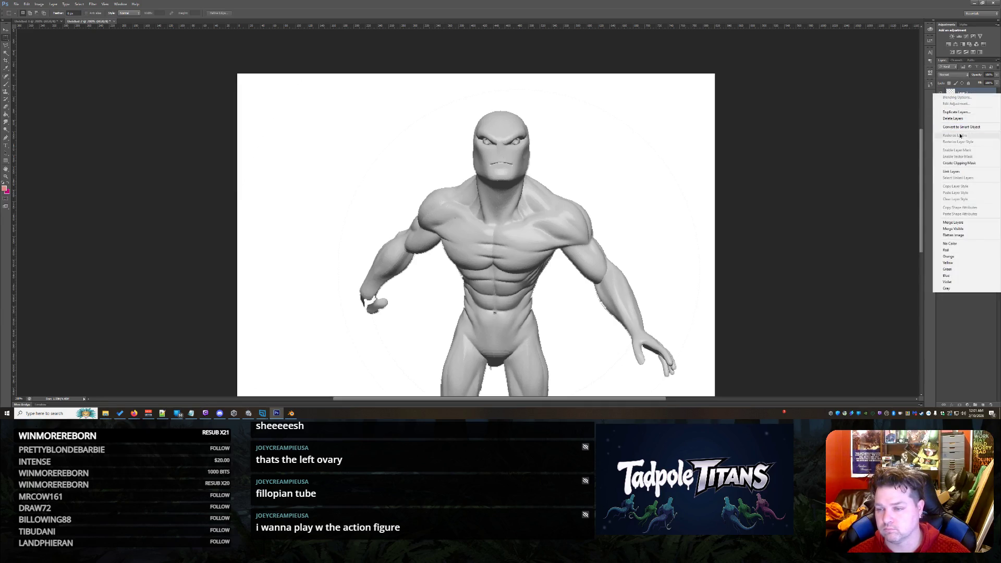
pyautogui.click(962, 223)
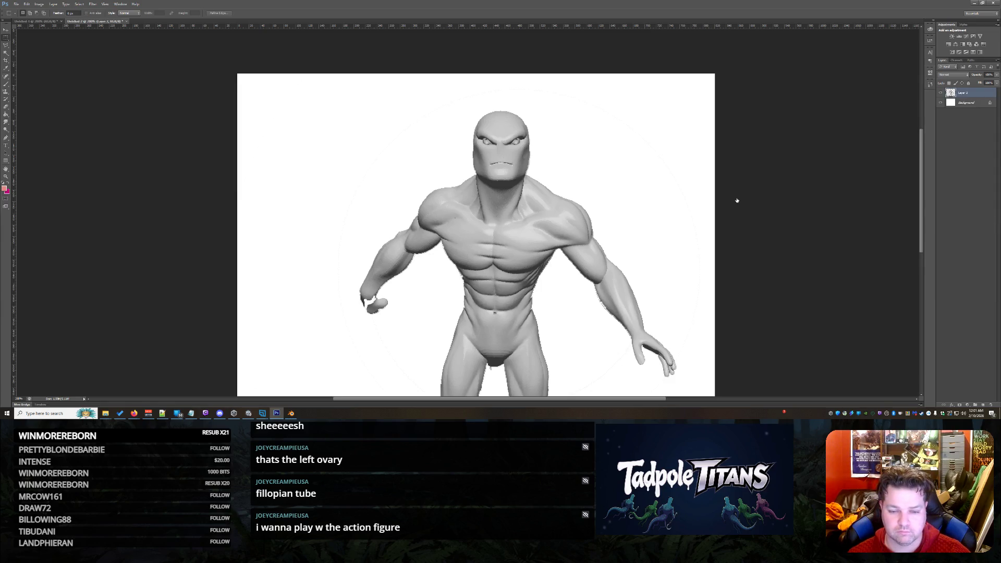
pyautogui.rightClick(727, 217)
pyautogui.click(746, 233)
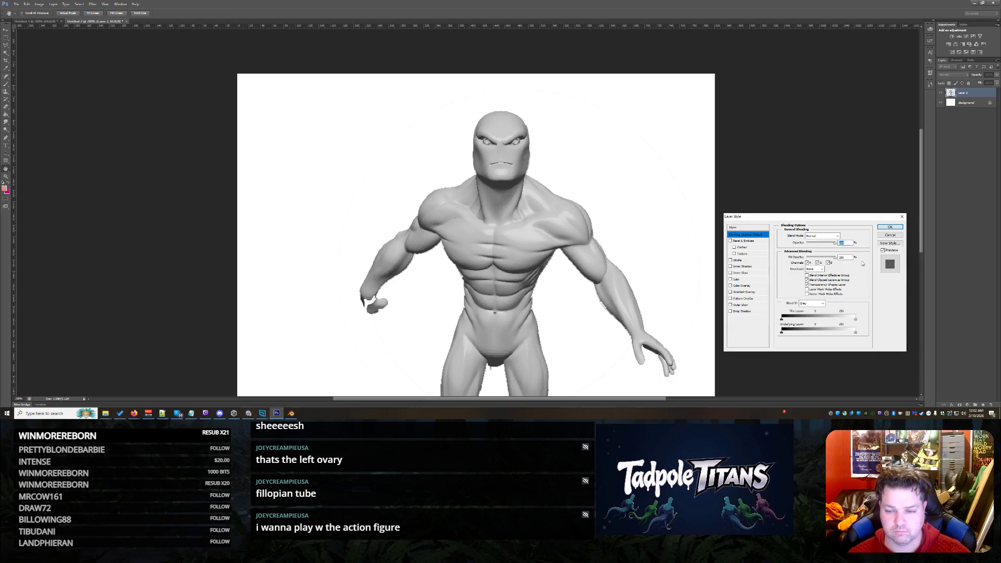
pyautogui.click(888, 236)
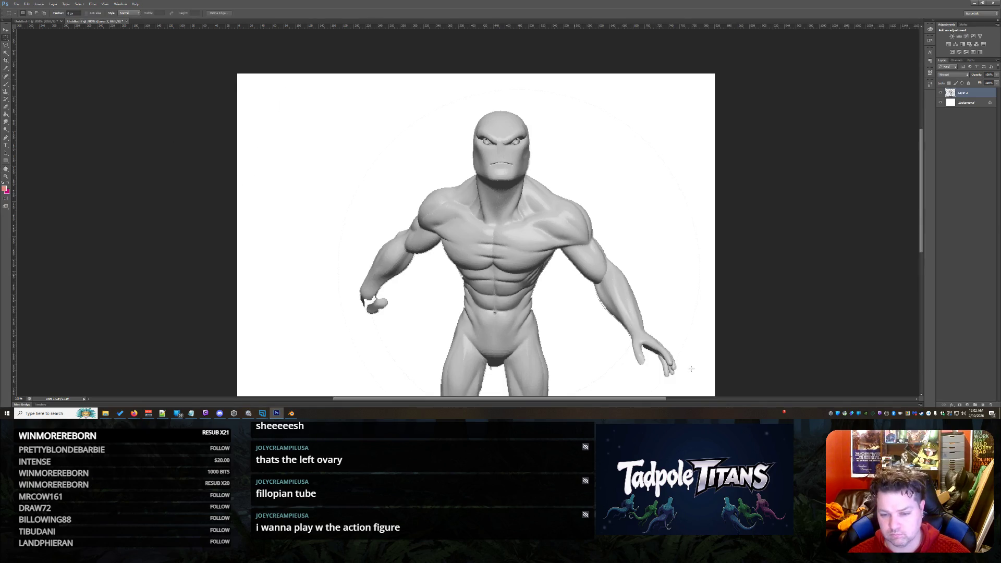
# Copy the right forearm and hand, flip it horizontally, and position it at the left elbow
pyautogui.moveTo(574, 274); pyautogui.dragTo(688, 380)
pyautogui.hotkey('ctrl', 'j')
pyautogui.press('v')
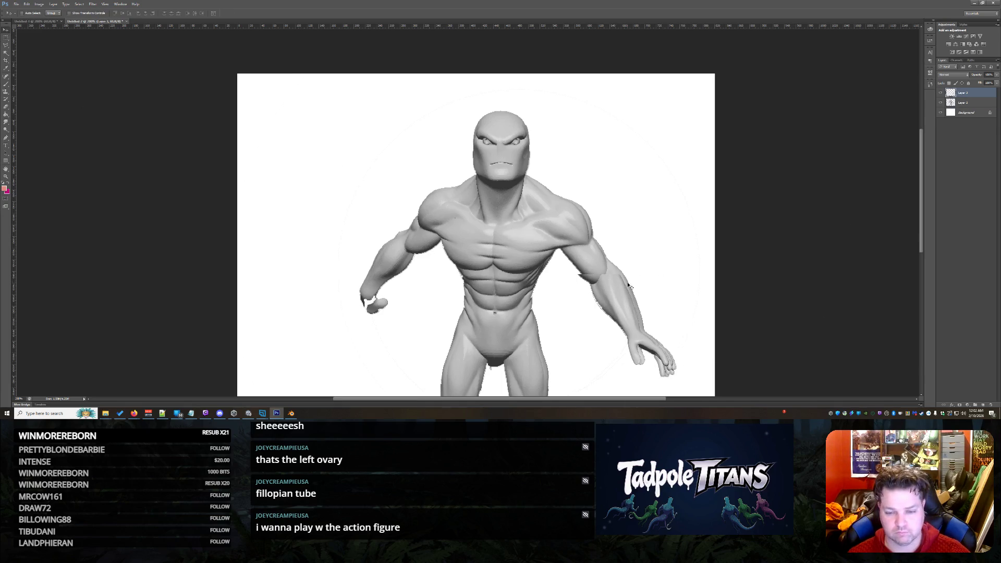
pyautogui.moveTo(444, 286); pyautogui.dragTo(404, 303)
pyautogui.hotkey('ctrl', 't')
pyautogui.rightClick(404, 303)
pyautogui.click(423, 388)
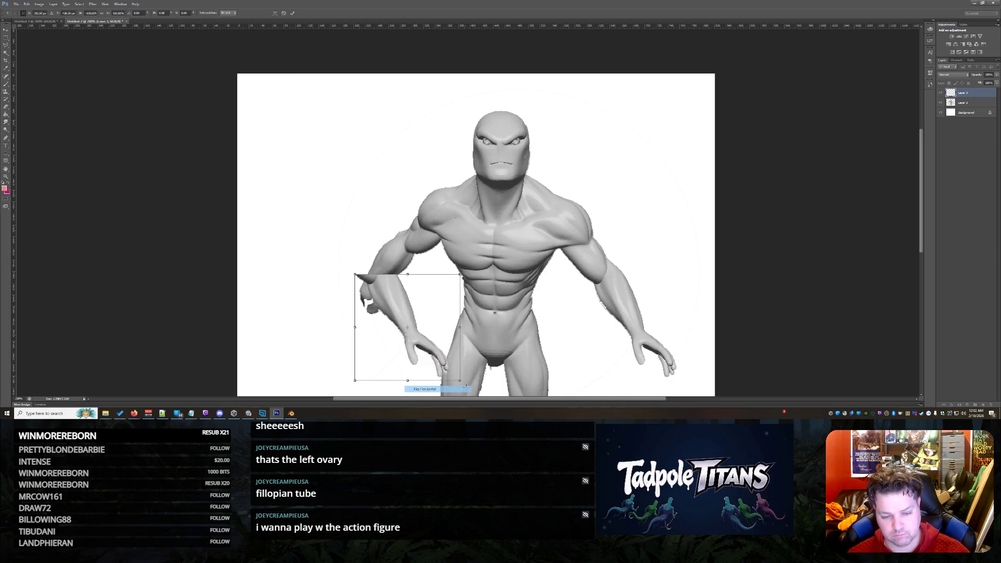
pyautogui.press('Return')
pyautogui.moveTo(426, 314)
pyautogui.mouseDown()
pyautogui.moveTo(374, 281)
pyautogui.moveTo(395, 288)
pyautogui.mouseUp()
pyautogui.click(6, 106)
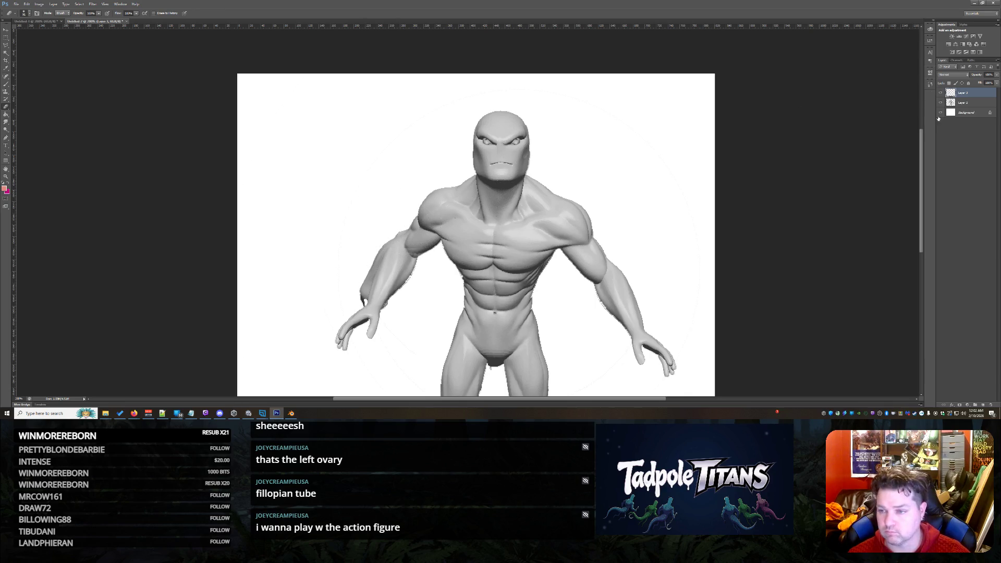
# On Layer 2, erase the dark overlap around the left forearm and shoulder
pyautogui.click(962, 103)
pyautogui.moveTo(335, 319)
pyautogui.mouseDown()
pyautogui.moveTo(351, 290)
pyautogui.moveTo(379, 317)
pyautogui.moveTo(346, 235)
pyautogui.moveTo(376, 217)
pyautogui.moveTo(352, 285)
pyautogui.mouseUp()
pyautogui.hotkey('ctrl', 'z')
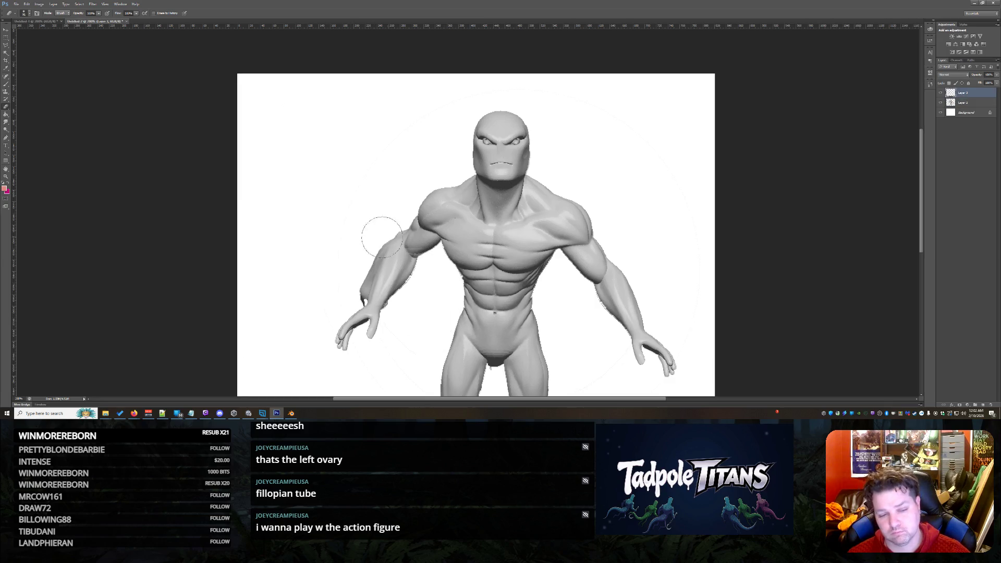
pyautogui.click(963, 102)
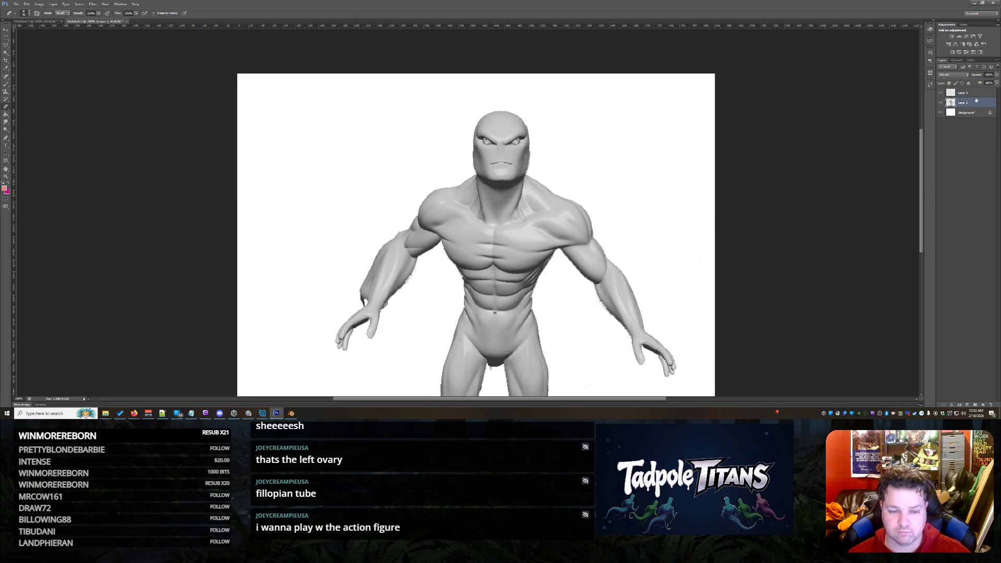
pyautogui.moveTo(374, 301)
pyautogui.mouseDown()
pyautogui.moveTo(351, 279)
pyautogui.moveTo(369, 251)
pyautogui.moveTo(364, 227)
pyautogui.moveTo(356, 256)
pyautogui.mouseUp()
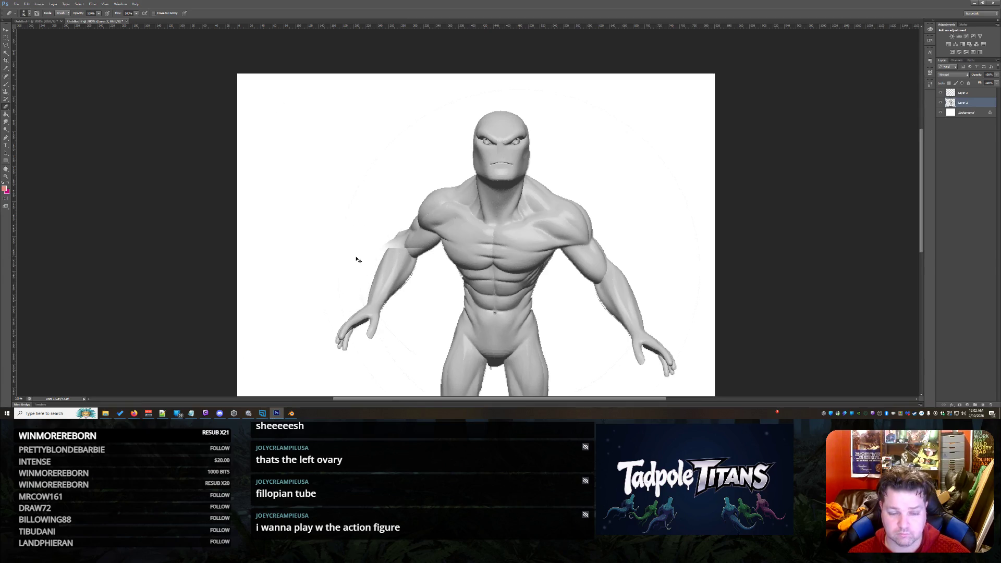
# On Layer 3, adjust the eraser brush and erase the left upper arm's edge
pyautogui.keyDown('ctrl'); pyautogui.click(357, 258); pyautogui.keyUp('ctrl')
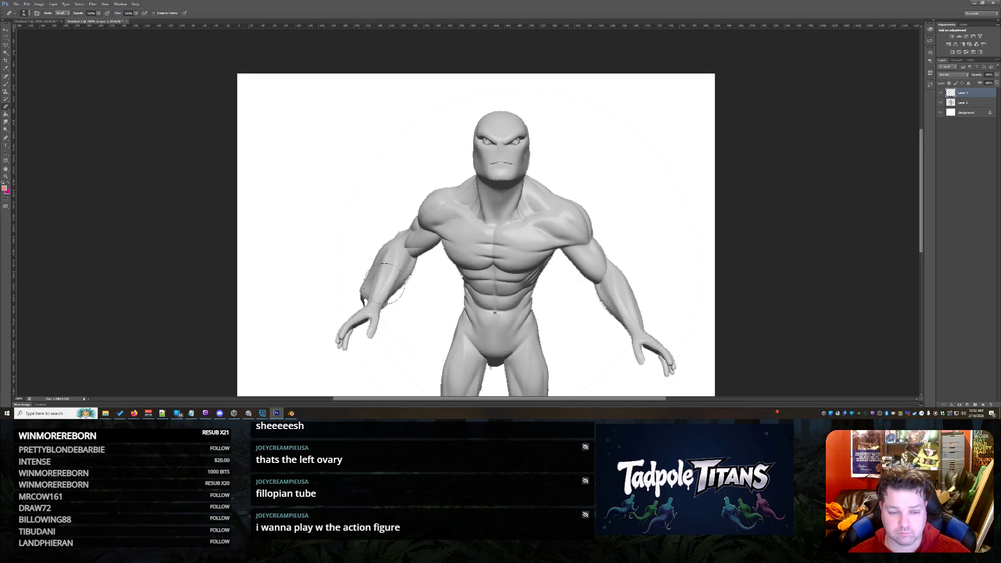
pyautogui.click(28, 13)
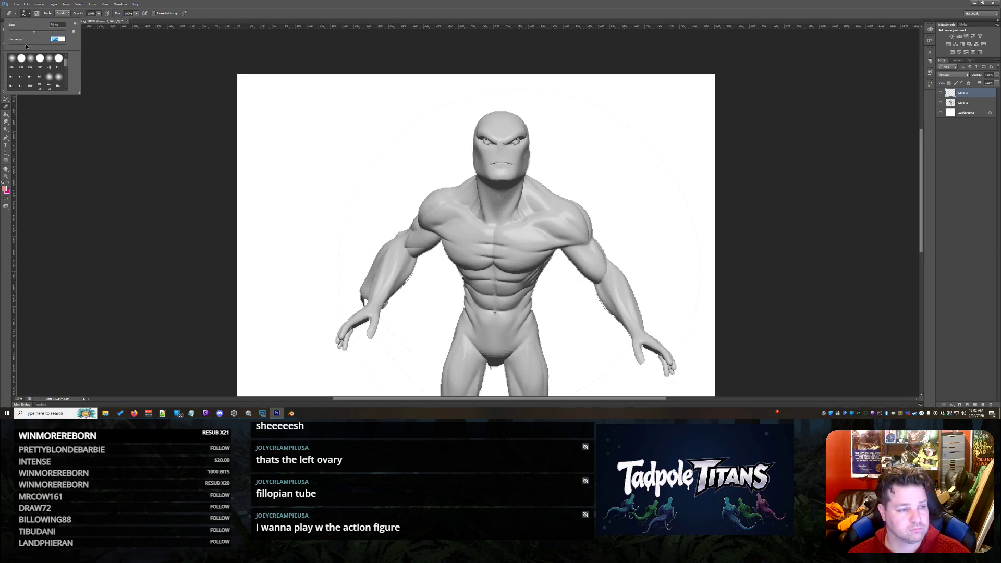
pyautogui.press('Return')
pyautogui.moveTo(397, 276); pyautogui.dragTo(365, 300)
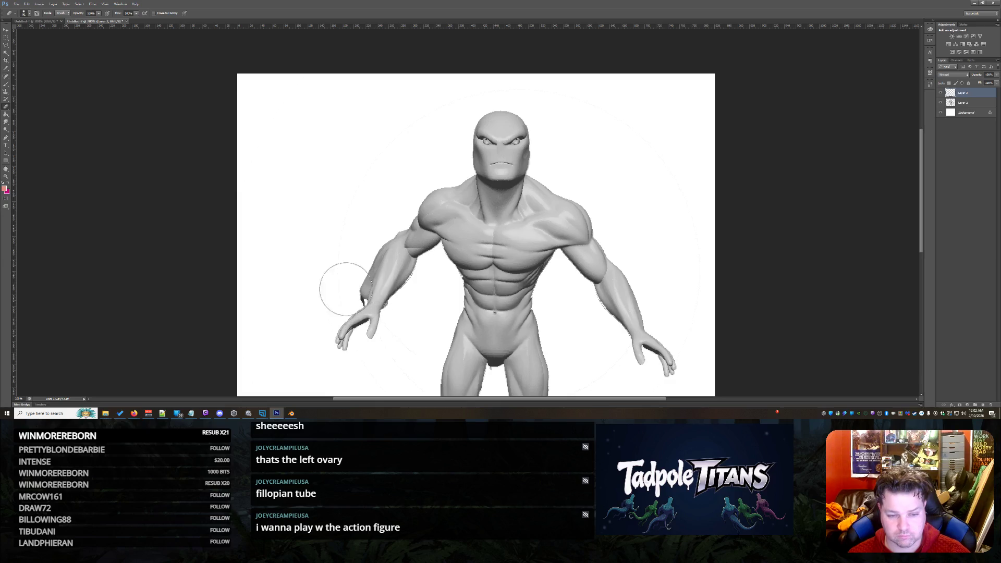
pyautogui.hotkey('ctrl', 'z')
pyautogui.hotkey('alt', '[')
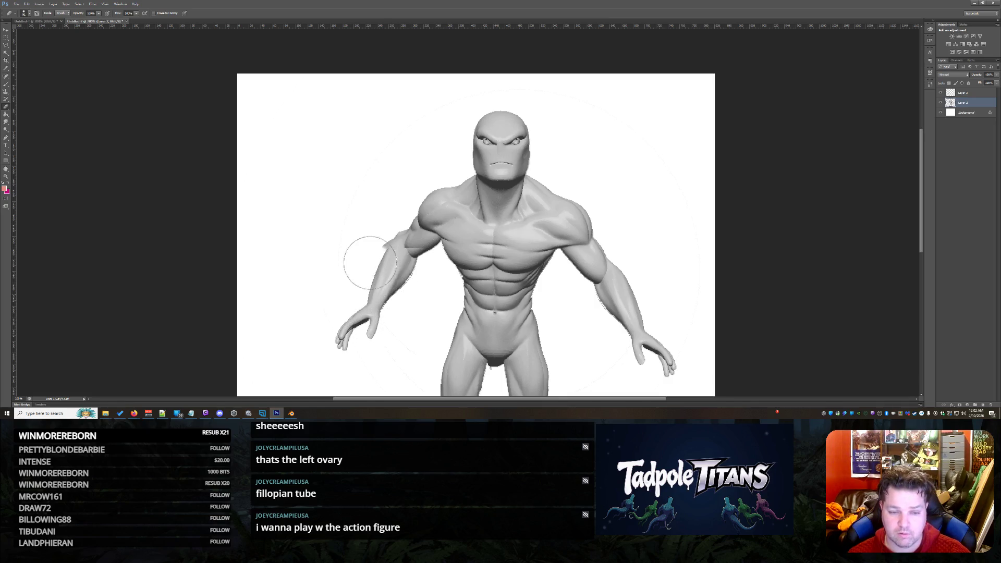
pyautogui.moveTo(369, 223); pyautogui.dragTo(380, 216)
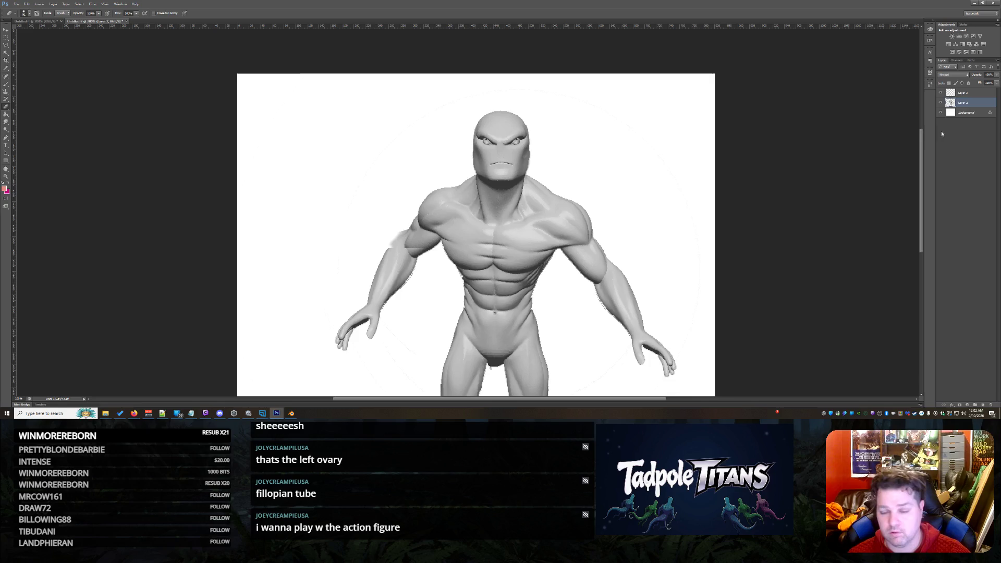
pyautogui.click(963, 92)
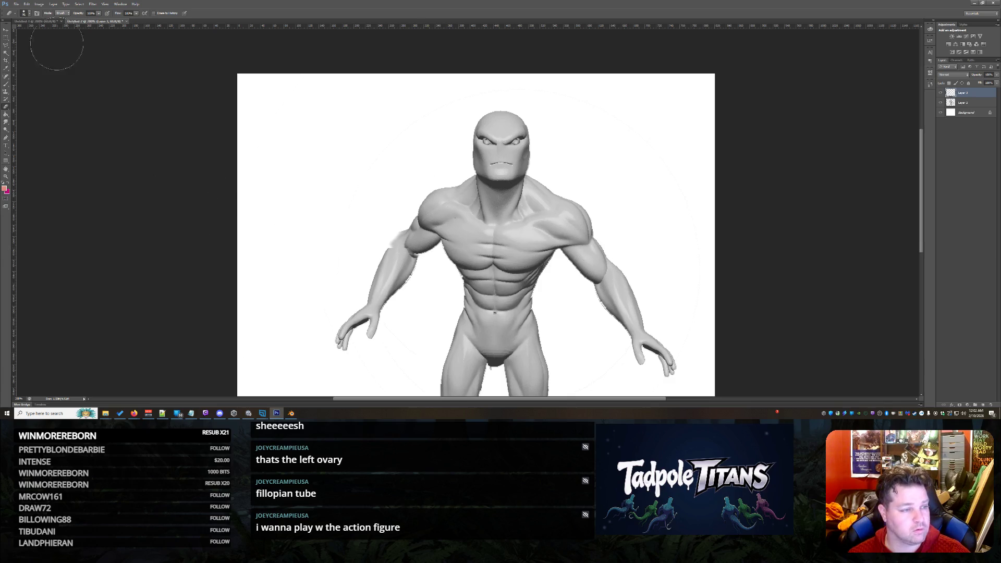
pyautogui.click(6, 121)
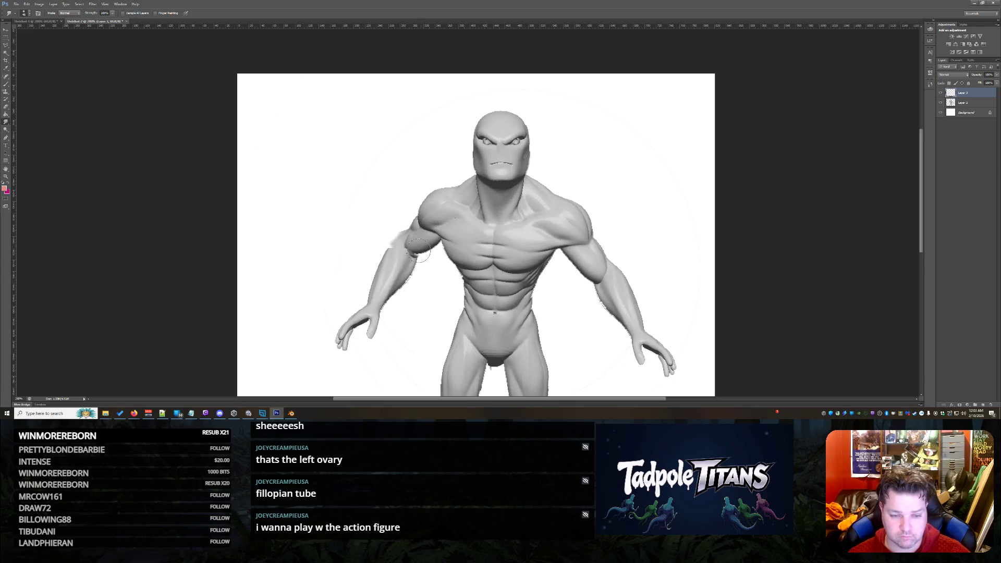
# Smudge the inner elbow and upper-arm outline on Layers 2 and 3, adjusting the brush
pyautogui.moveTo(418, 252); pyautogui.dragTo(419, 253)
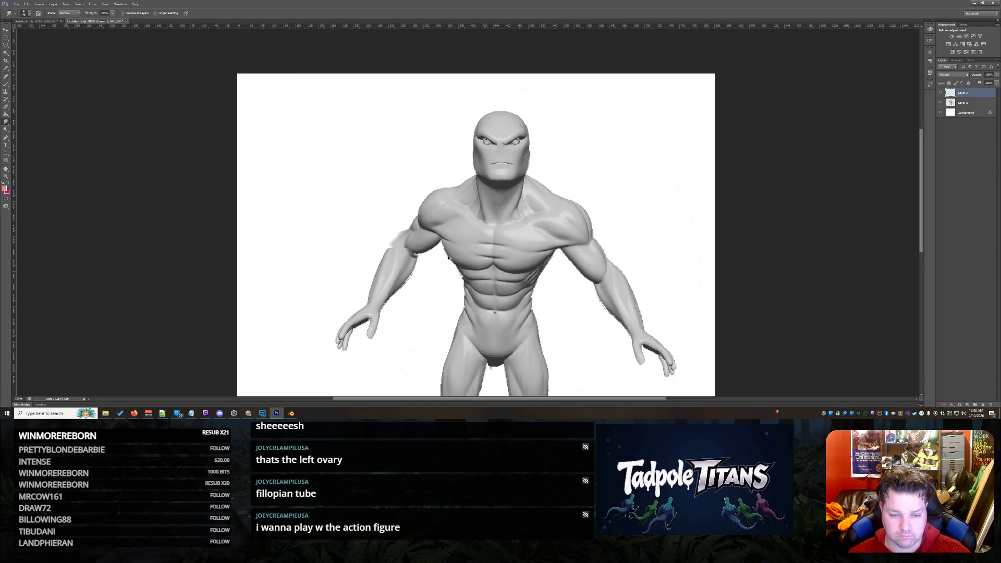
pyautogui.click(966, 103)
pyautogui.moveTo(390, 251)
pyautogui.mouseDown()
pyautogui.moveTo(424, 242)
pyautogui.moveTo(417, 246)
pyautogui.mouseUp()
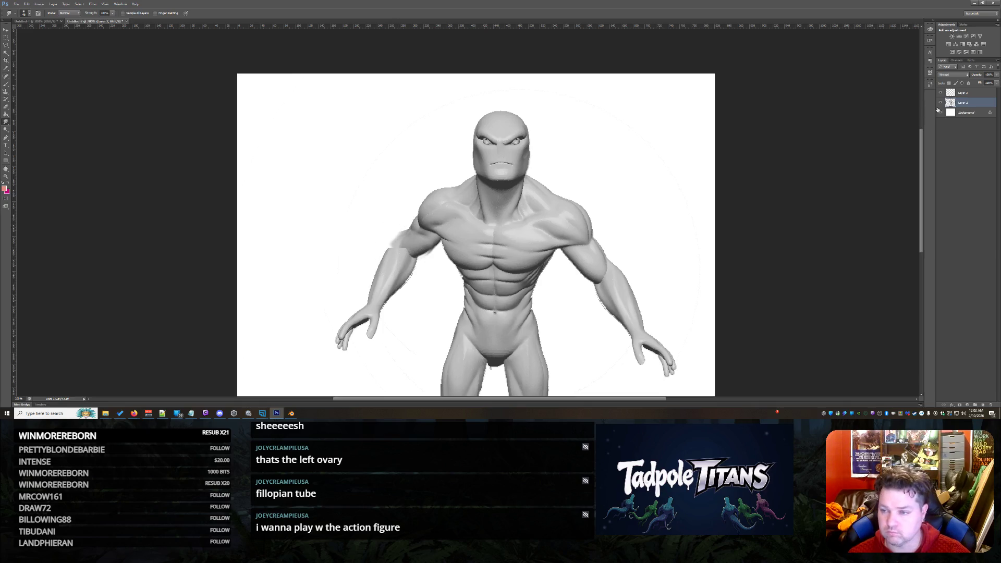
pyautogui.click(962, 93)
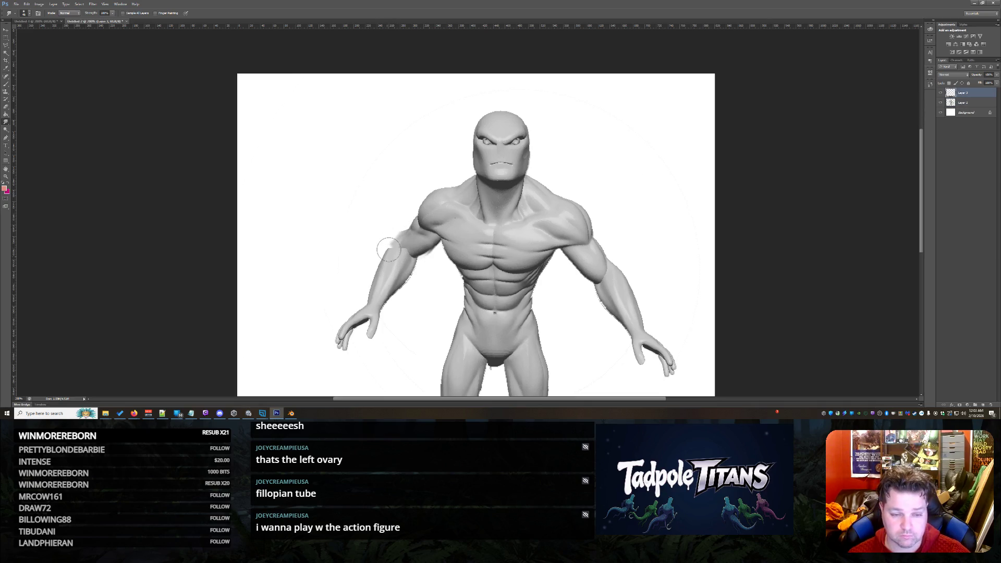
pyautogui.hotkey('alt', '[')
pyautogui.moveTo(392, 252)
pyautogui.mouseDown()
pyautogui.moveTo(380, 269)
pyautogui.moveTo(397, 241)
pyautogui.mouseUp()
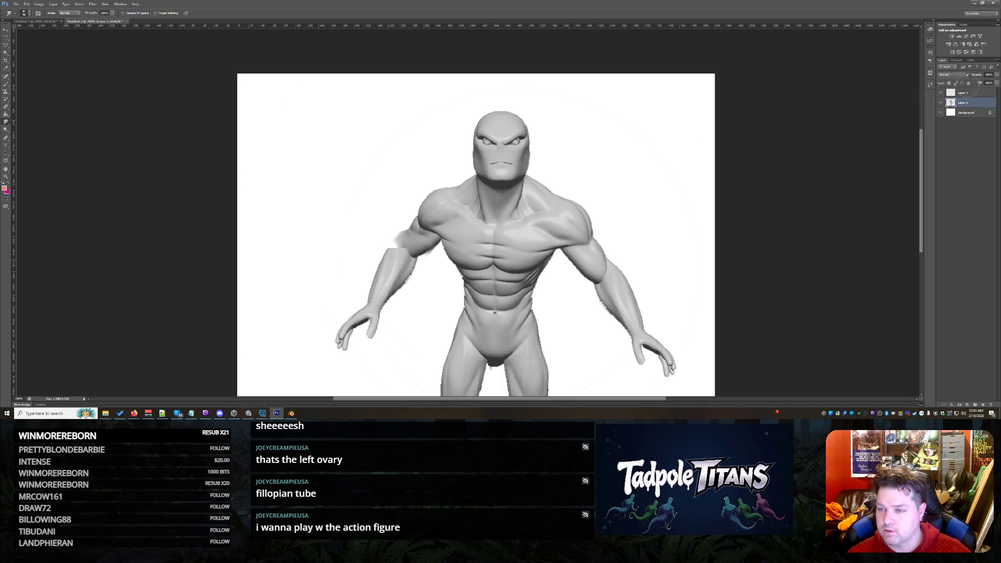
pyautogui.click(962, 93)
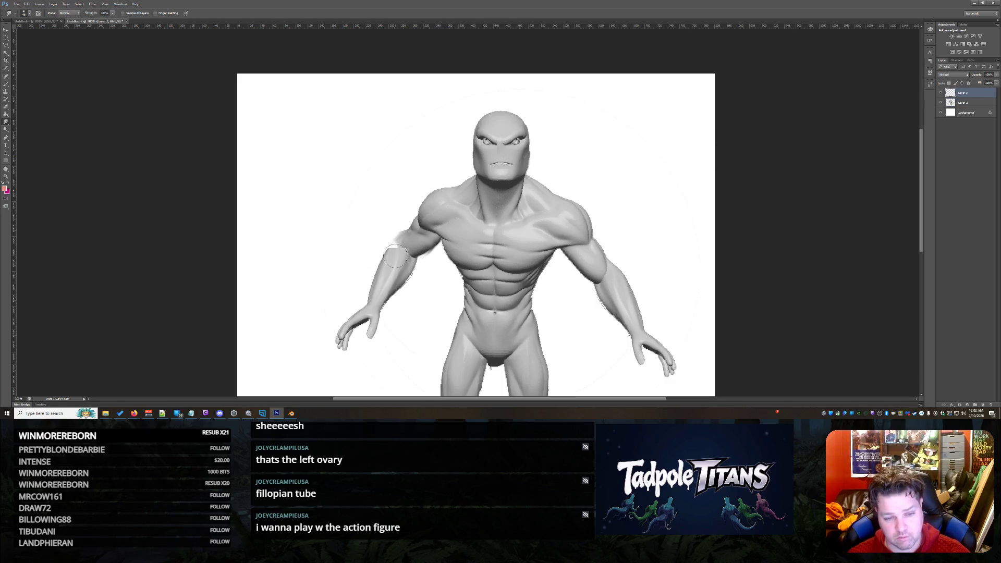
pyautogui.click(24, 13)
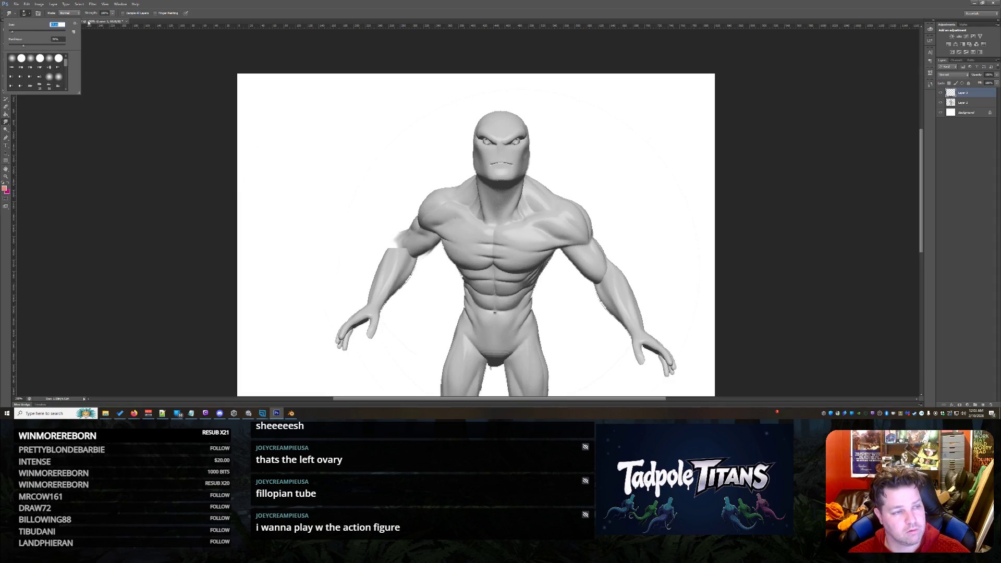
pyautogui.press('Return')
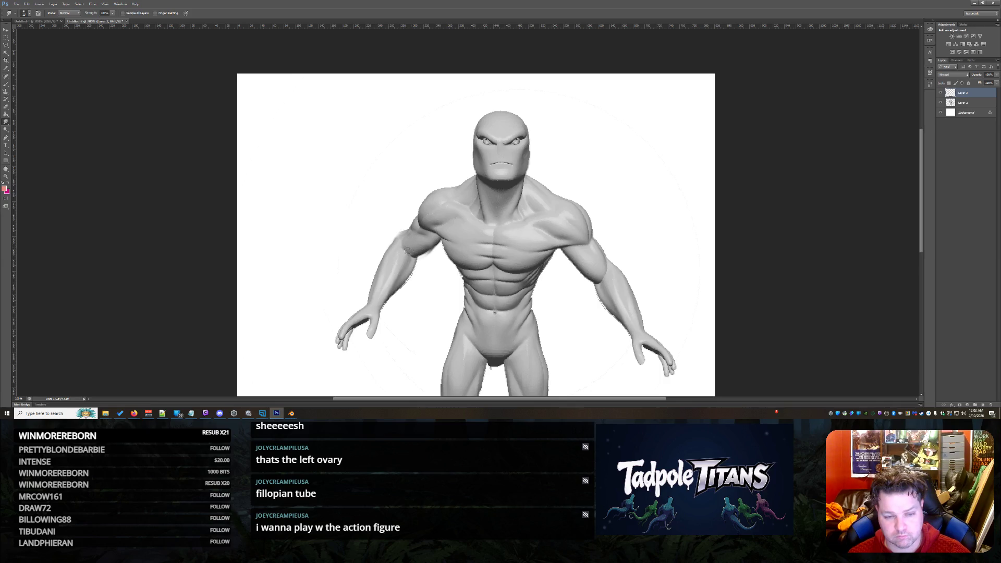
# Merge Layer 2 and the figure layer into one layer
pyautogui.scroll(-3, 580, 268)
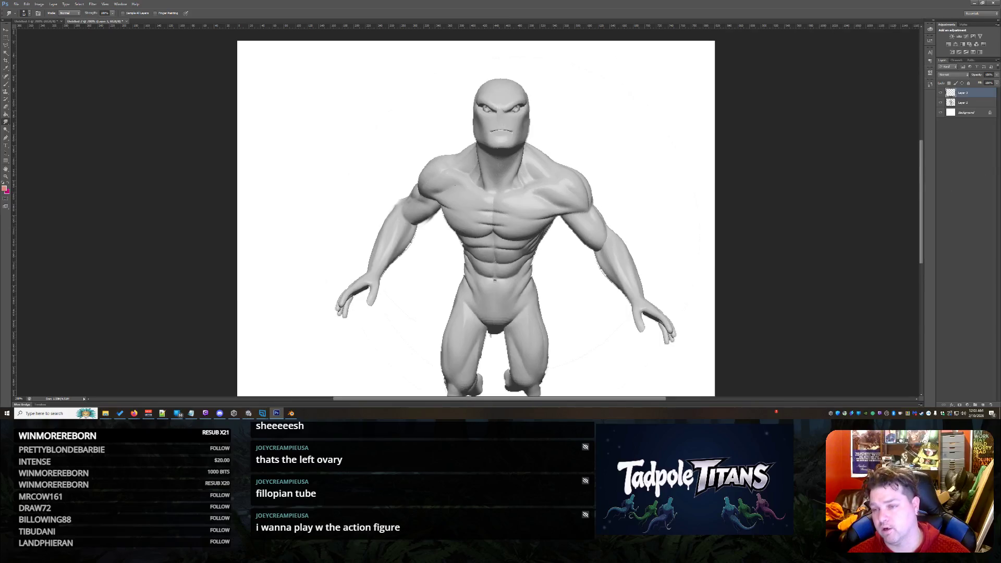
pyautogui.keyDown('shift'); pyautogui.click(963, 103); pyautogui.keyUp('shift')
pyautogui.rightClick(963, 102)
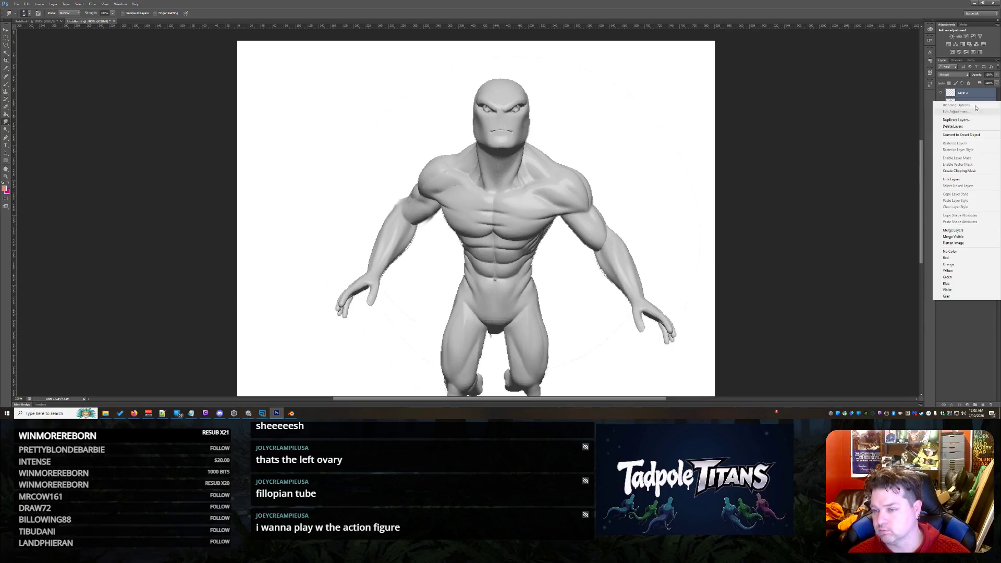
pyautogui.click(954, 230)
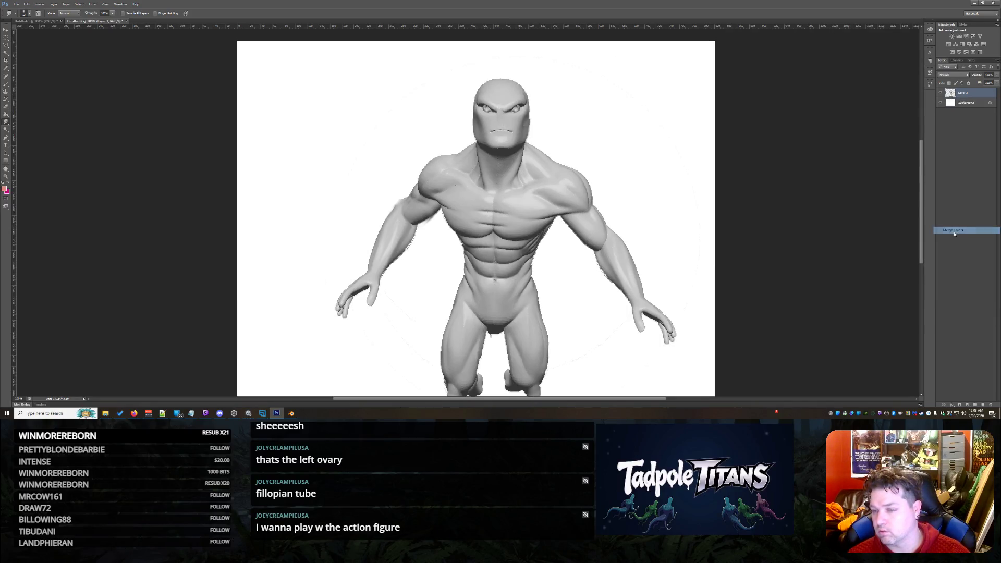
# Add a Gradient Overlay in Multiply blend mode to the figure layer
pyautogui.doubleClick(977, 96)
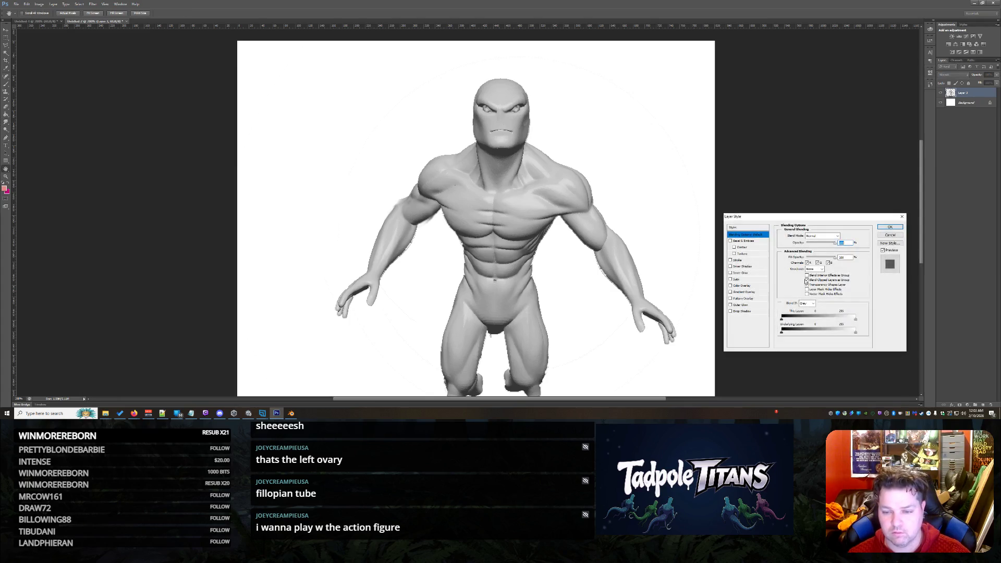
pyautogui.click(745, 291)
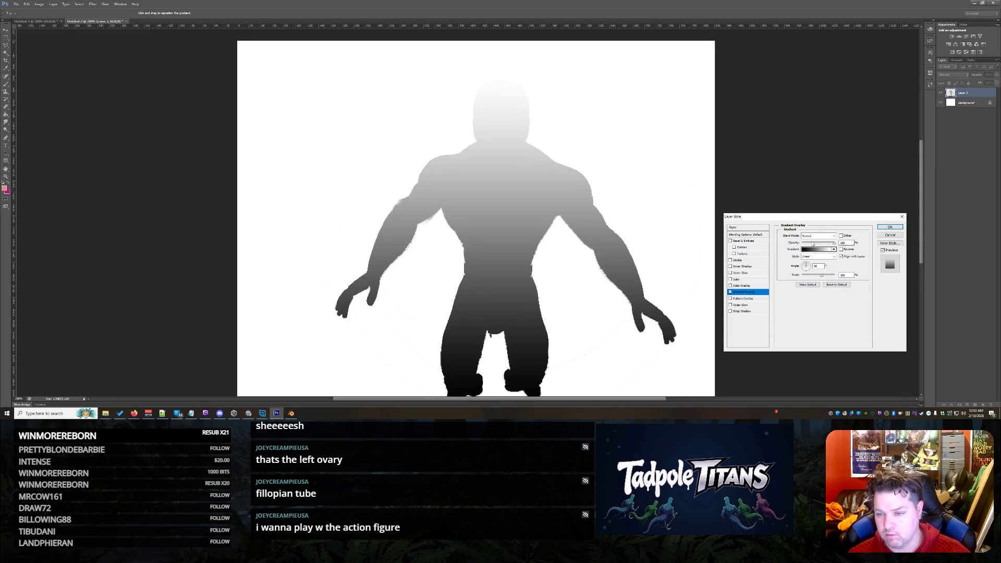
pyautogui.click(812, 236)
pyautogui.click(822, 252)
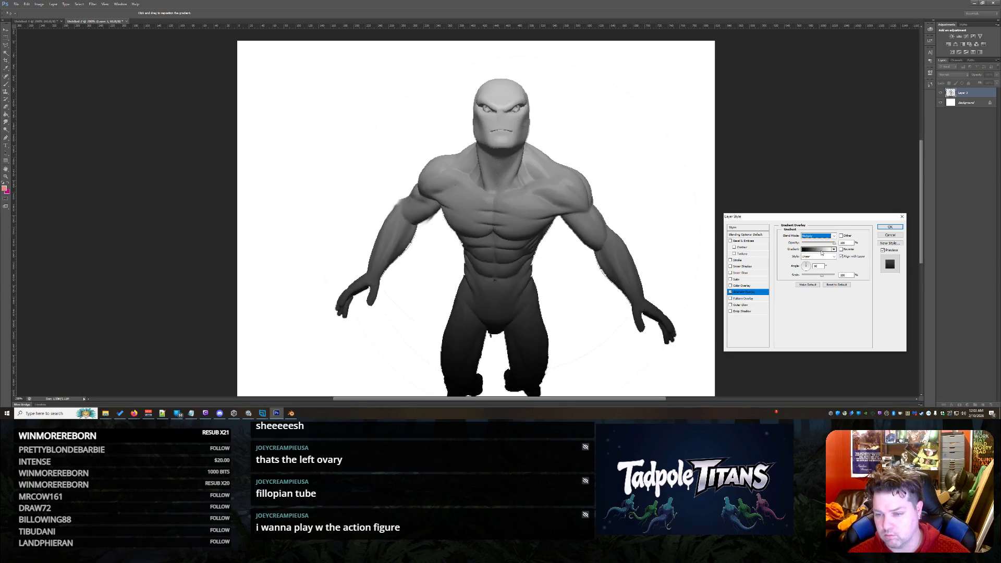
pyautogui.click(822, 250)
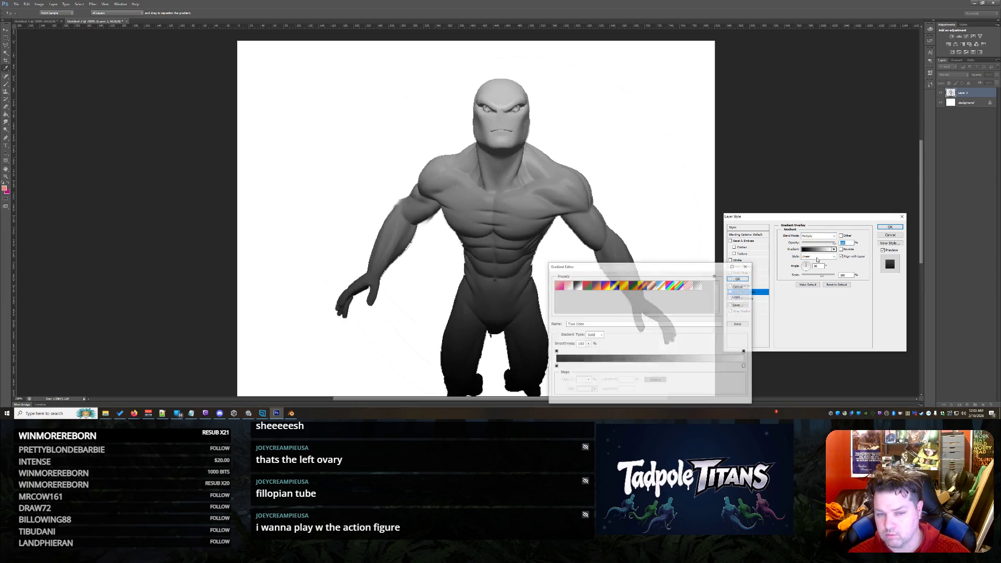
# Choose the Chrome gradient preset after trying others, and drag its hard-edge stop to smooth the chest
pyautogui.click(604, 286)
pyautogui.click(633, 285)
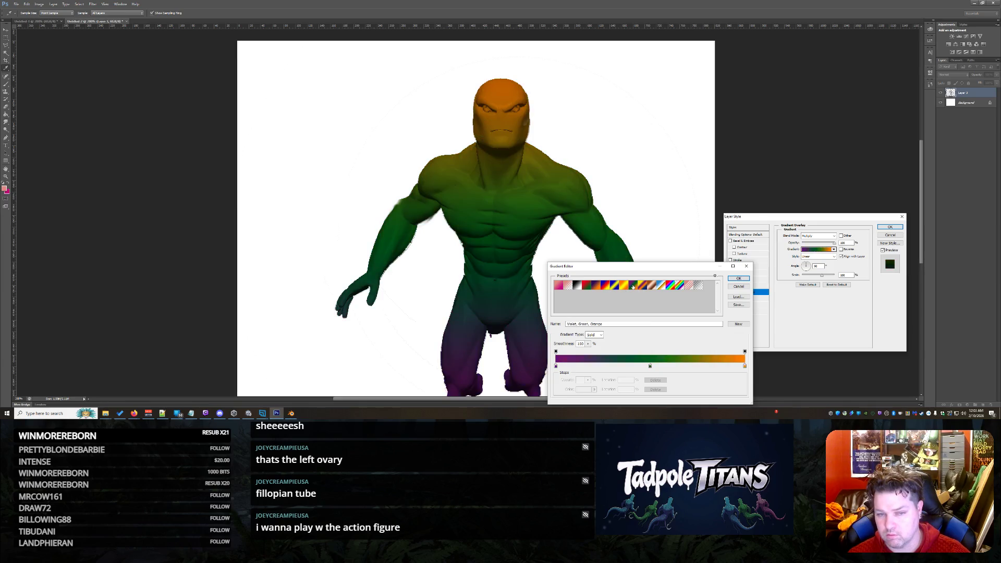
pyautogui.click(671, 286)
pyautogui.click(658, 285)
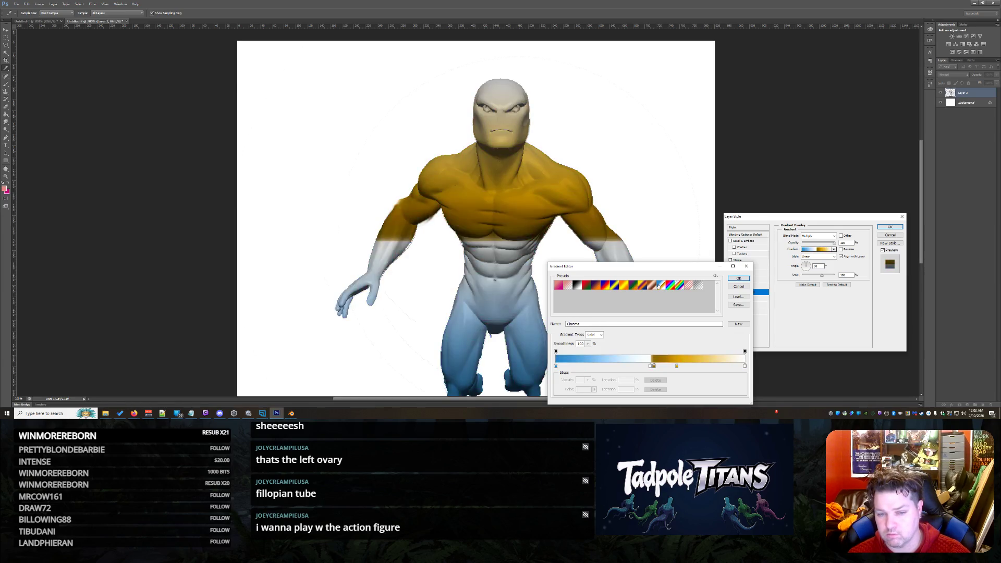
pyautogui.click(585, 286)
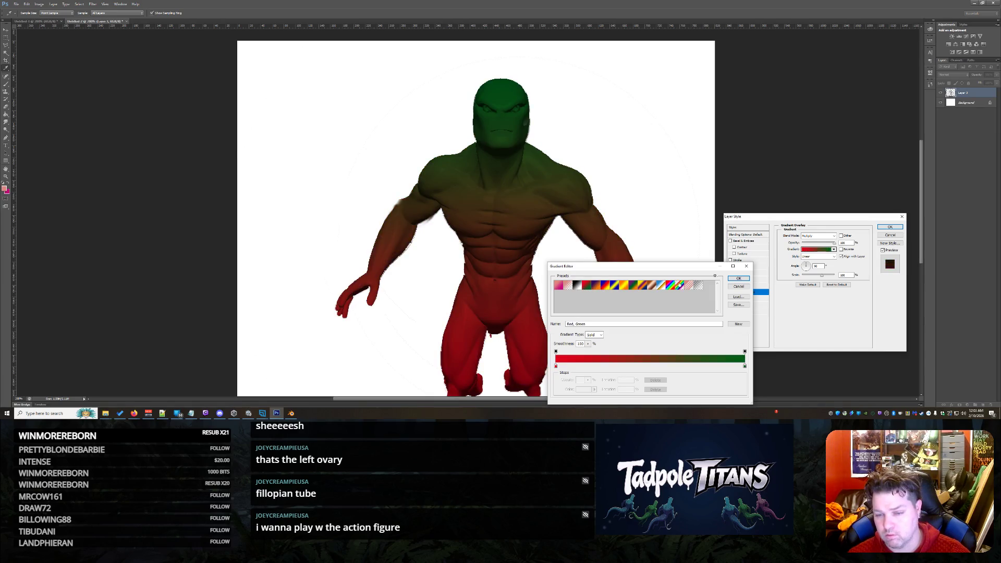
pyautogui.click(658, 284)
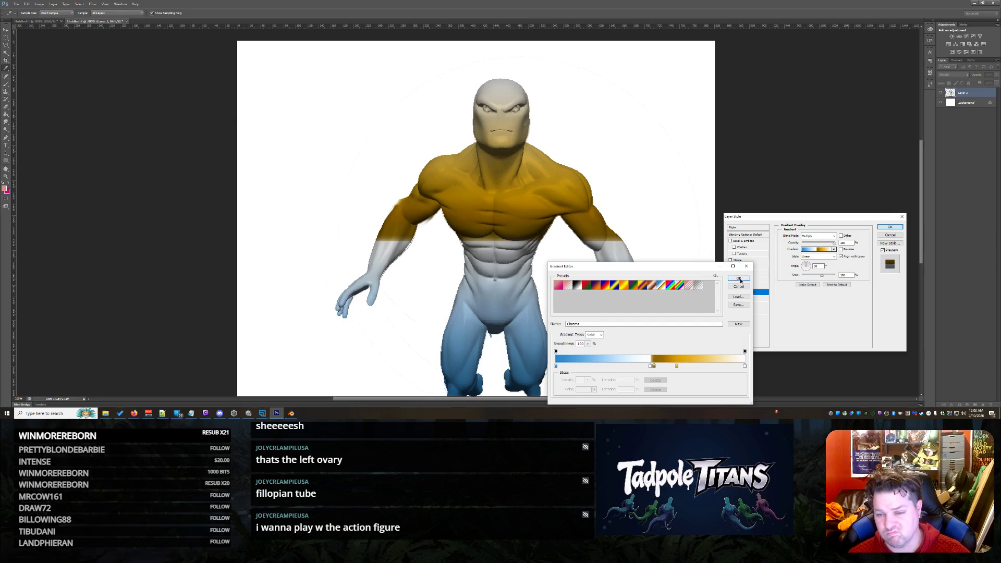
pyautogui.click(738, 278)
pyautogui.click(822, 252)
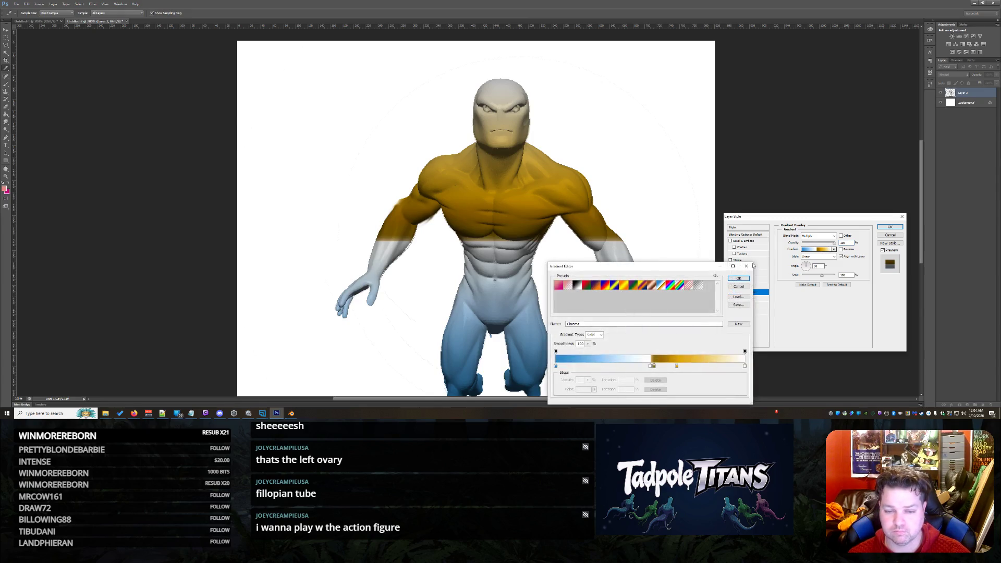
pyautogui.moveTo(654, 367); pyautogui.dragTo(705, 367)
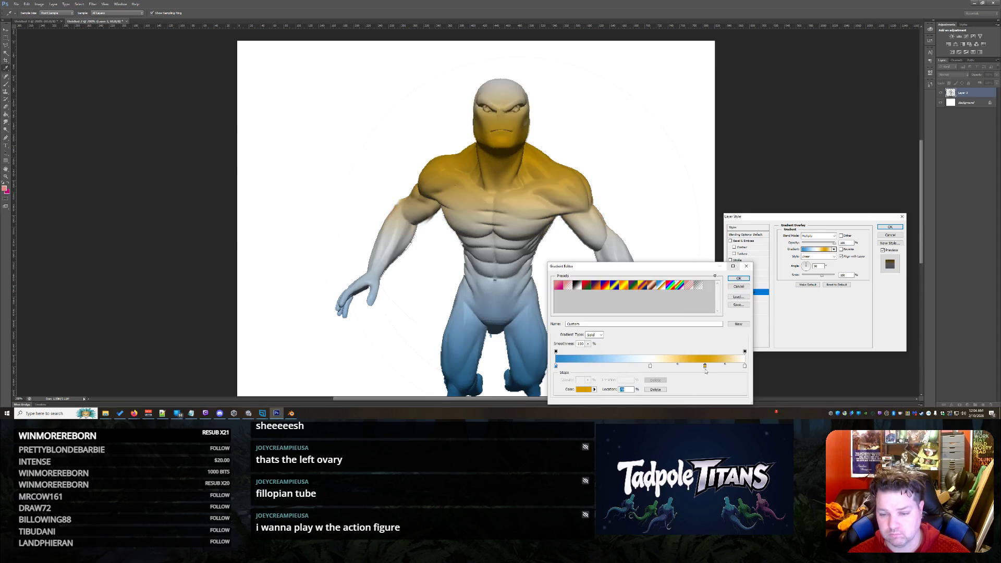
# Recolour the gradient stops to cyan, pure white, and a brighter cyan
pyautogui.doubleClick(705, 366)
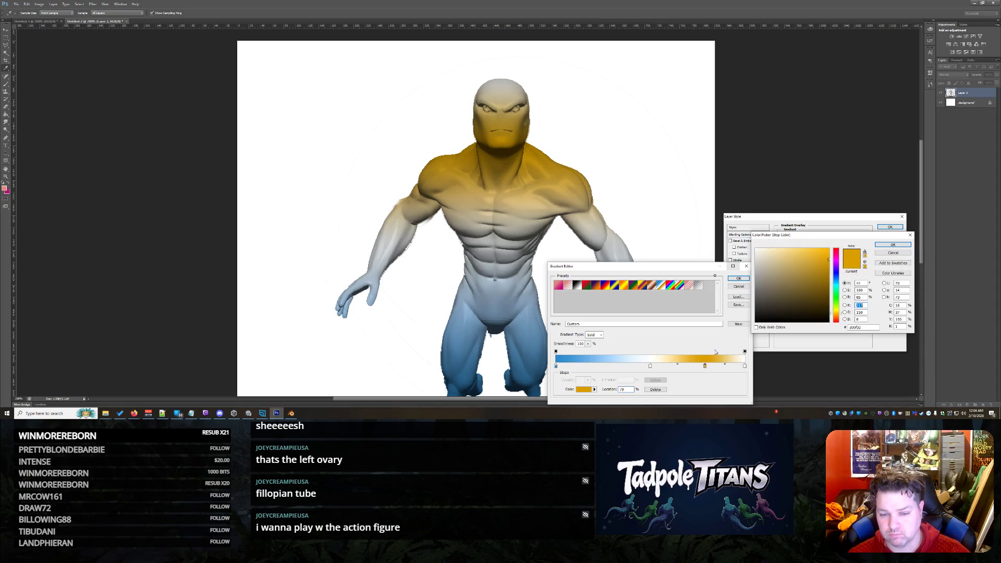
pyautogui.click(837, 285)
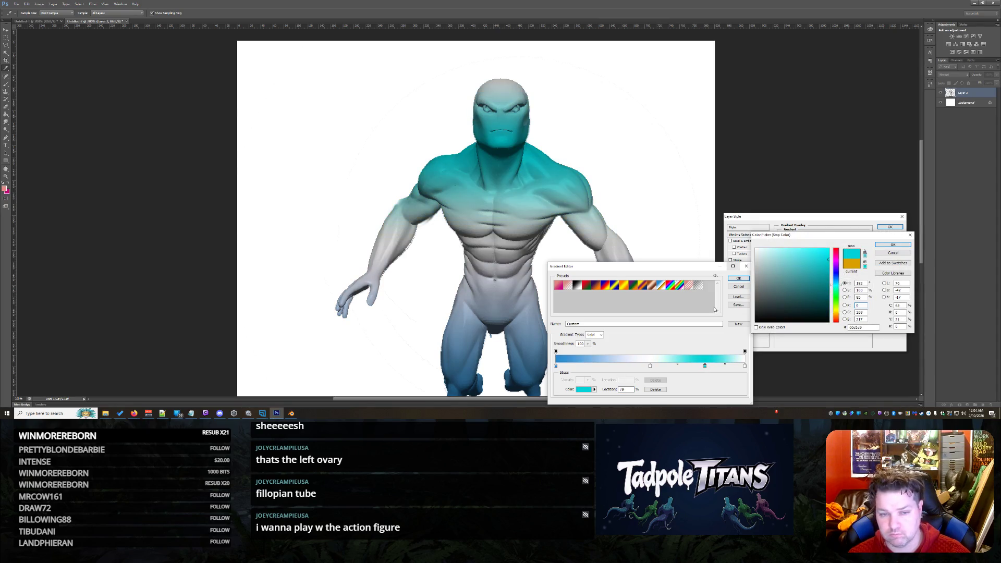
pyautogui.click(892, 244)
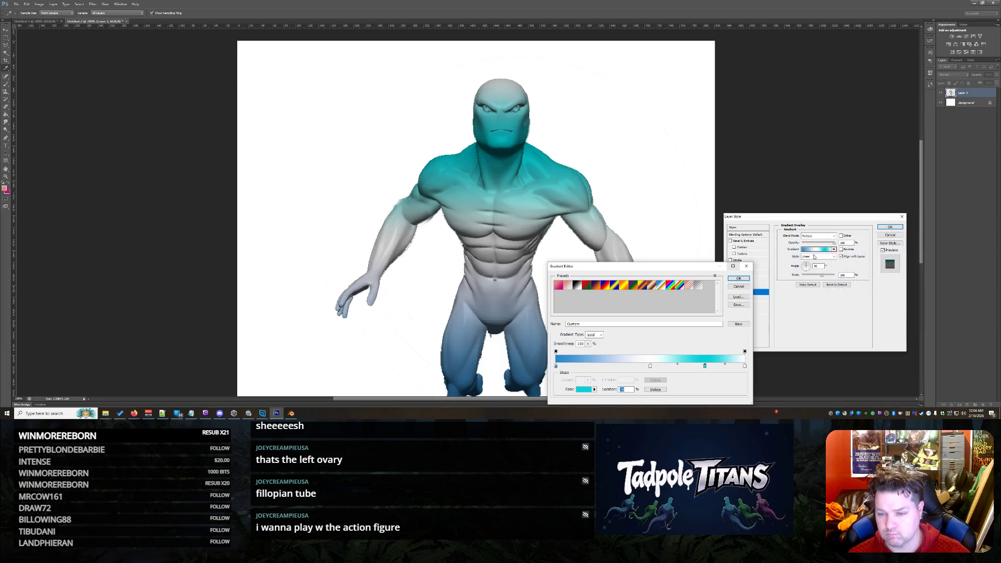
pyautogui.doubleClick(744, 366)
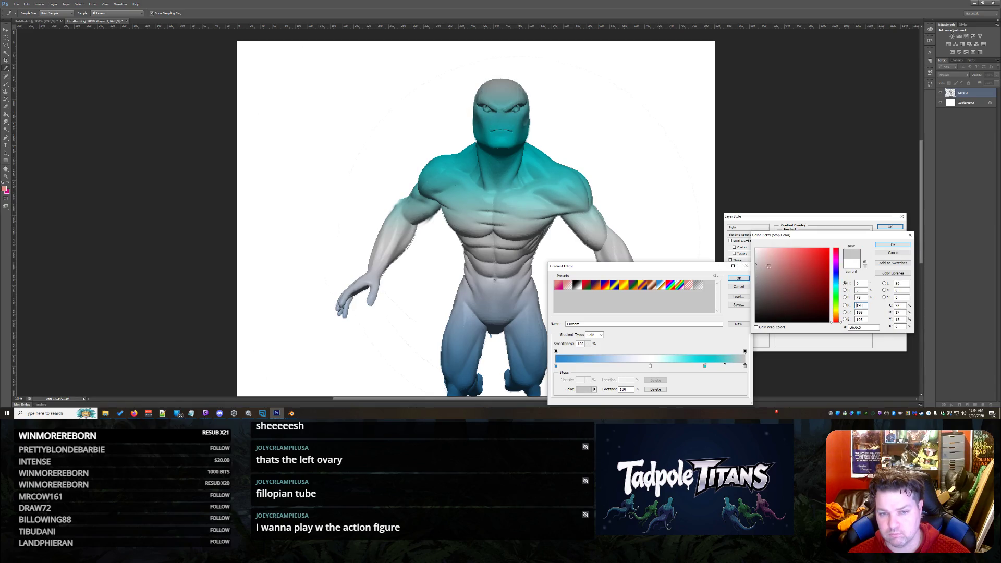
pyautogui.click(755, 249)
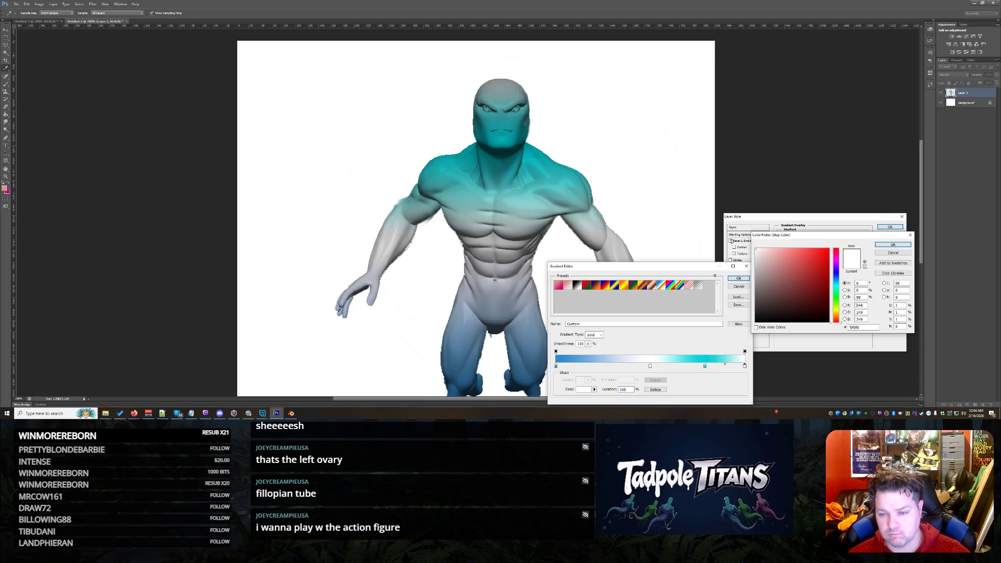
pyautogui.click(892, 245)
pyautogui.doubleClick(556, 366)
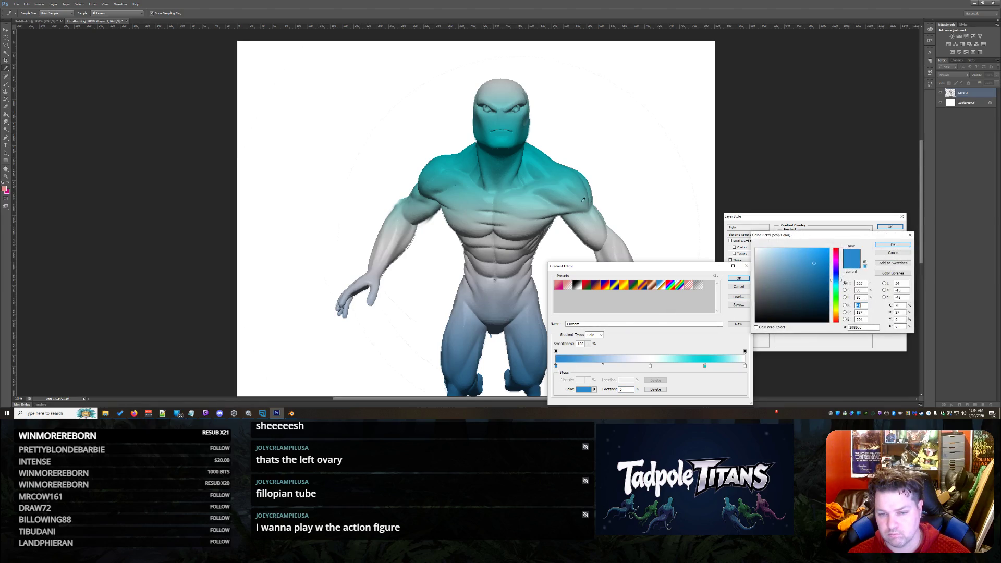
pyautogui.moveTo(835, 292); pyautogui.dragTo(838, 285)
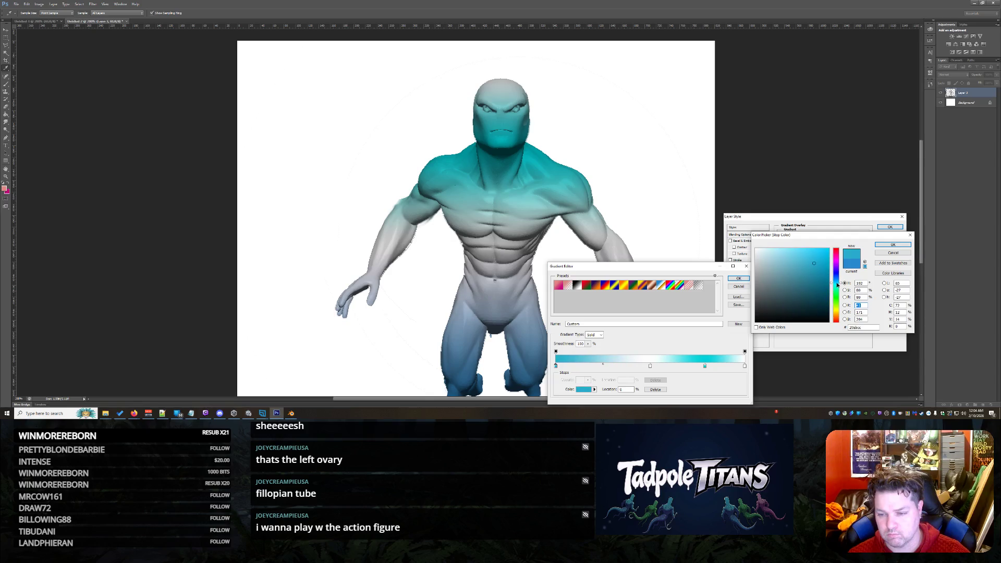
pyautogui.moveTo(781, 297); pyautogui.dragTo(825, 250)
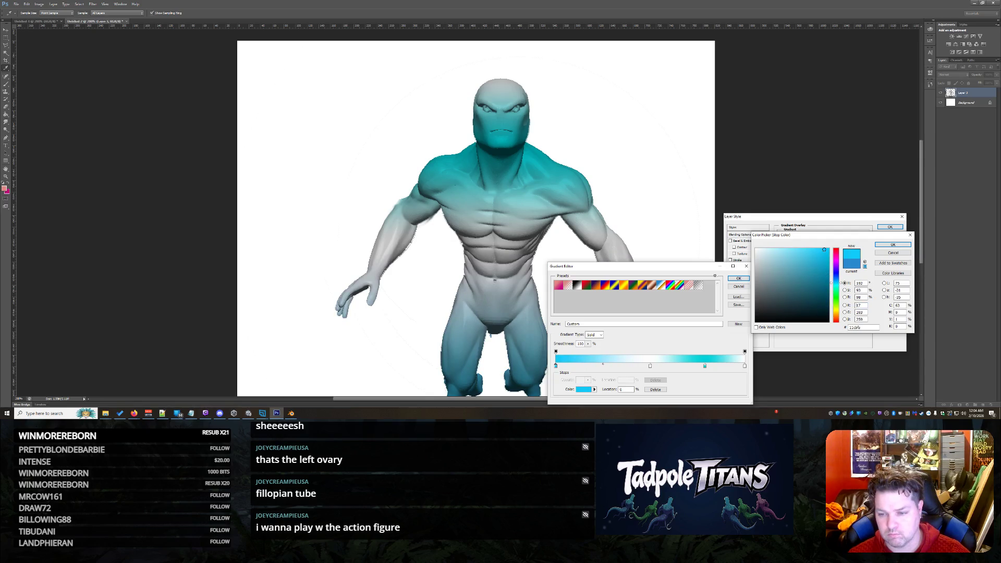
pyautogui.click(886, 244)
pyautogui.click(740, 279)
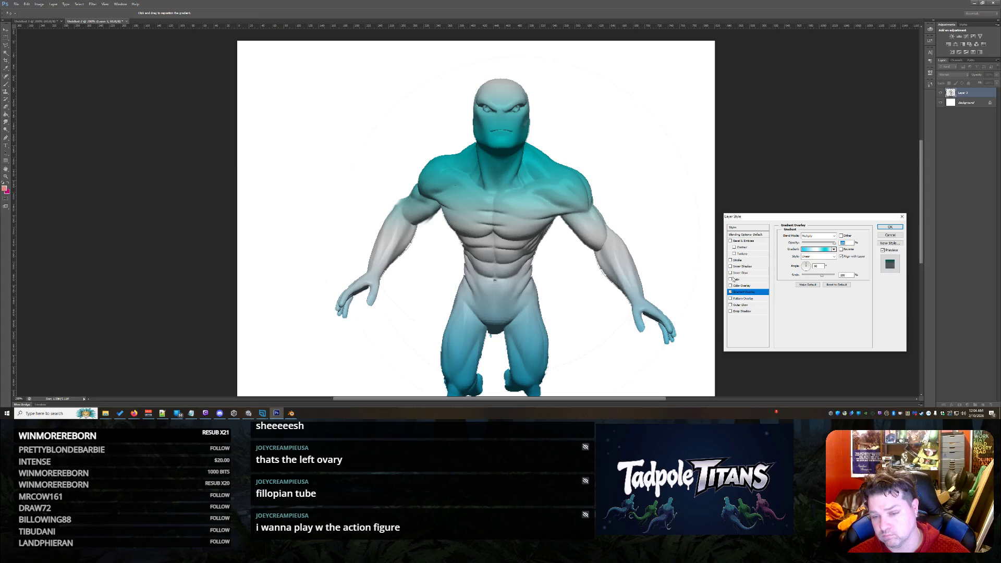
# Add an Inner Glow to the figure and adjust its size and colour
pyautogui.click(730, 273)
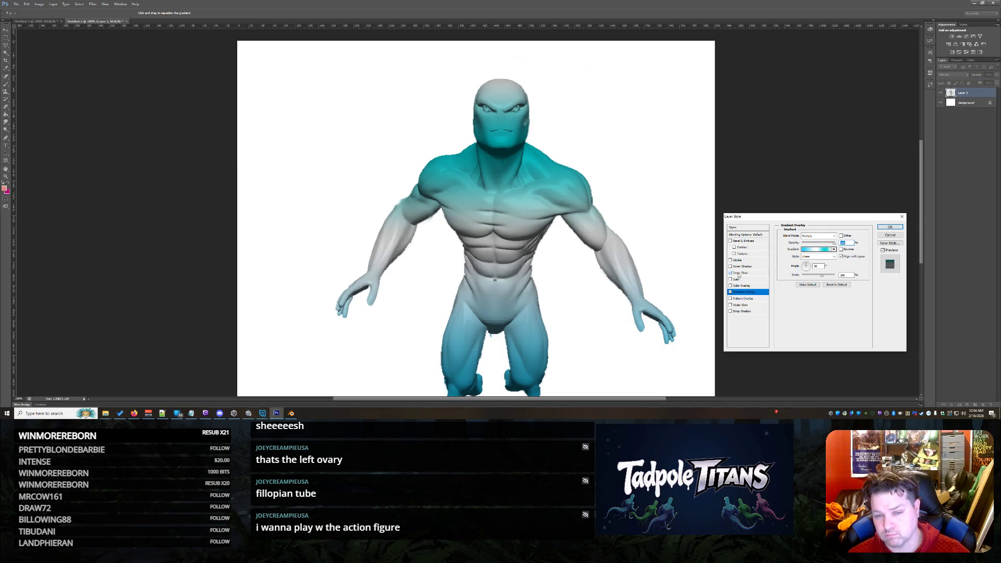
pyautogui.click(741, 274)
pyautogui.moveTo(802, 293)
pyautogui.mouseDown()
pyautogui.moveTo(829, 293)
pyautogui.moveTo(805, 292)
pyautogui.mouseUp()
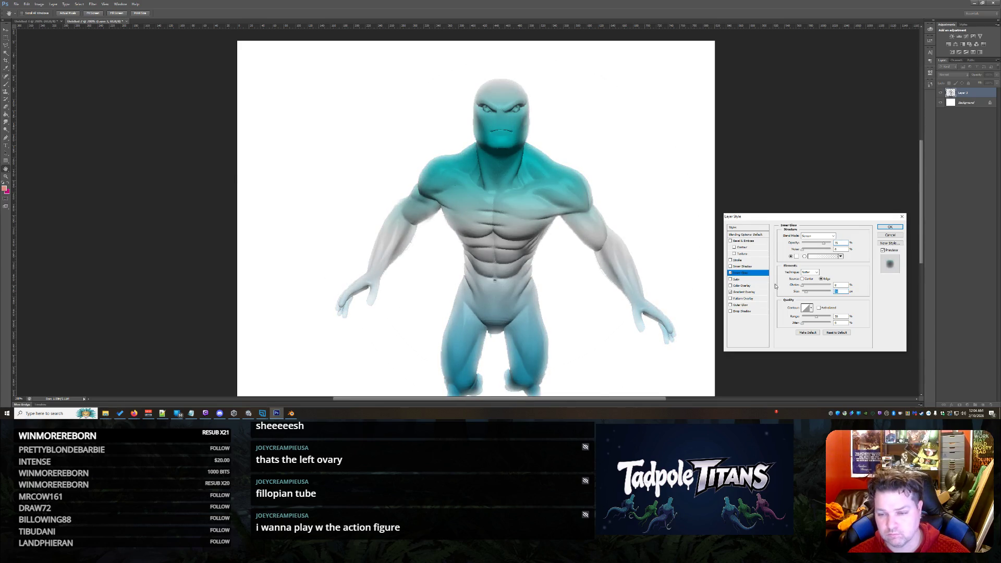
pyautogui.click(796, 257)
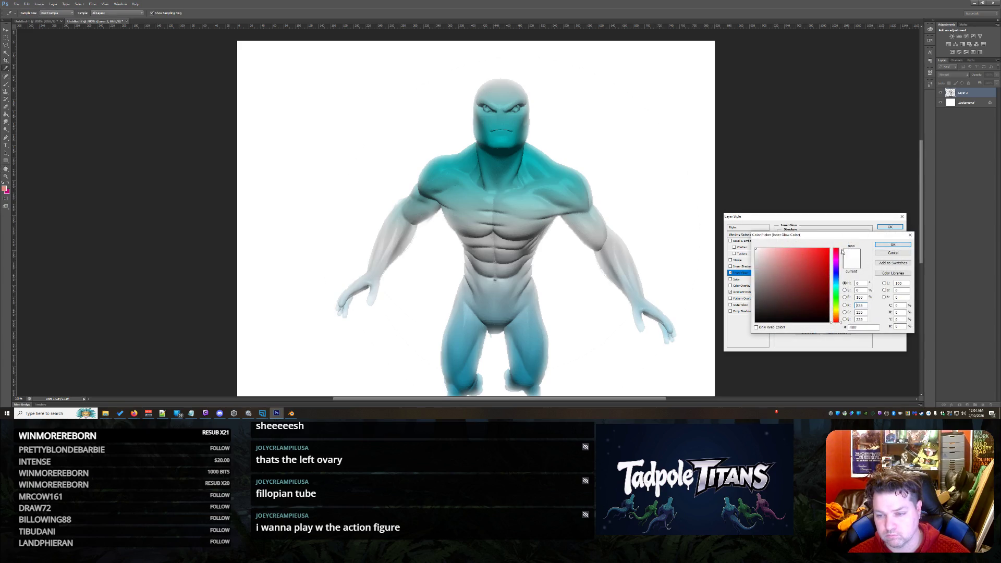
# Confirm the inner glow colour, keep Normal blending, enlarge its size, and apply the gradient and glow effects
pyautogui.click(893, 244)
pyautogui.click(817, 236)
pyautogui.click(817, 240)
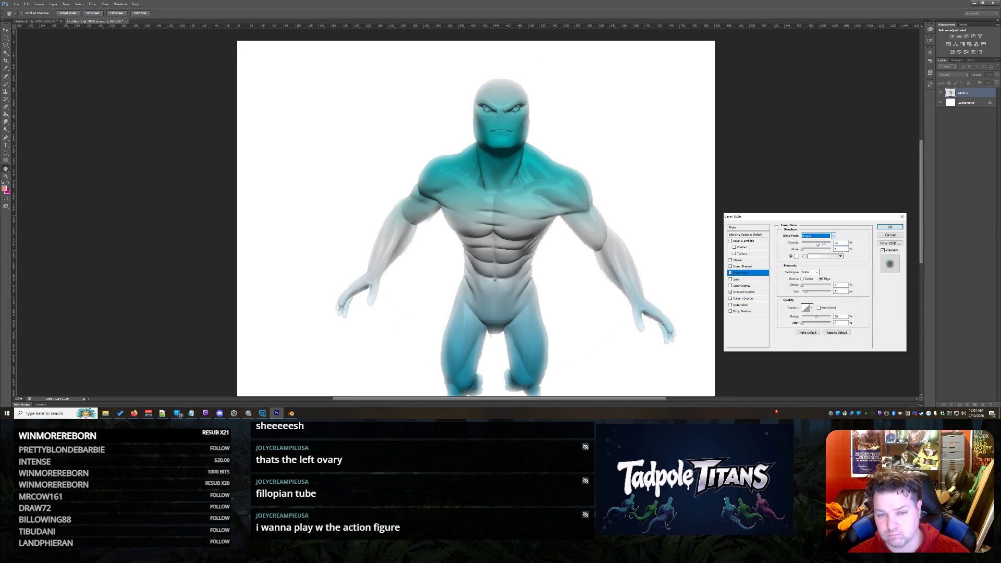
pyautogui.moveTo(806, 292); pyautogui.dragTo(806, 295)
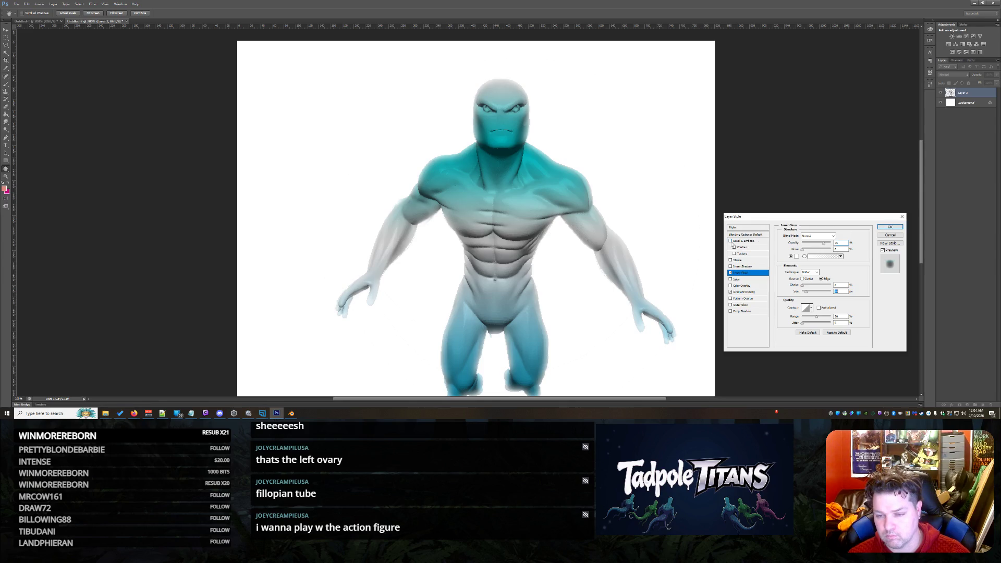
pyautogui.click(890, 227)
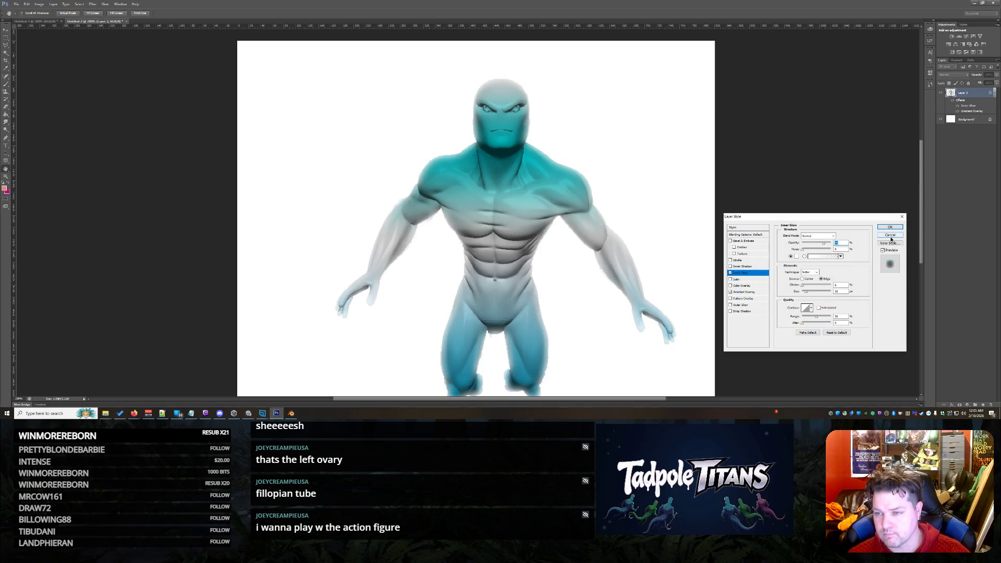
pyautogui.click(891, 237)
# Convert the background into Layer 0 and give it a black Color Overlay
pyautogui.doubleClick(962, 120)
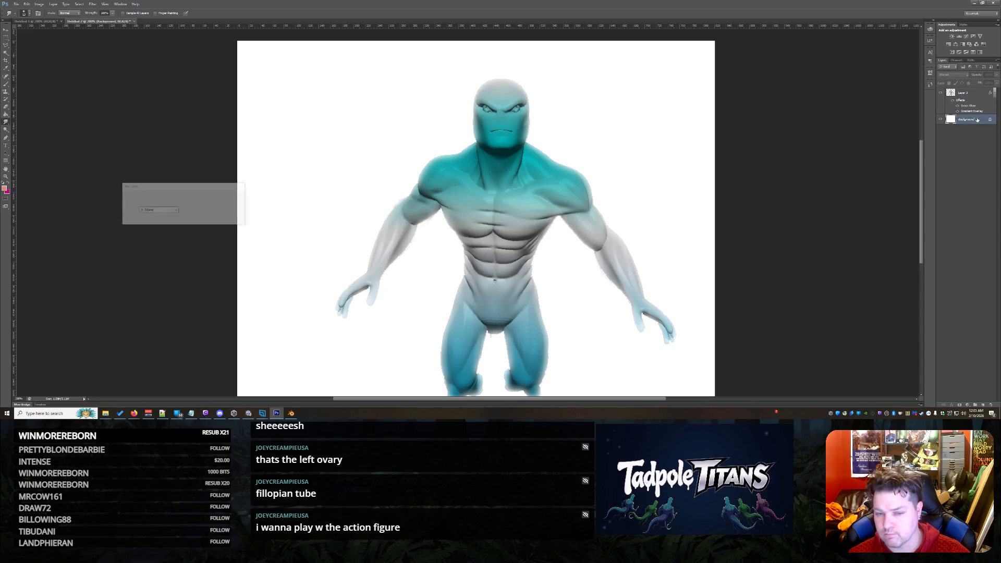
pyautogui.click(222, 196)
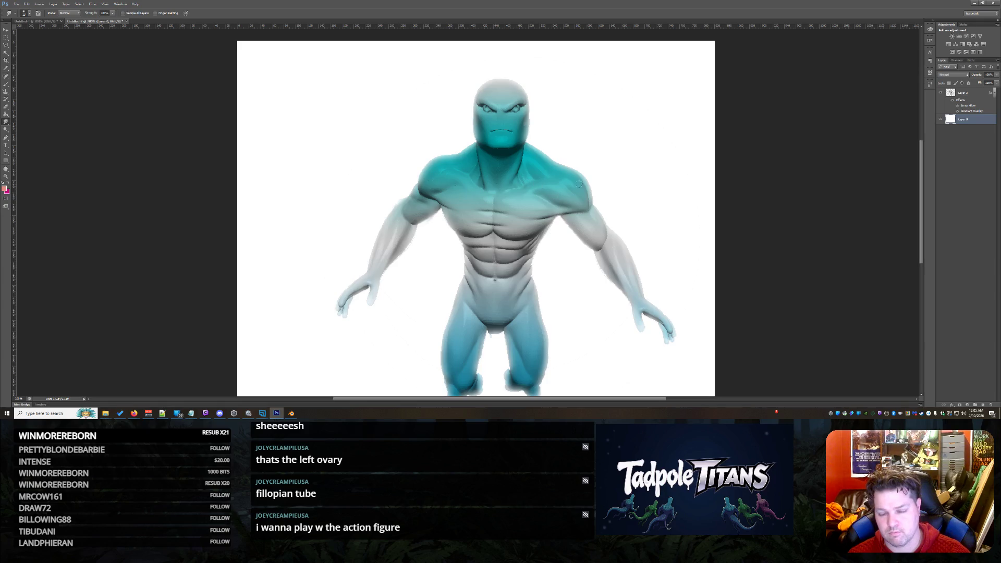
pyautogui.rightClick(986, 122)
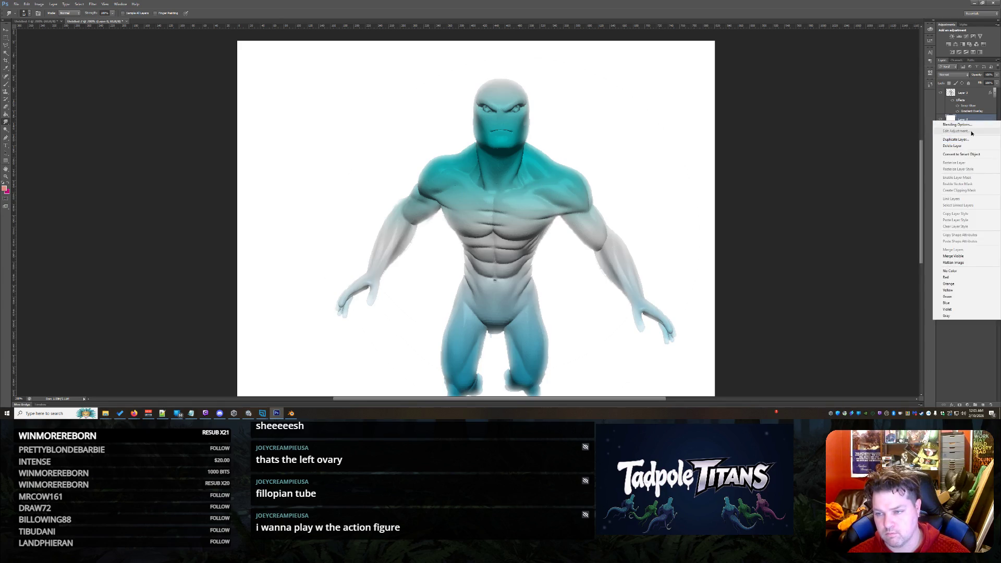
pyautogui.click(938, 136)
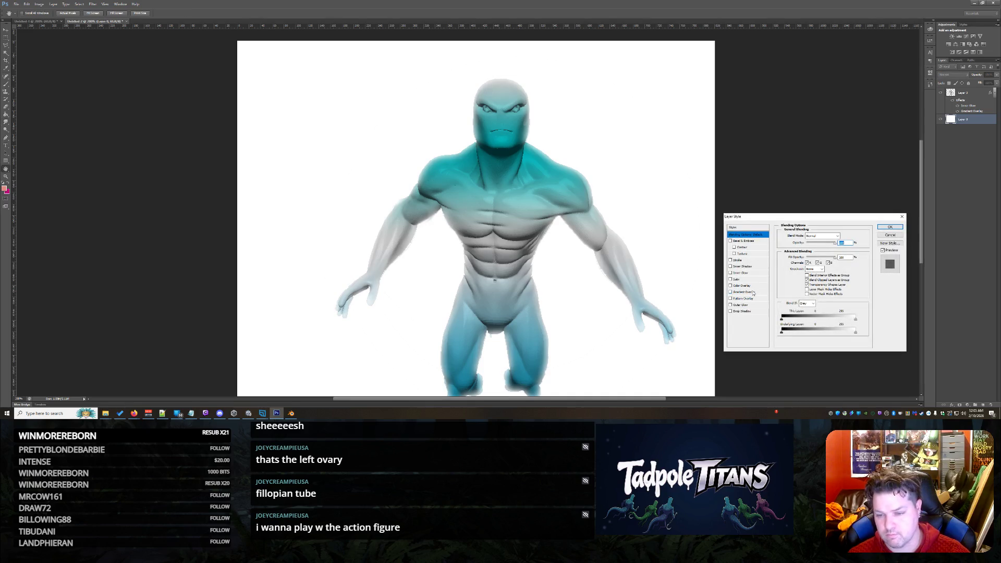
pyautogui.click(753, 286)
pyautogui.click(841, 237)
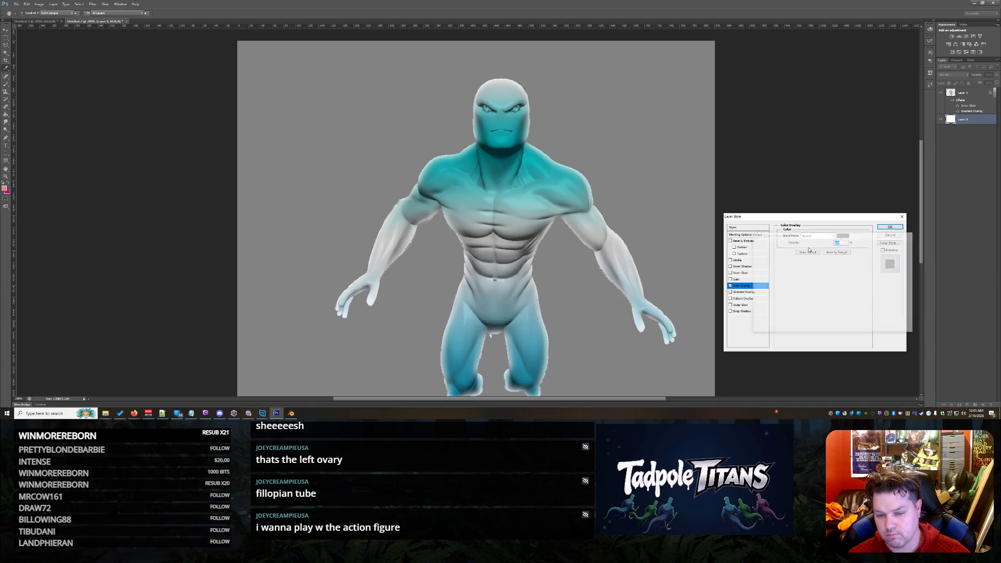
pyautogui.click(756, 321)
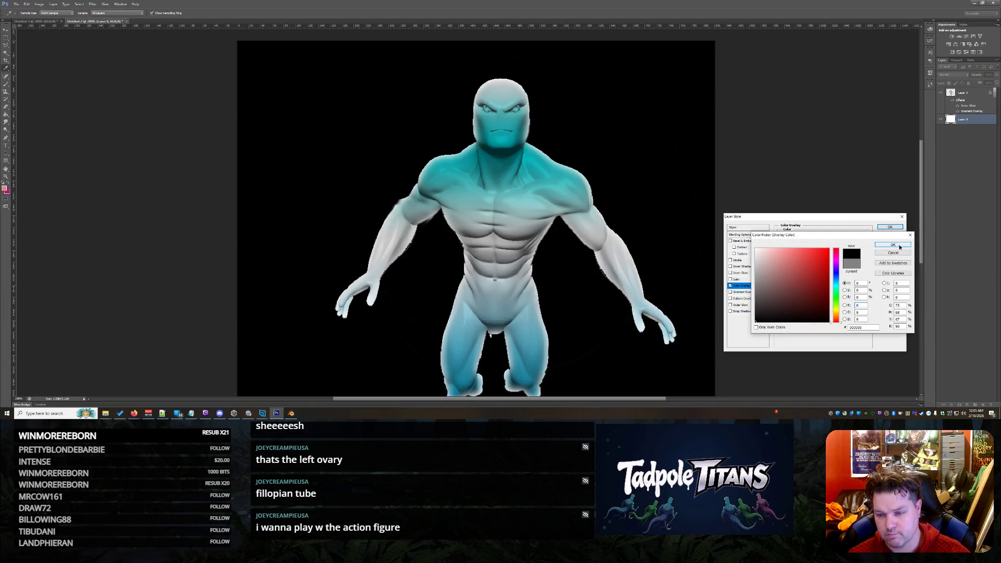
pyautogui.click(892, 245)
pyautogui.click(890, 227)
# Erase stray pixels between the figure's legs, then select the figure layer, Layer 3
pyautogui.scroll(-1, 587, 285)
pyautogui.scroll(-1, 587, 286)
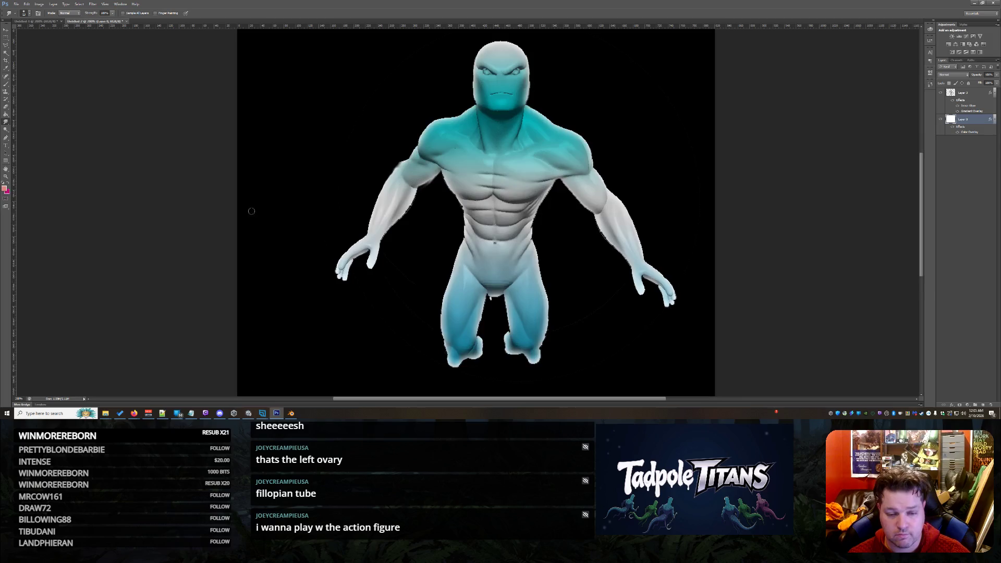
pyautogui.click(6, 107)
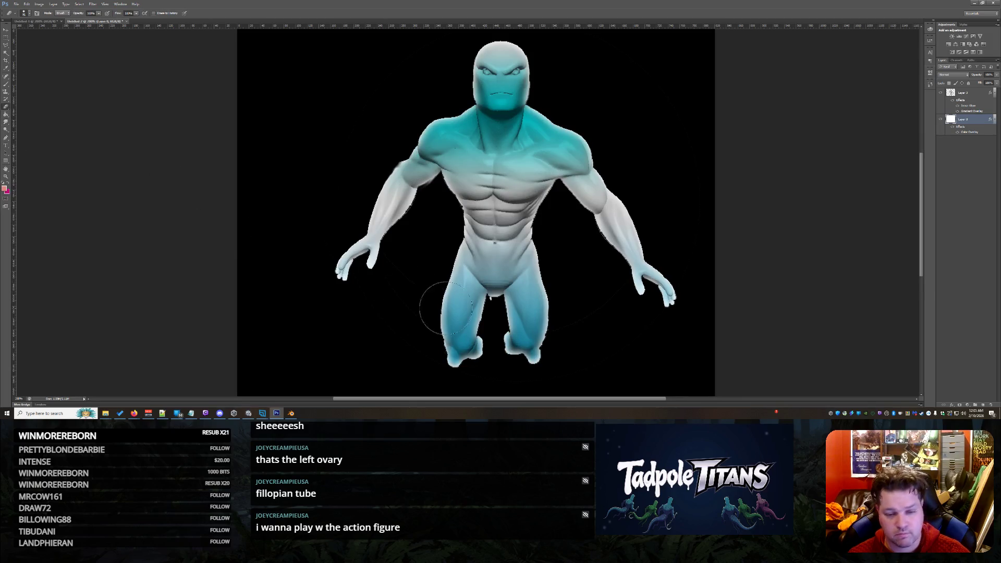
pyautogui.click(488, 311)
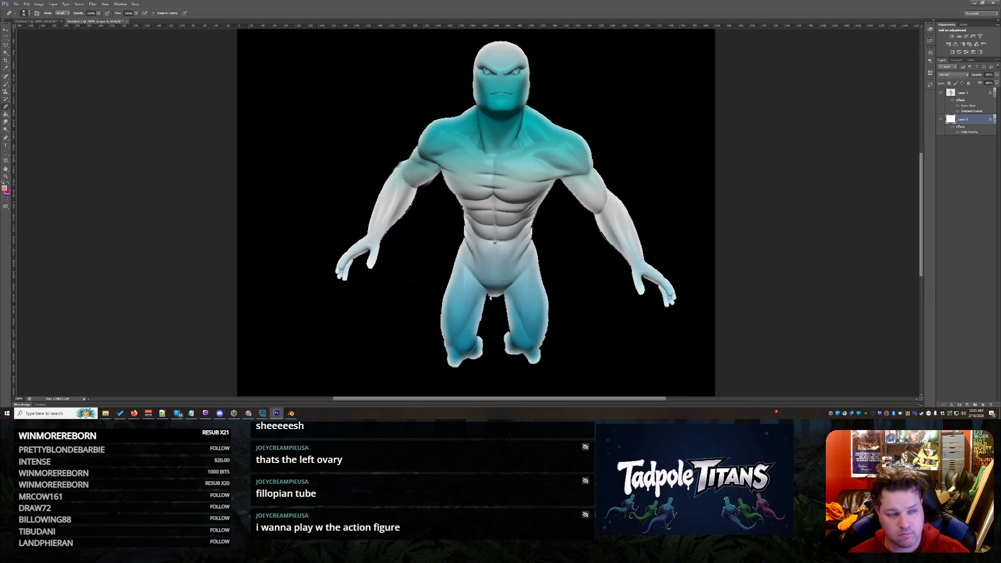
pyautogui.click(23, 13)
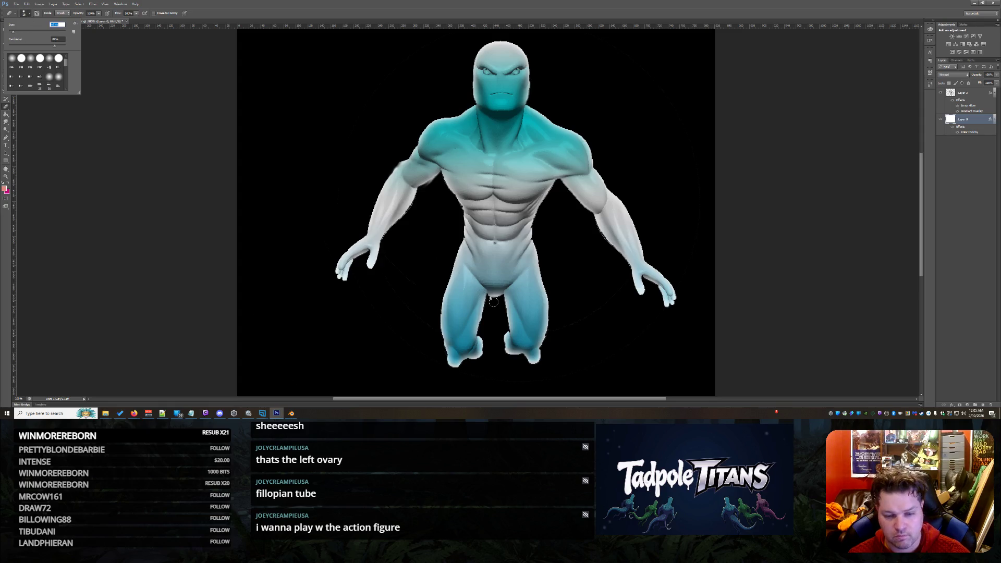
pyautogui.press('Return')
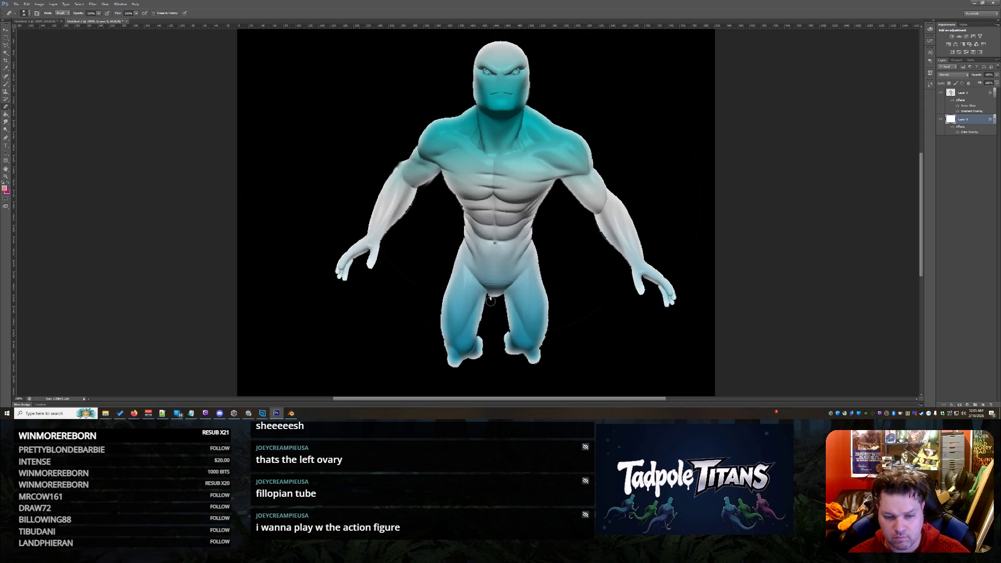
pyautogui.click(974, 93)
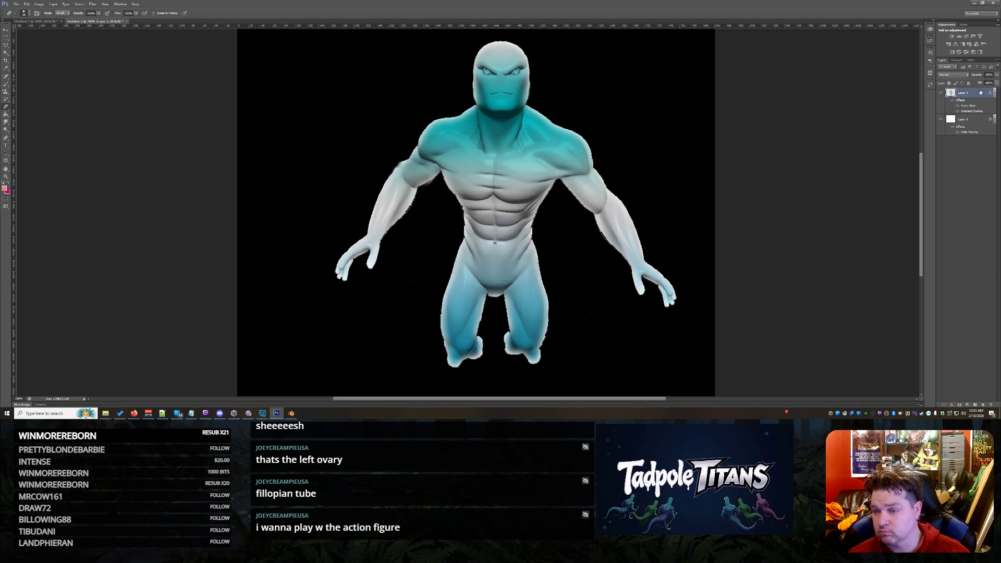
pyautogui.rightClick(980, 93)
# Rasterize Layer 3's layer style and enable a Center-source Inner Glow with a wider size
pyautogui.click(965, 126)
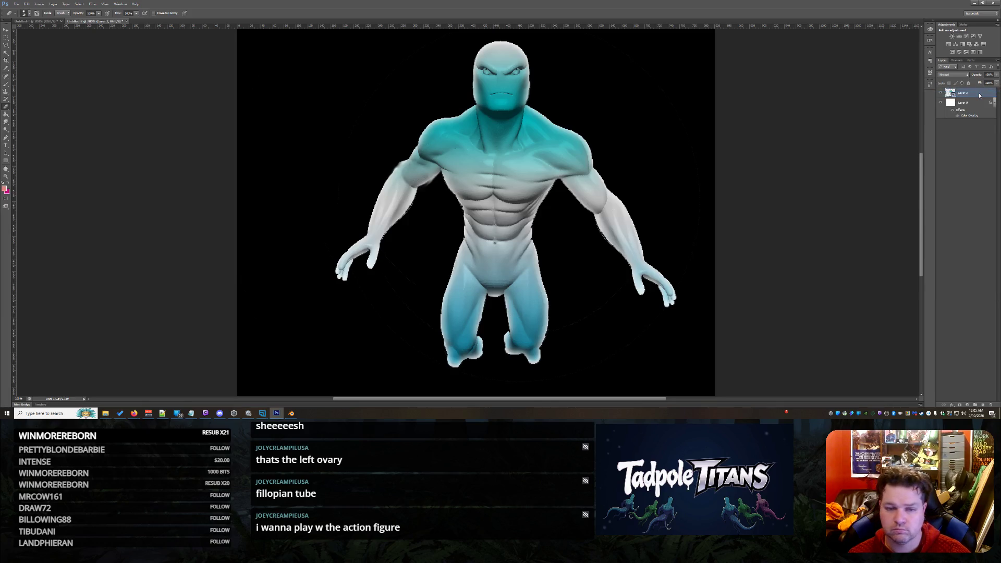
pyautogui.doubleClick(979, 94)
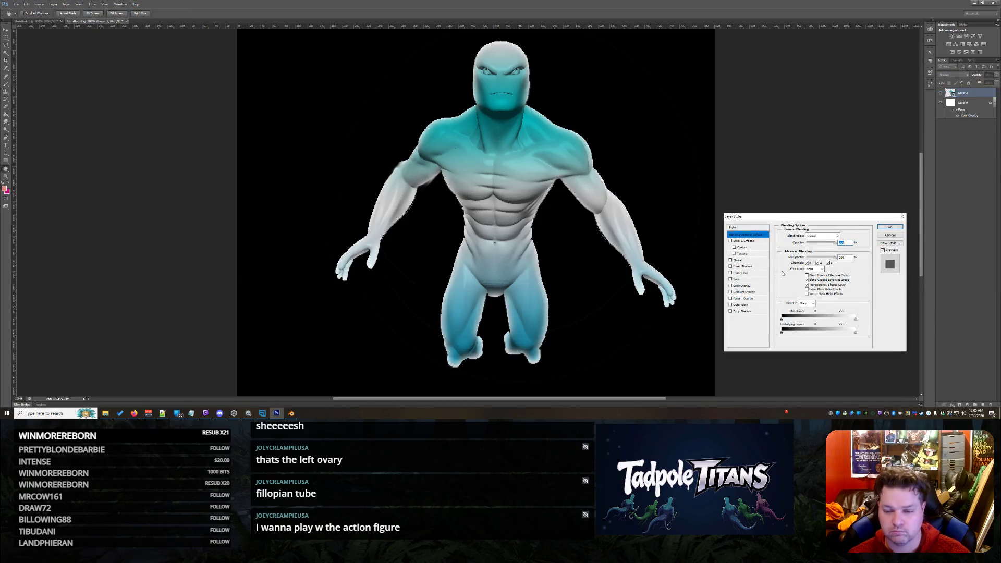
pyautogui.click(730, 273)
pyautogui.click(740, 273)
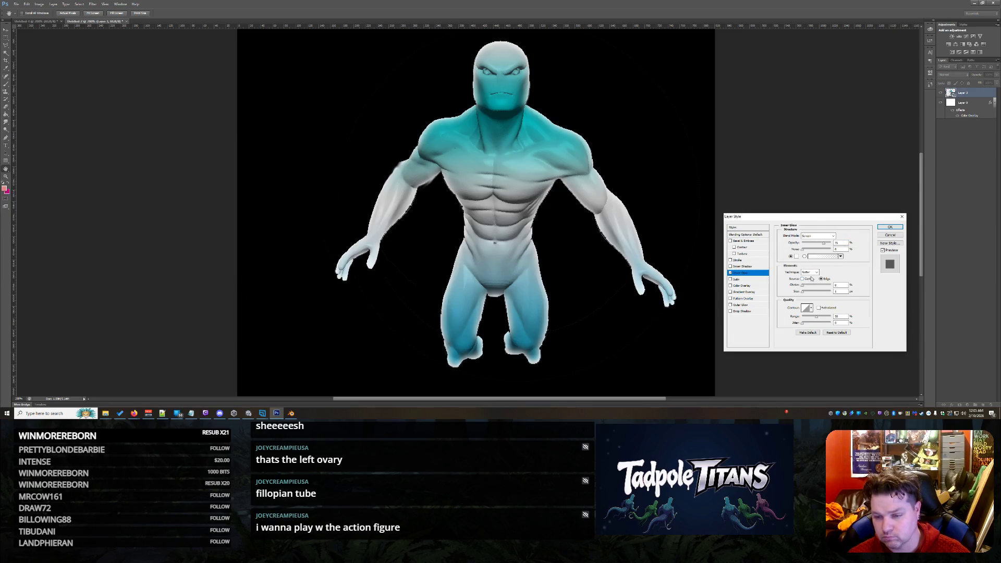
pyautogui.click(811, 278)
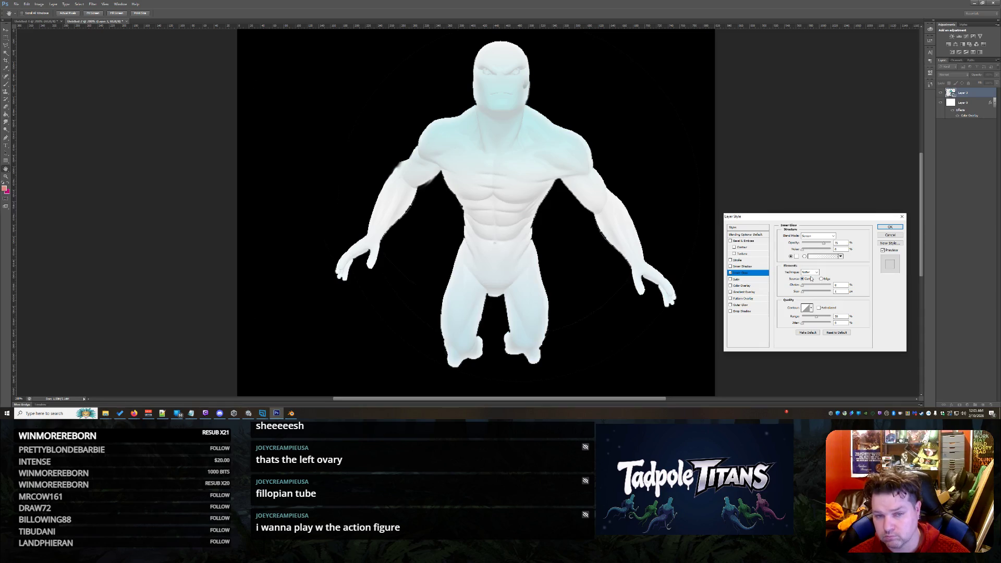
pyautogui.moveTo(804, 295); pyautogui.dragTo(812, 295)
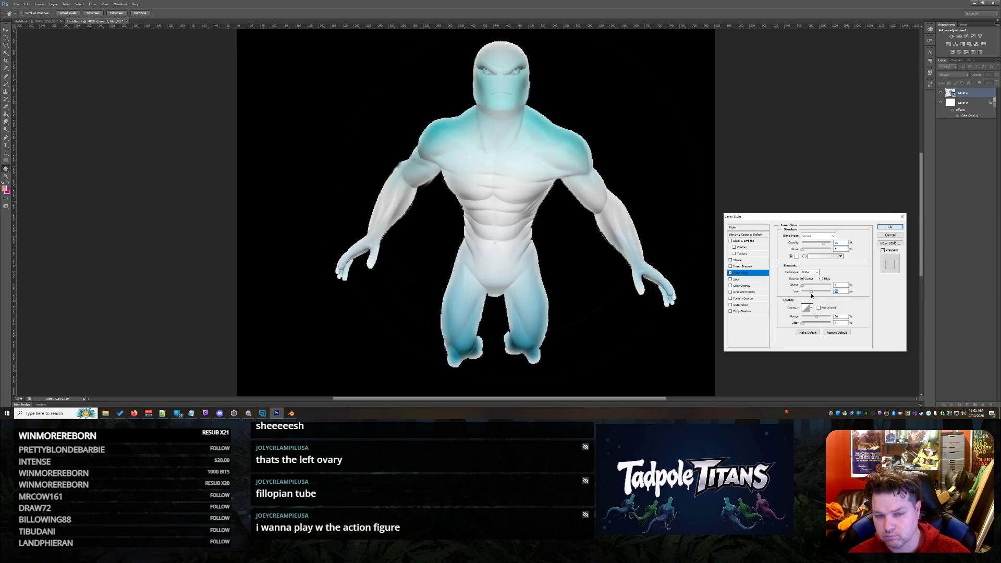
# Set the inner glow colour to blue 7084ff
pyautogui.click(796, 256)
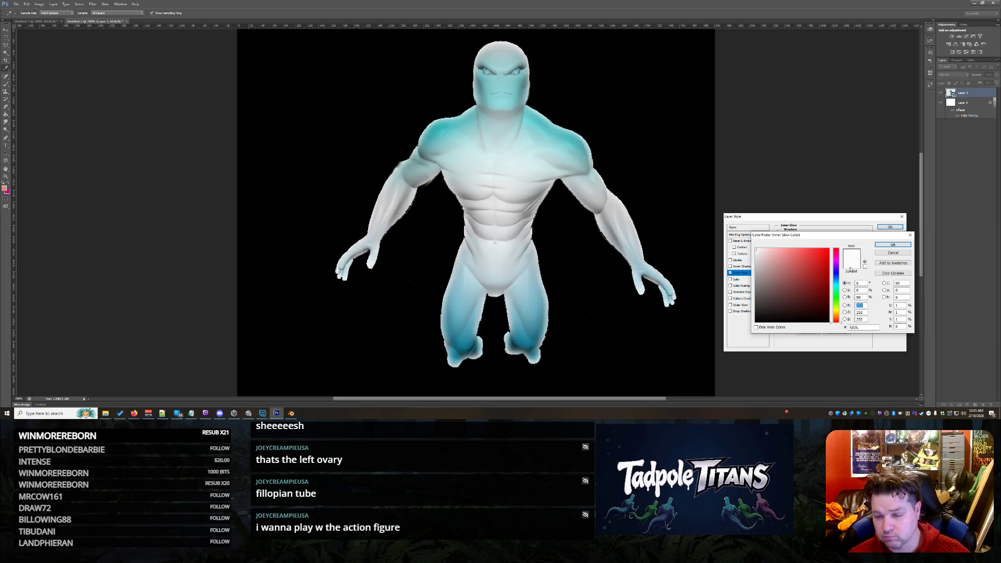
pyautogui.click(836, 276)
pyautogui.click(796, 248)
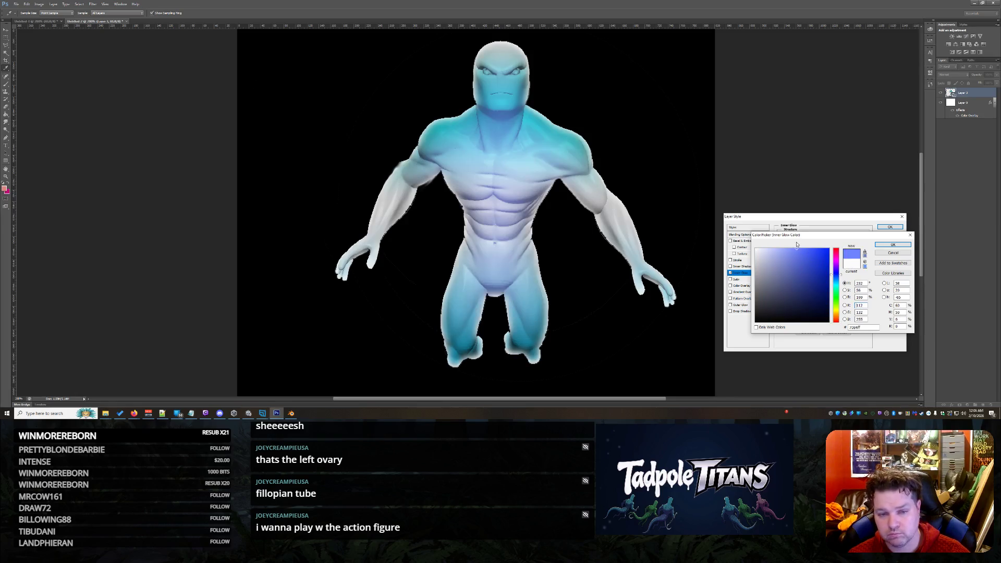
pyautogui.click(892, 244)
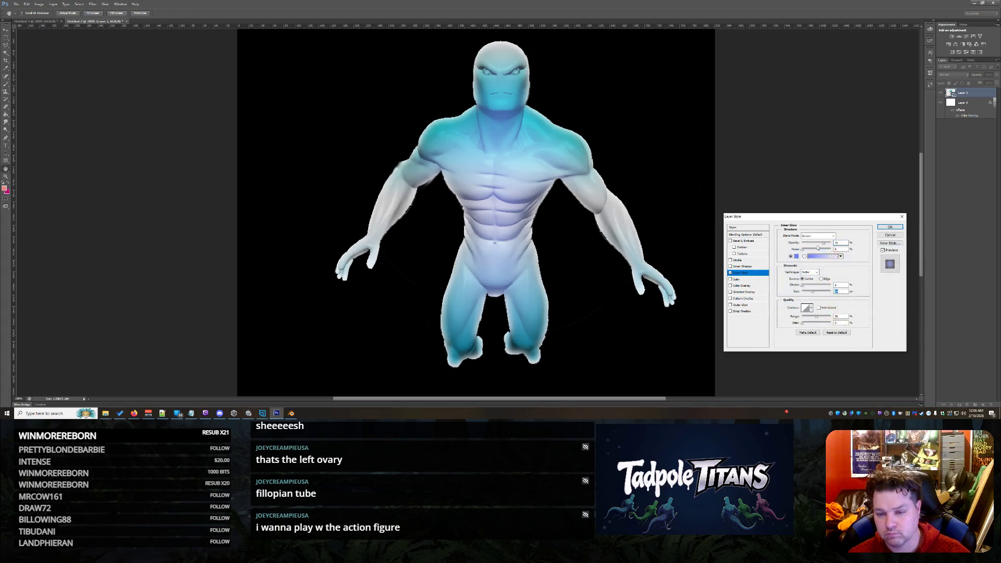
# Set the glow blend mode to Color Burn, fine-tune its opacity, and apply the inner glow
pyautogui.click(817, 236)
pyautogui.click(815, 237)
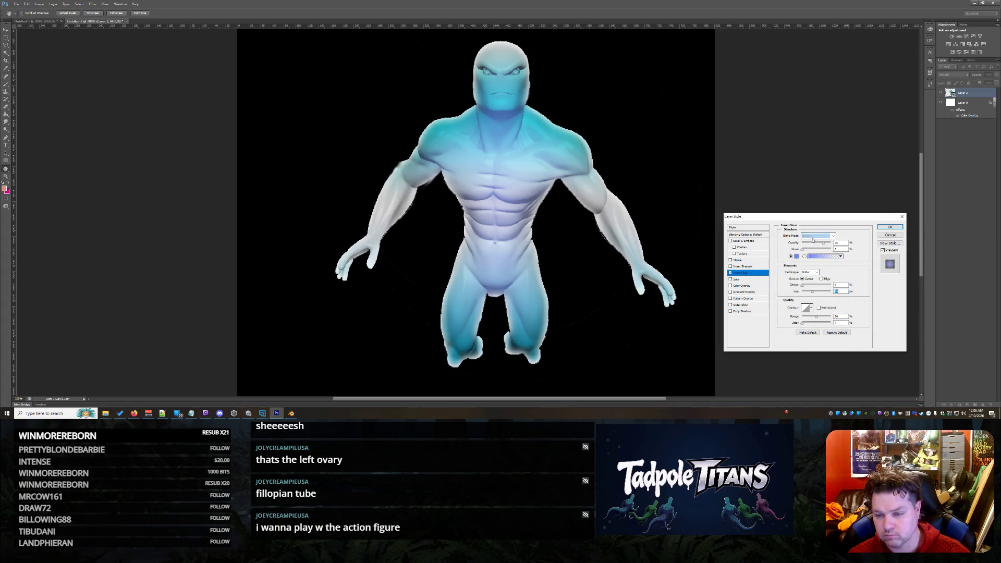
pyautogui.click(814, 236)
pyautogui.click(812, 235)
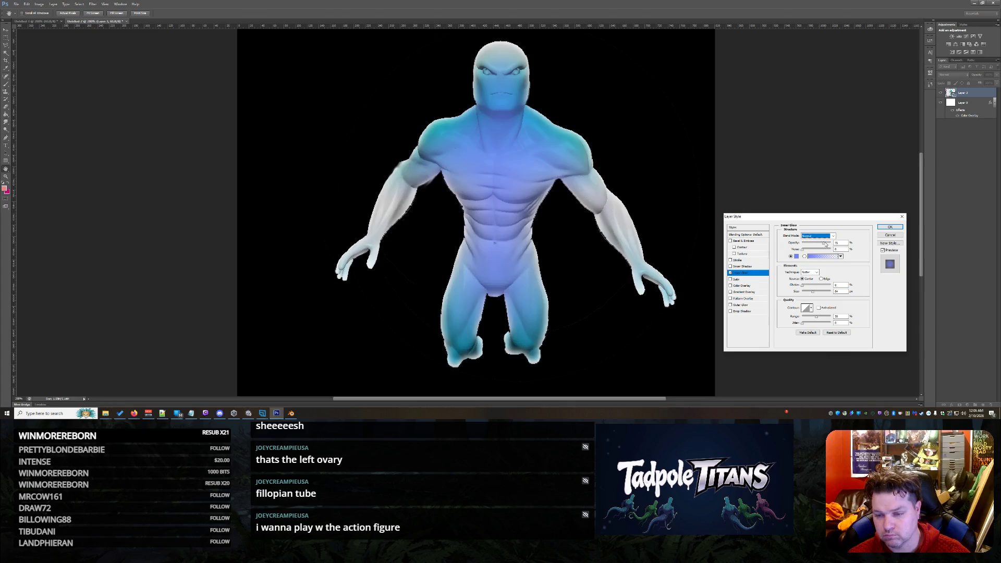
pyautogui.moveTo(811, 244); pyautogui.dragTo(832, 243)
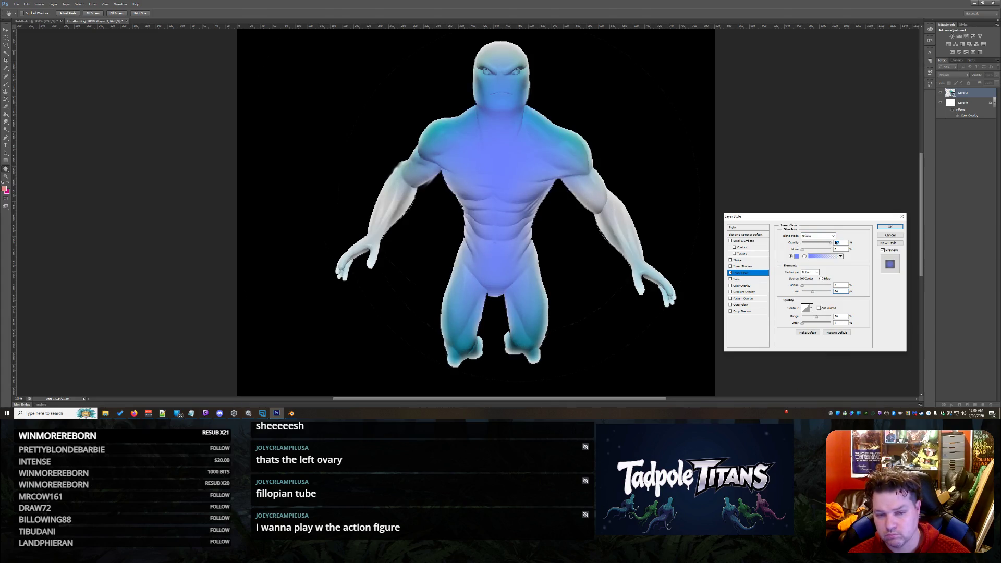
pyautogui.click(824, 235)
pyautogui.click(818, 254)
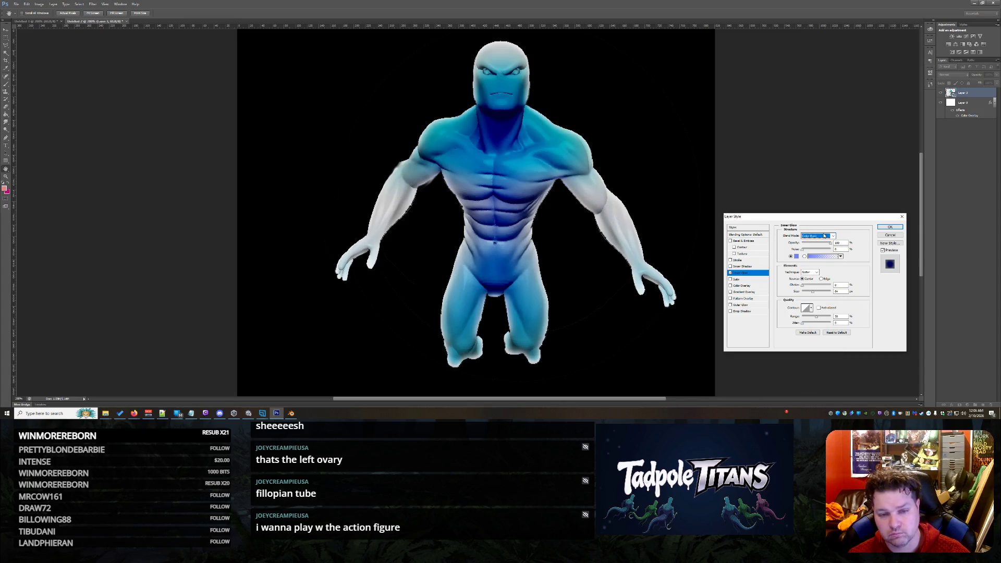
pyautogui.moveTo(830, 244); pyautogui.dragTo(826, 244)
pyautogui.click(890, 227)
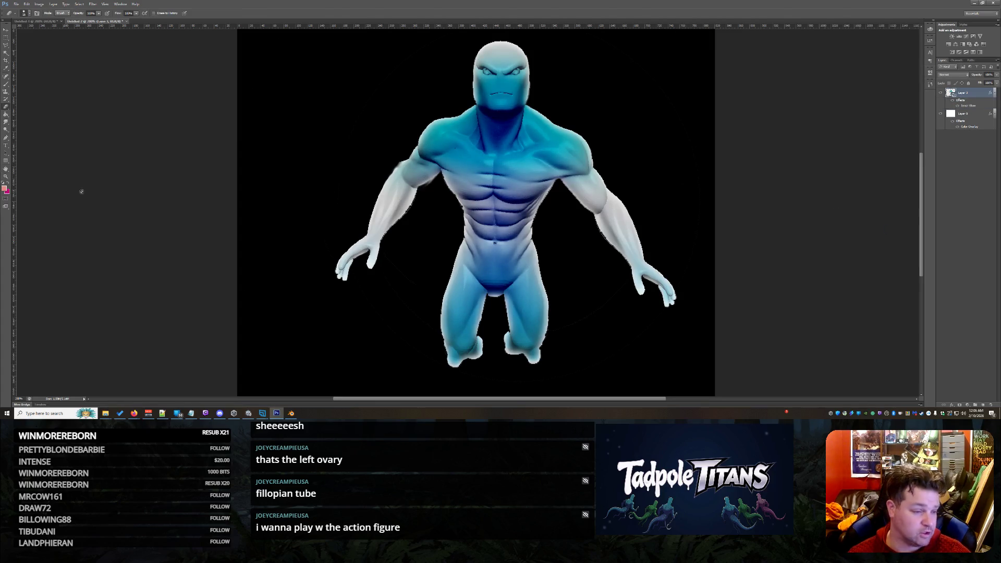
pyautogui.click(6, 176)
# Fit the image on screen and choose JPEG as the Save As format
pyautogui.rightClick(409, 203)
pyautogui.click(428, 204)
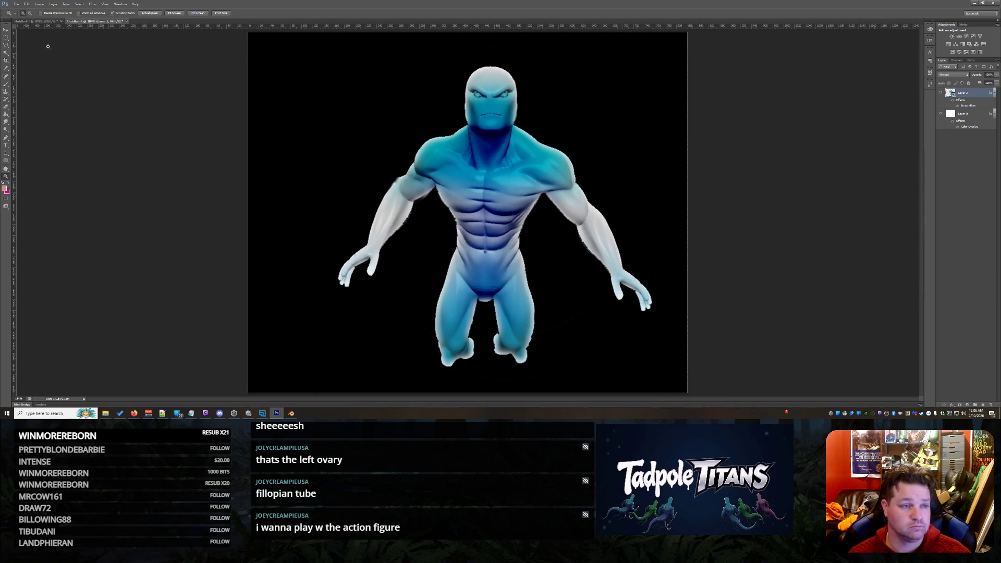
pyautogui.click(17, 5)
pyautogui.click(31, 76)
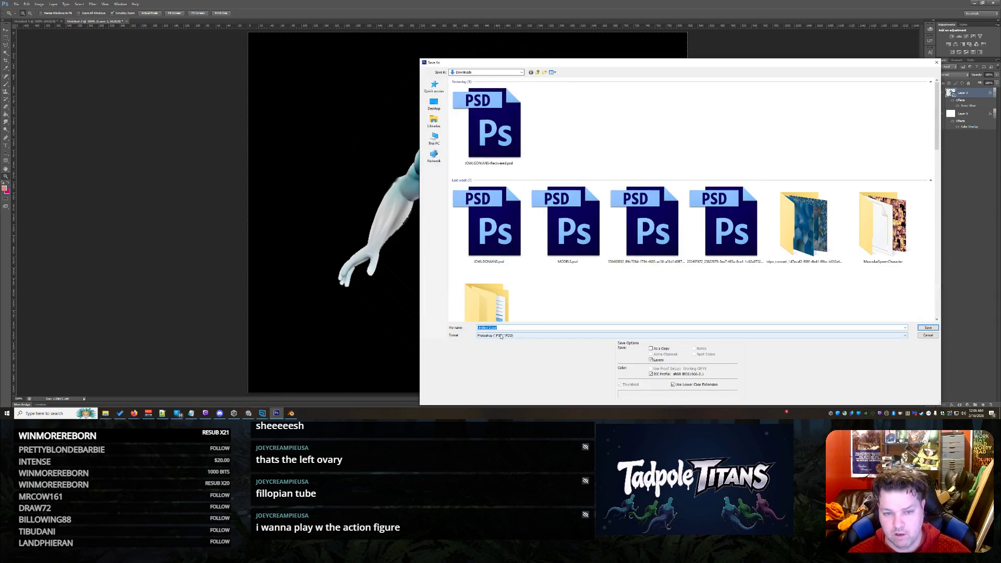
pyautogui.click(503, 335)
pyautogui.click(505, 372)
# Save the JPEG as 'jaxank' with default quality options and minimise Photoshop
pyautogui.doubleClick(504, 329)
pyautogui.write('jaxank')
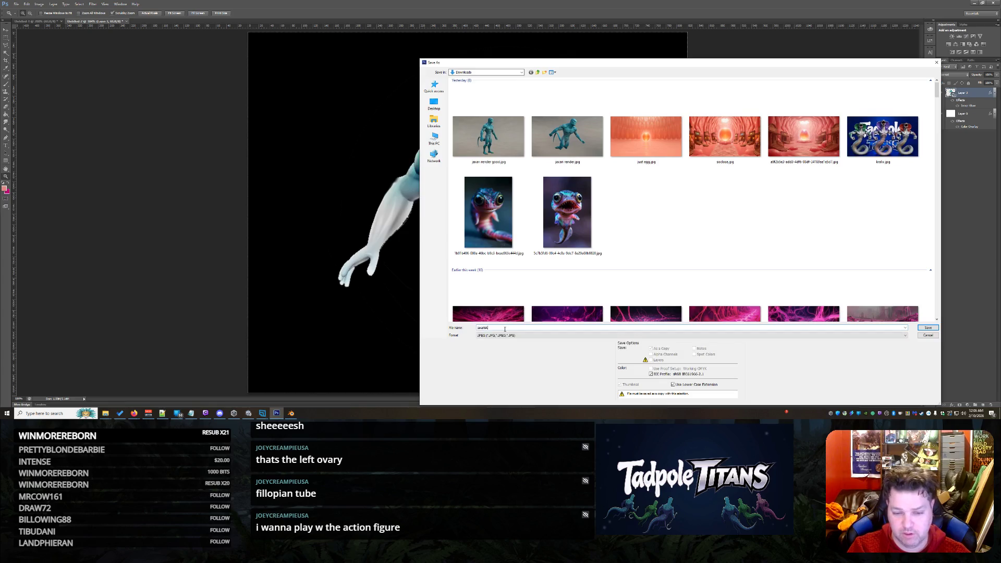
pyautogui.press('Return')
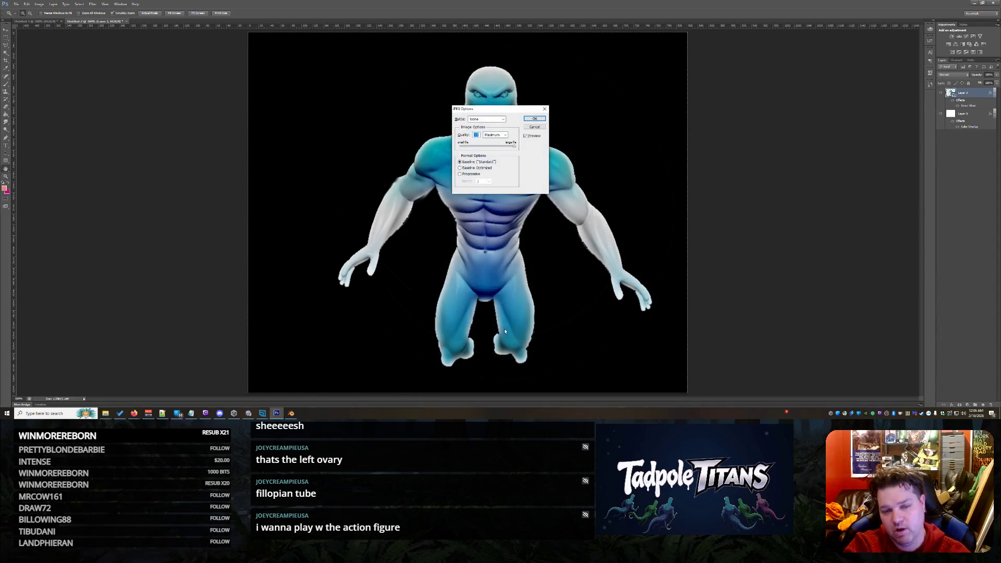
pyautogui.click(545, 119)
pyautogui.click(545, 119)
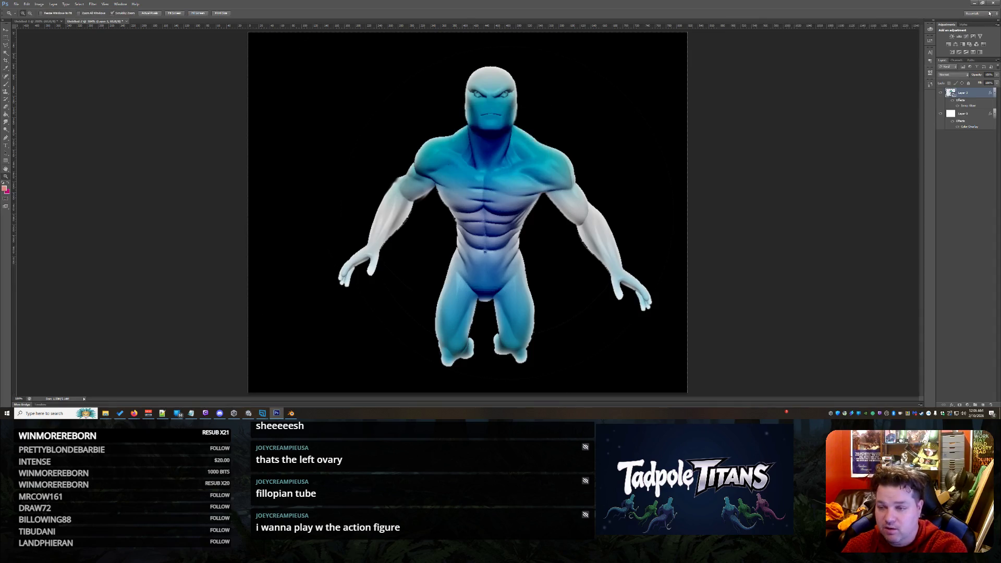
pyautogui.click(974, 2)
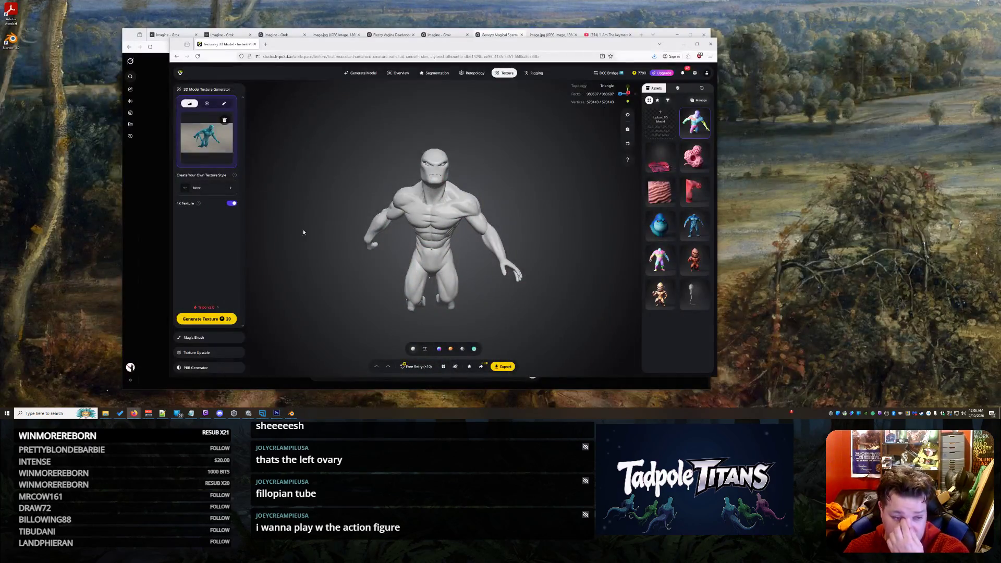
# Upload the saved blue figure image as the texture style reference and start texture generation
pyautogui.click(221, 191)
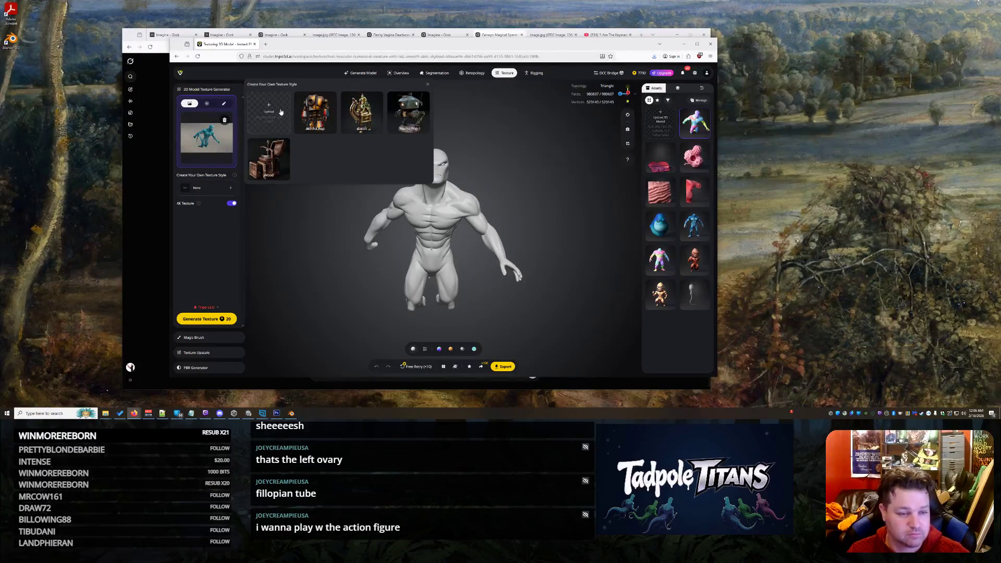
pyautogui.click(279, 110)
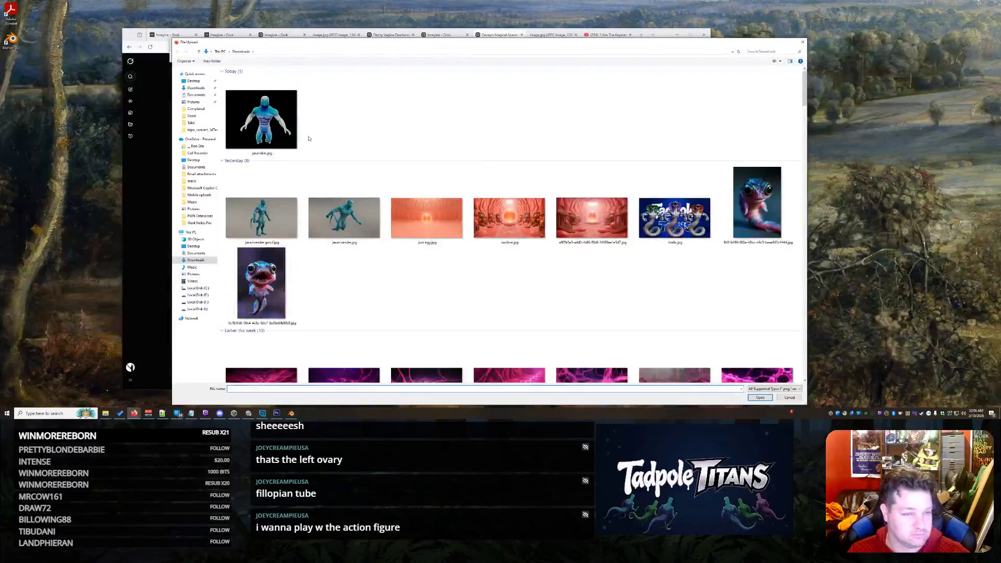
pyautogui.doubleClick(280, 111)
pyautogui.click(523, 297)
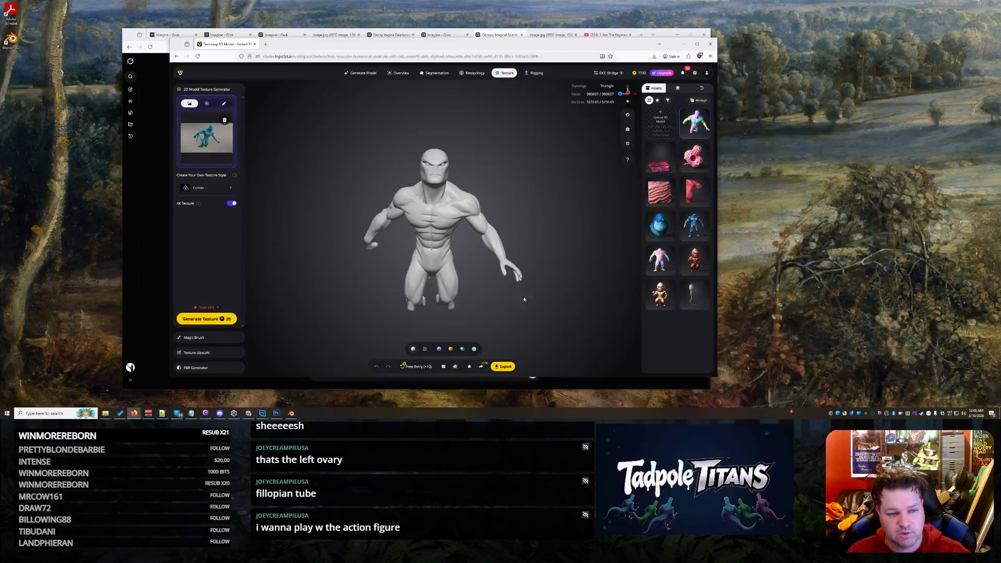
pyautogui.click(207, 319)
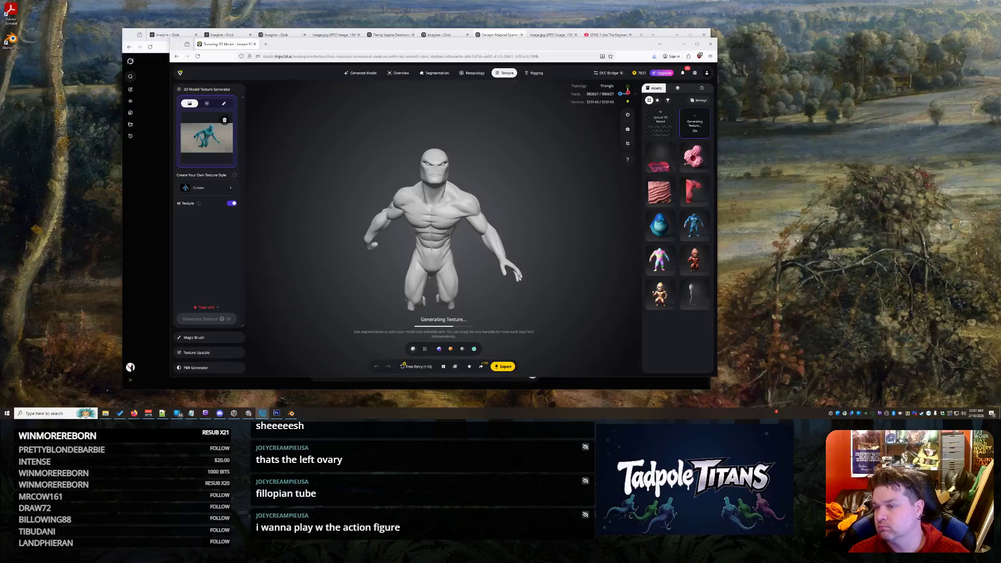
# Maximise the browser and orbit the untextured model to check its front, back, side and tail
pyautogui.click(697, 44)
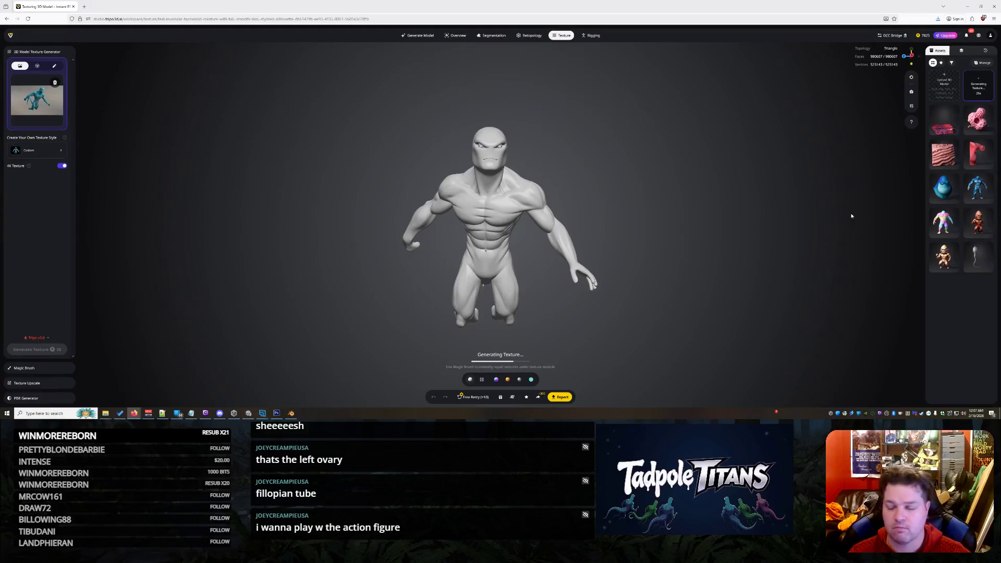
pyautogui.moveTo(609, 260)
pyautogui.mouseDown()
pyautogui.moveTo(656, 263)
pyautogui.moveTo(231, 292)
pyautogui.moveTo(186, 196)
pyautogui.moveTo(229, 217)
pyautogui.moveTo(499, 189)
pyautogui.moveTo(428, 224)
pyautogui.moveTo(364, 238)
pyautogui.mouseUp()
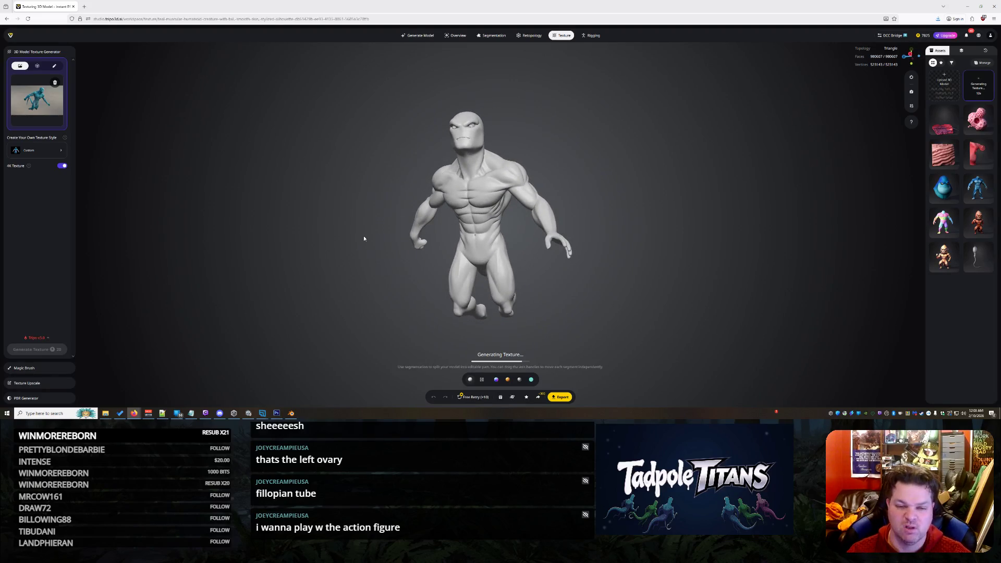
pyautogui.moveTo(507, 209); pyautogui.dragTo(529, 249, button='right')
pyautogui.moveTo(529, 249); pyautogui.dragTo(598, 236)
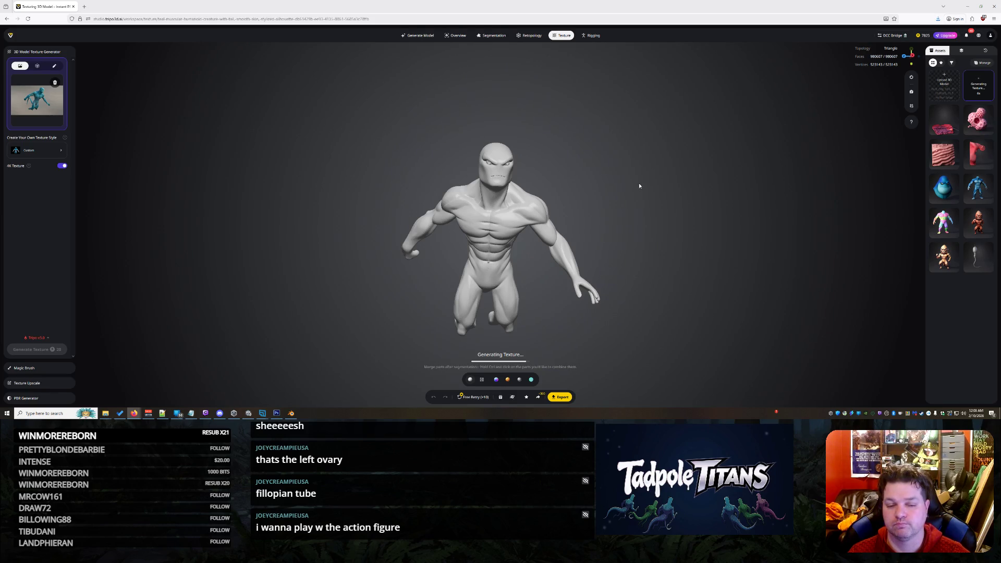
pyautogui.moveTo(591, 191)
pyautogui.mouseDown()
pyautogui.moveTo(575, 226)
pyautogui.moveTo(451, 231)
pyautogui.moveTo(414, 271)
pyautogui.moveTo(292, 284)
pyautogui.moveTo(532, 203)
pyautogui.moveTo(592, 218)
pyautogui.mouseUp()
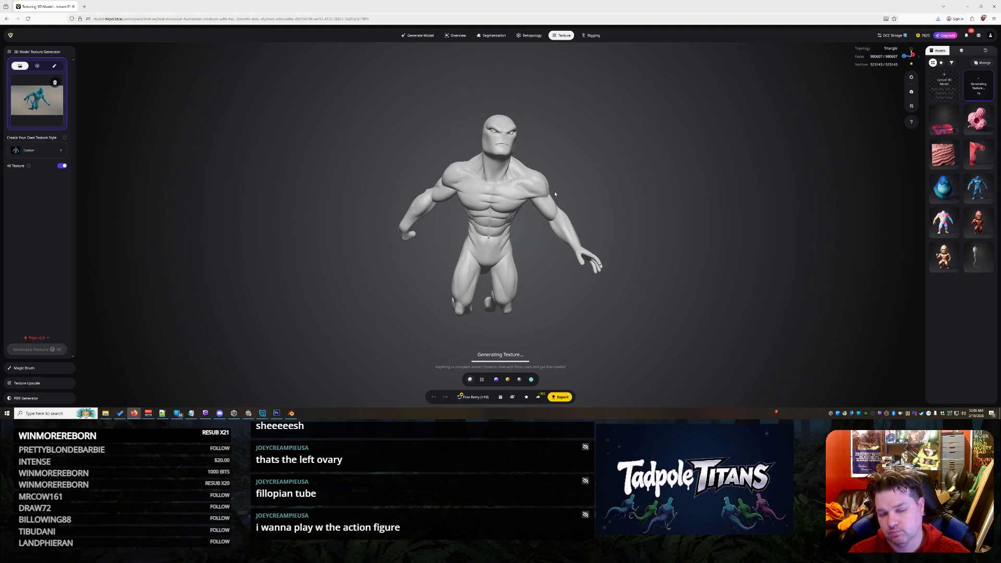
pyautogui.moveTo(468, 259)
pyautogui.mouseDown()
pyautogui.moveTo(606, 267)
pyautogui.moveTo(622, 353)
pyautogui.moveTo(608, 226)
pyautogui.moveTo(508, 220)
pyautogui.mouseUp()
pyautogui.moveTo(490, 227); pyautogui.dragTo(550, 218)
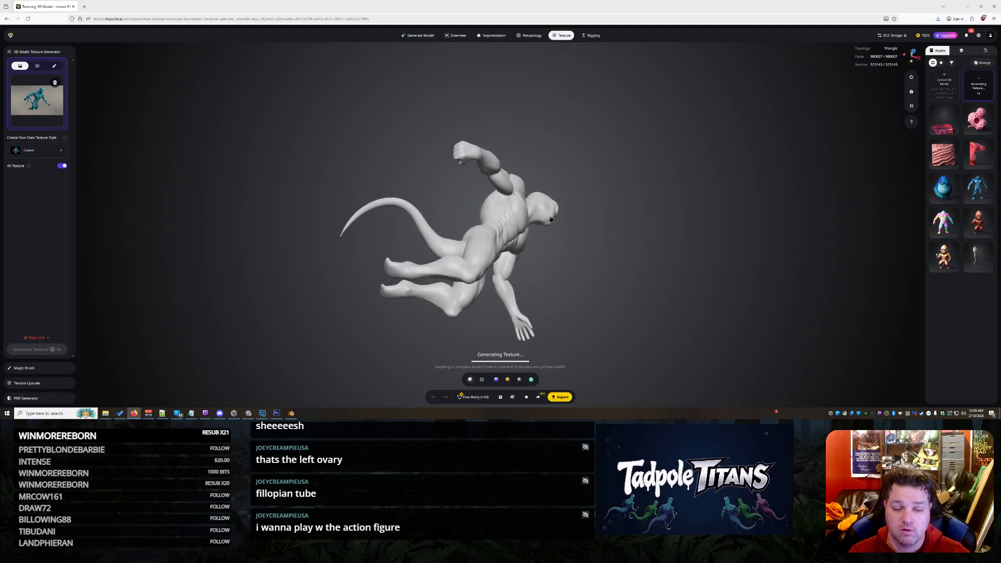
pyautogui.moveTo(606, 250)
pyautogui.mouseDown()
pyautogui.moveTo(471, 243)
pyautogui.moveTo(555, 299)
pyautogui.mouseUp()
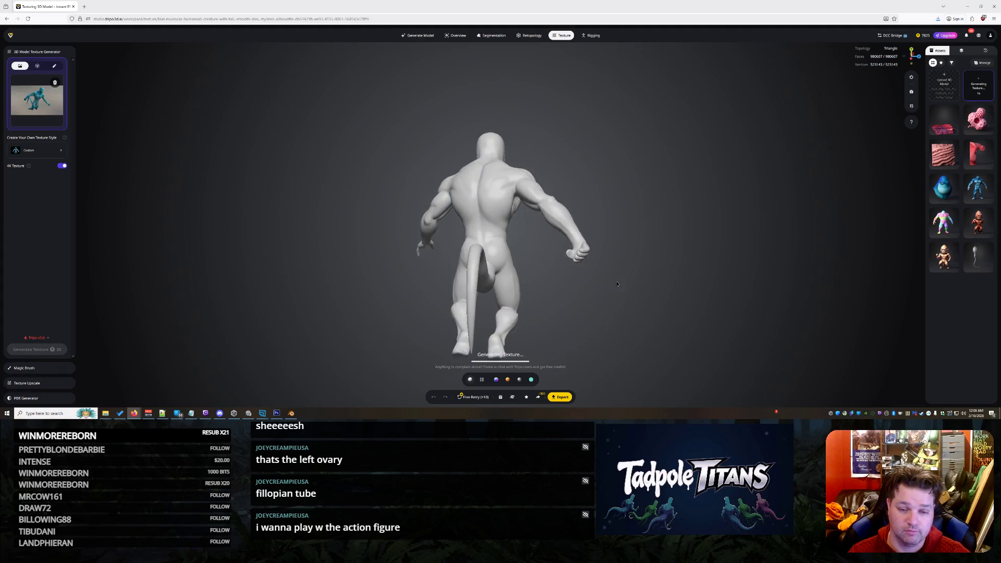
pyautogui.moveTo(632, 280); pyautogui.dragTo(554, 250)
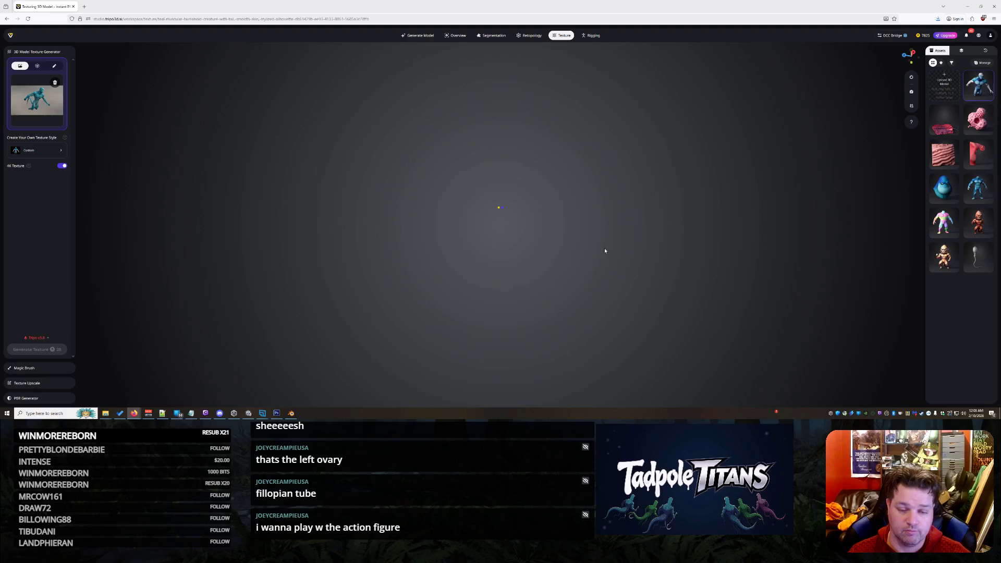
# Screenshot the textured model from the front, then orbit it to check the side and tail
pyautogui.moveTo(496, 197)
pyautogui.mouseDown()
pyautogui.moveTo(499, 258)
pyautogui.moveTo(516, 248)
pyautogui.moveTo(544, 277)
pyautogui.moveTo(469, 192)
pyautogui.moveTo(516, 239)
pyautogui.mouseUp()
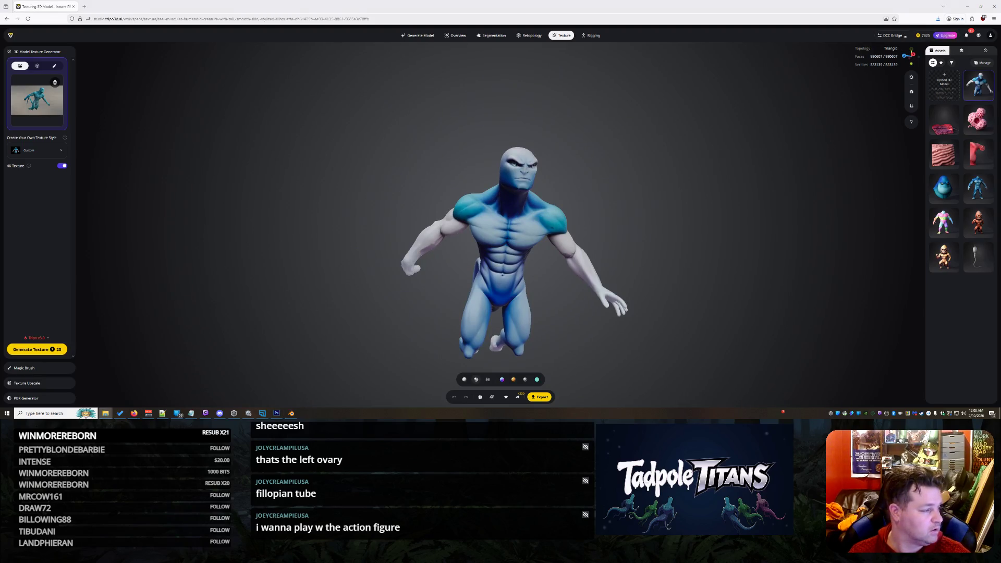
pyautogui.press('Print')
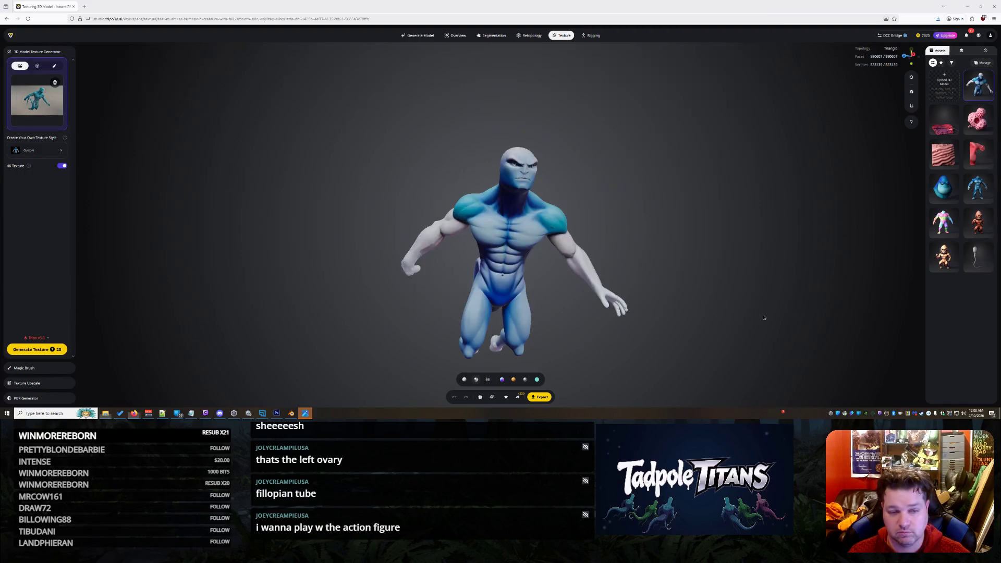
pyautogui.moveTo(764, 316); pyautogui.dragTo(694, 321)
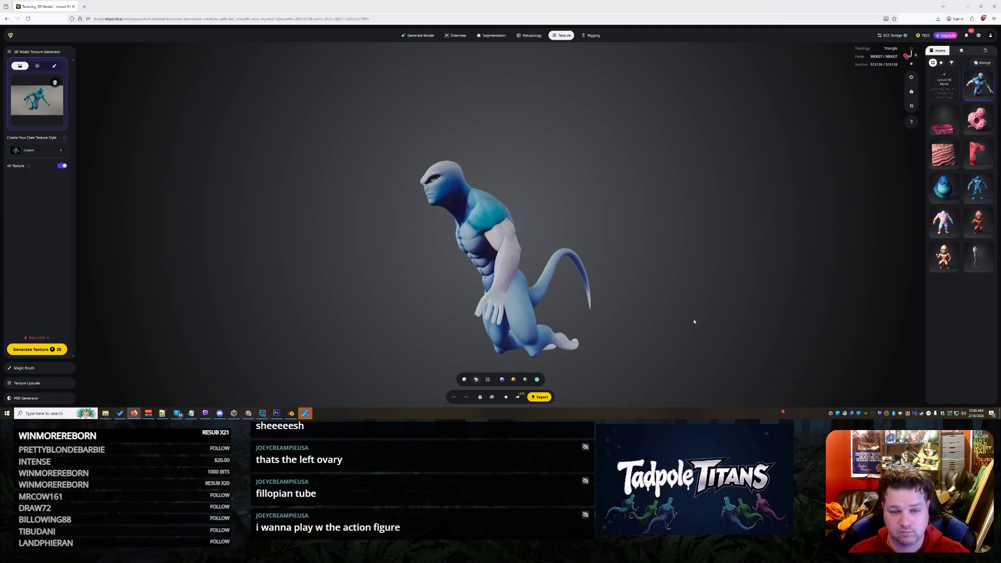
pyautogui.moveTo(630, 287); pyautogui.dragTo(657, 293)
pyautogui.moveTo(510, 269); pyautogui.dragTo(537, 235, button='right')
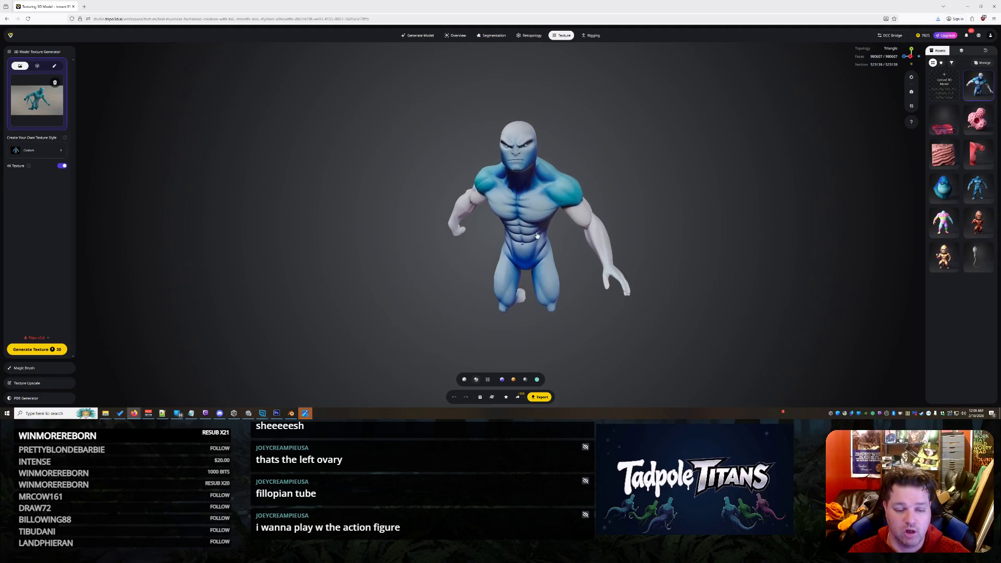
# Open the screenshot in the image viewer, shrink that window, and view the model's back
pyautogui.click(305, 413)
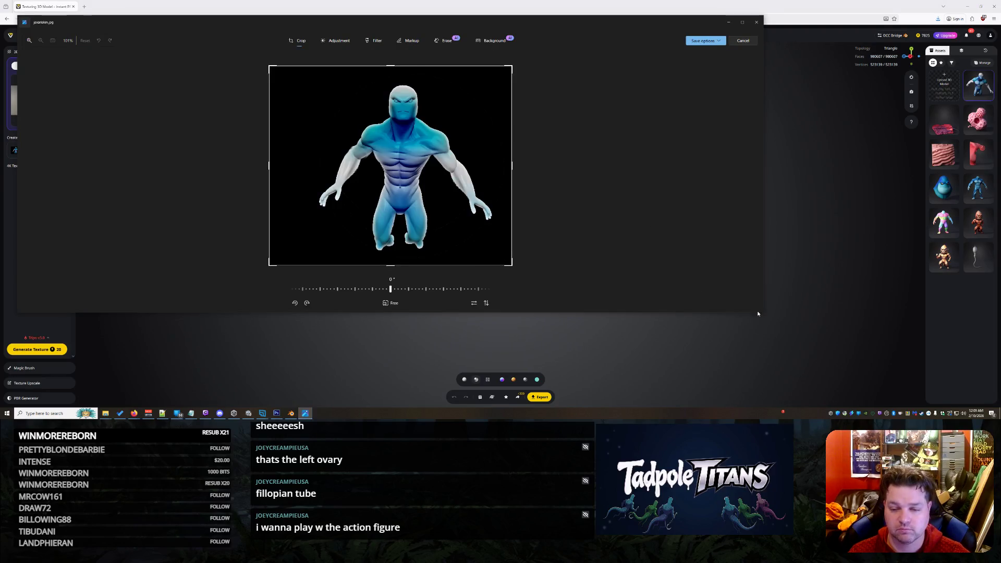
pyautogui.moveTo(763, 313); pyautogui.dragTo(402, 312)
pyautogui.click(606, 261)
pyautogui.moveTo(606, 261)
pyautogui.mouseDown()
pyautogui.moveTo(756, 266)
pyautogui.moveTo(553, 237)
pyautogui.moveTo(481, 261)
pyautogui.moveTo(662, 190)
pyautogui.moveTo(501, 236)
pyautogui.moveTo(491, 229)
pyautogui.mouseUp()
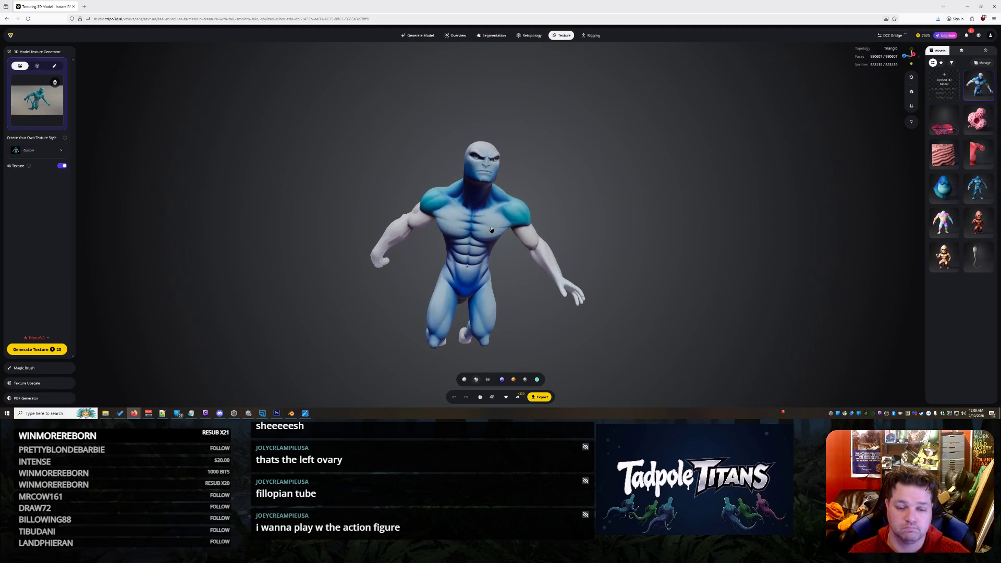
pyautogui.click(306, 413)
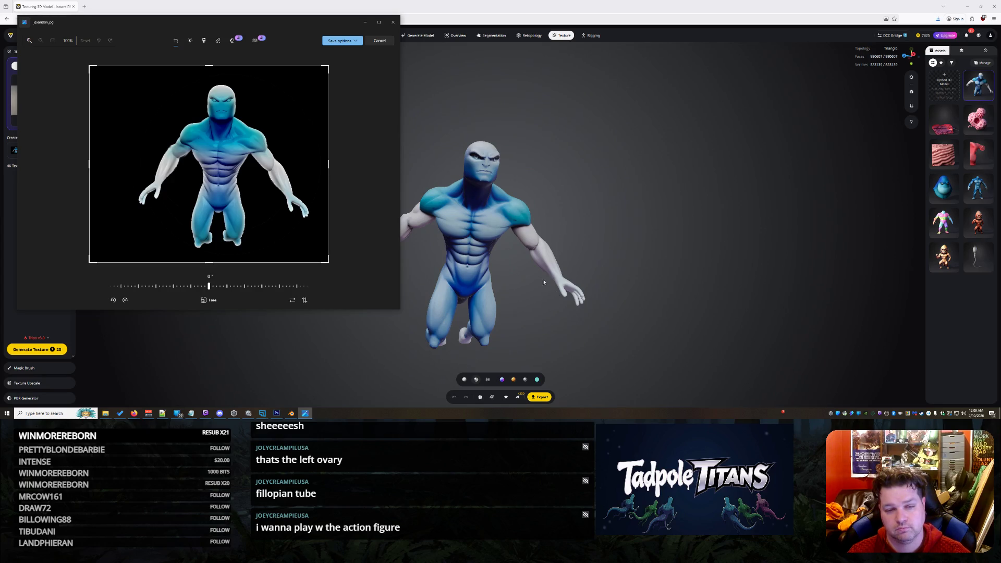
pyautogui.scroll(5, 481, 152)
pyautogui.click(483, 157)
pyautogui.scroll(3, 506, 283)
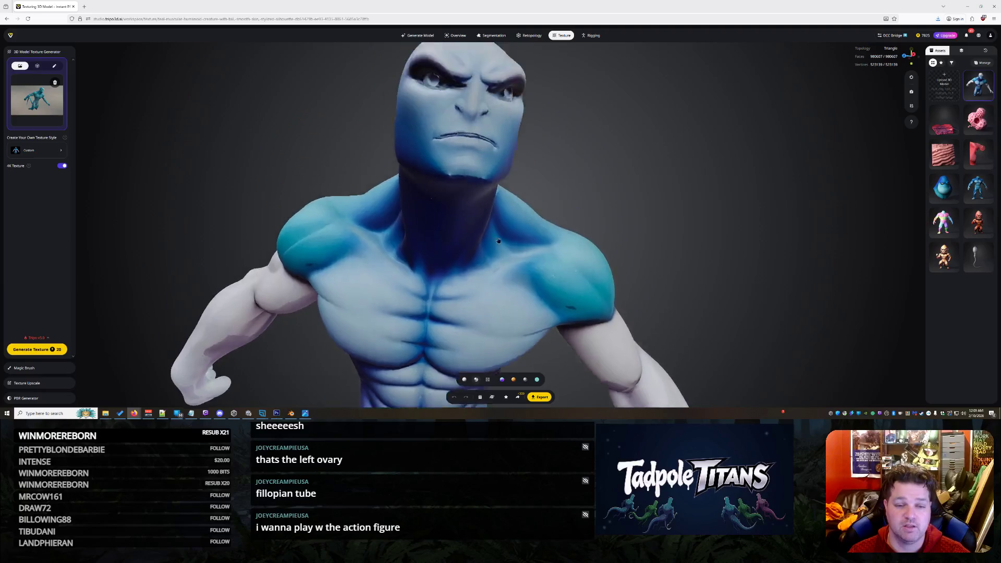
# Zoom and orbit to inspect the blue texture on the face, underside, chest and abdomen
pyautogui.moveTo(505, 284)
pyautogui.mouseDown()
pyautogui.moveTo(551, 290)
pyautogui.moveTo(459, 271)
pyautogui.moveTo(533, 279)
pyautogui.moveTo(515, 283)
pyautogui.moveTo(673, 245)
pyautogui.moveTo(684, 232)
pyautogui.moveTo(520, 281)
pyautogui.mouseUp()
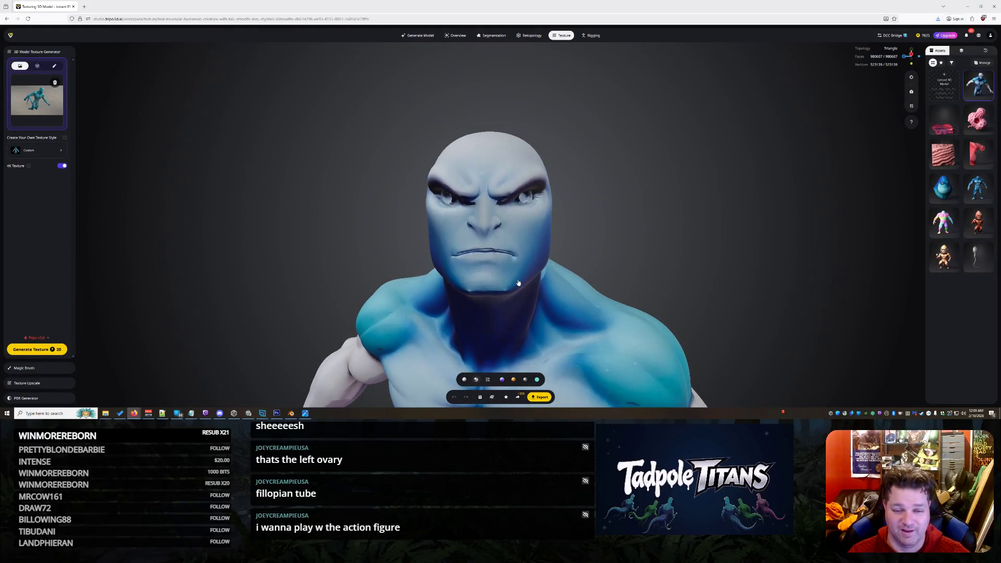
pyautogui.scroll(-5, 518, 284)
pyautogui.scroll(3, 539, 287)
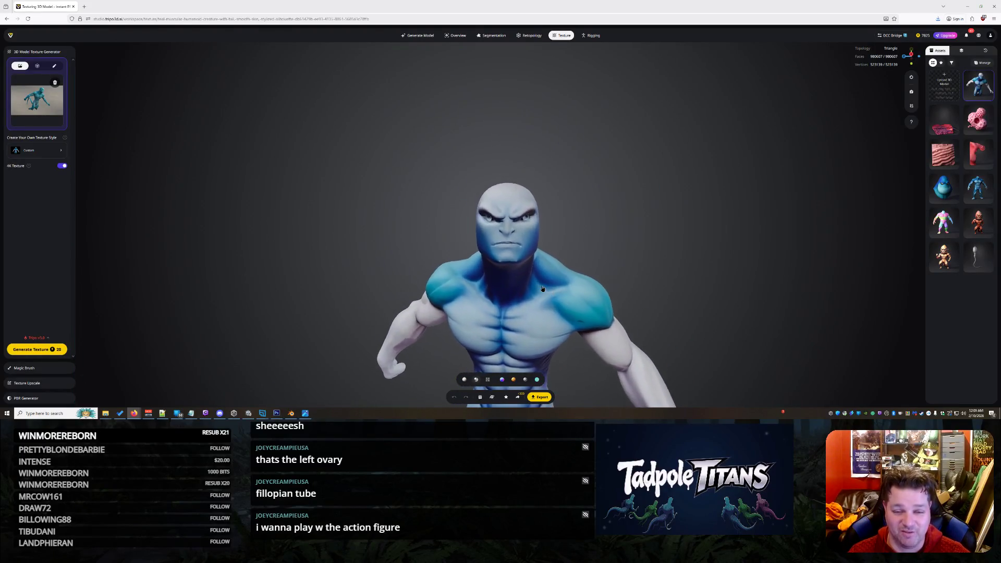
pyautogui.scroll(-3, 527, 281)
pyautogui.moveTo(519, 276)
pyautogui.mouseDown()
pyautogui.moveTo(528, 261)
pyautogui.moveTo(516, 245)
pyautogui.mouseUp()
pyautogui.scroll(3, 514, 235)
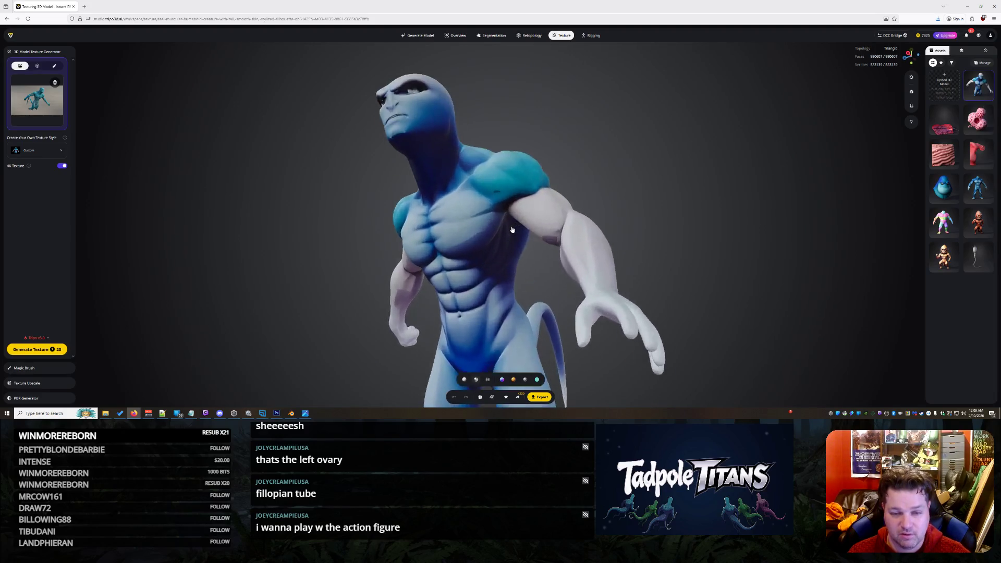
pyautogui.scroll(5, 513, 232)
pyautogui.moveTo(526, 253)
pyautogui.mouseDown()
pyautogui.moveTo(548, 218)
pyautogui.moveTo(458, 206)
pyautogui.moveTo(400, 250)
pyautogui.moveTo(360, 323)
pyautogui.moveTo(446, 326)
pyautogui.moveTo(569, 266)
pyautogui.moveTo(603, 160)
pyautogui.moveTo(534, 235)
pyautogui.mouseUp()
# Examine the back and tail texture up close, then switch to the Generate Model workspace
pyautogui.scroll(-5, 527, 232)
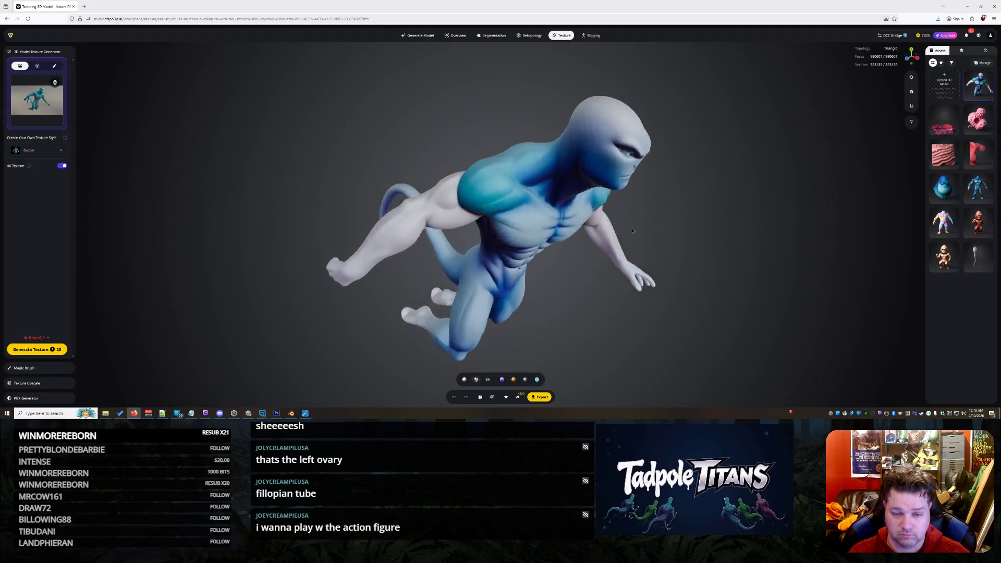
pyautogui.moveTo(594, 222)
pyautogui.mouseDown()
pyautogui.moveTo(459, 224)
pyautogui.moveTo(455, 269)
pyautogui.mouseUp()
pyautogui.scroll(5, 409, 228)
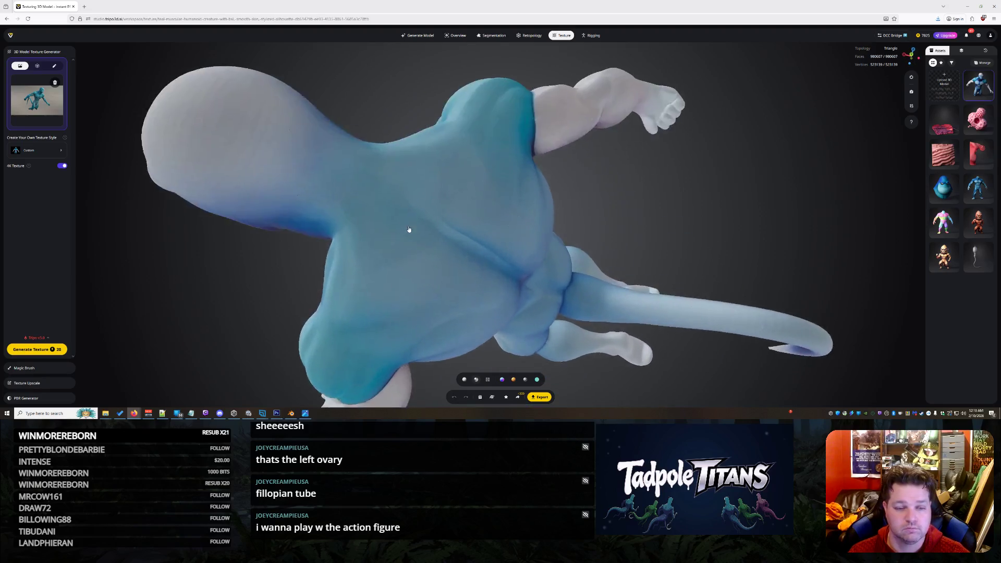
pyautogui.moveTo(407, 221)
pyautogui.mouseDown()
pyautogui.moveTo(471, 221)
pyautogui.moveTo(424, 207)
pyautogui.moveTo(436, 170)
pyautogui.moveTo(498, 108)
pyautogui.moveTo(476, 201)
pyautogui.moveTo(492, 175)
pyautogui.mouseUp()
pyautogui.scroll(5, 491, 191)
pyautogui.scroll(-5, 491, 191)
pyautogui.scroll(-5, 491, 175)
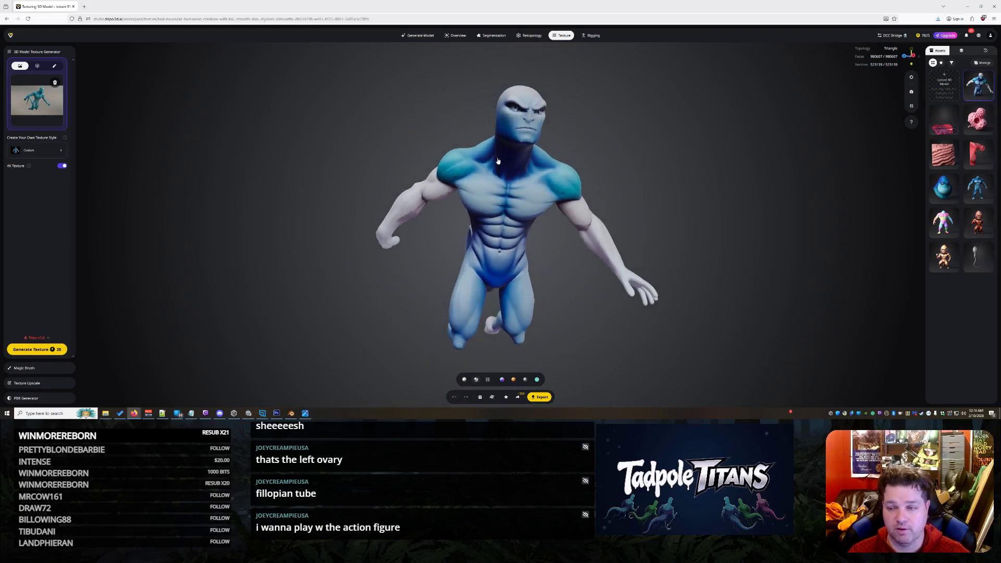
pyautogui.click(417, 35)
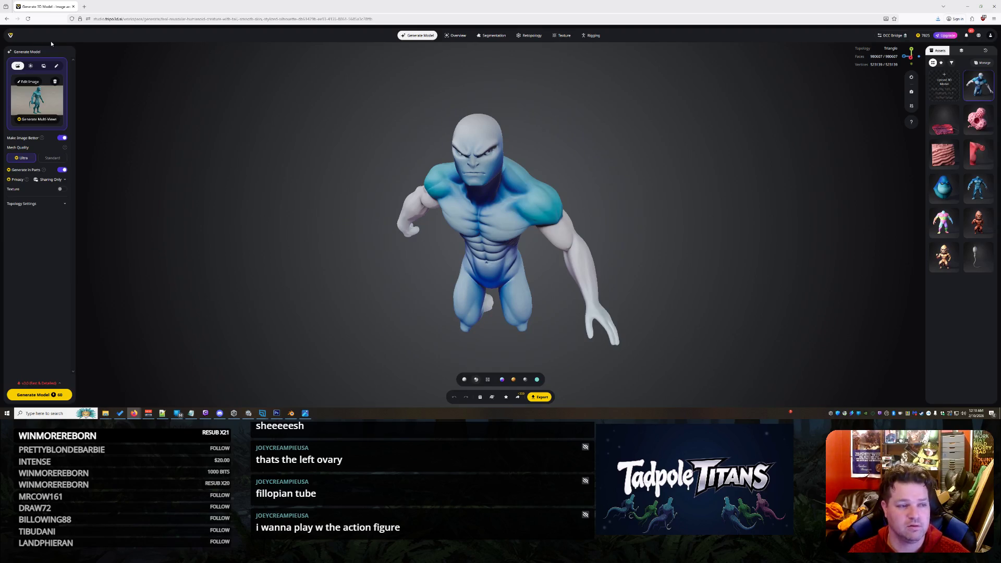
# Go to the Tripo home gallery and back into an empty 3D Workspace, checking notifications
pyautogui.click(14, 36)
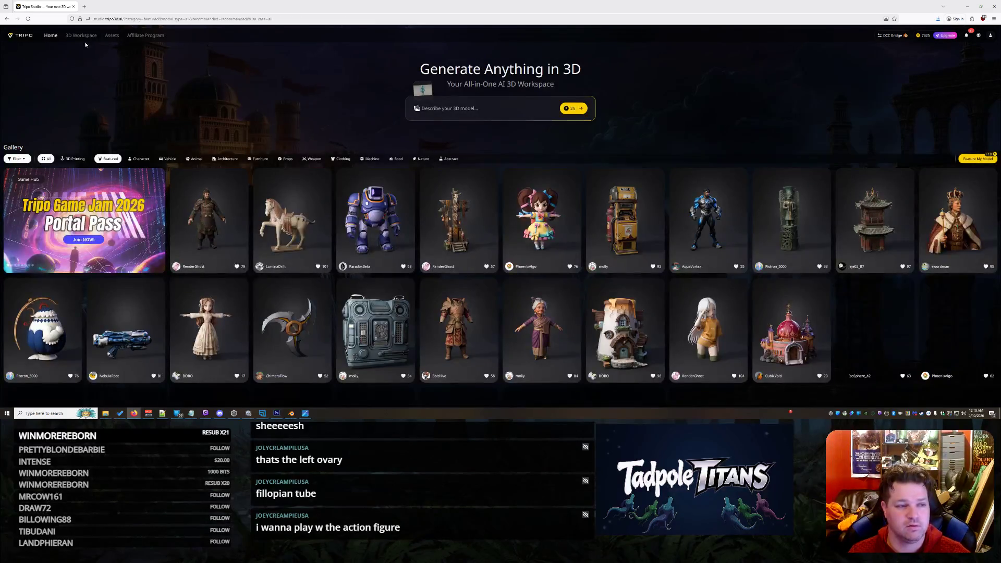
pyautogui.click(81, 35)
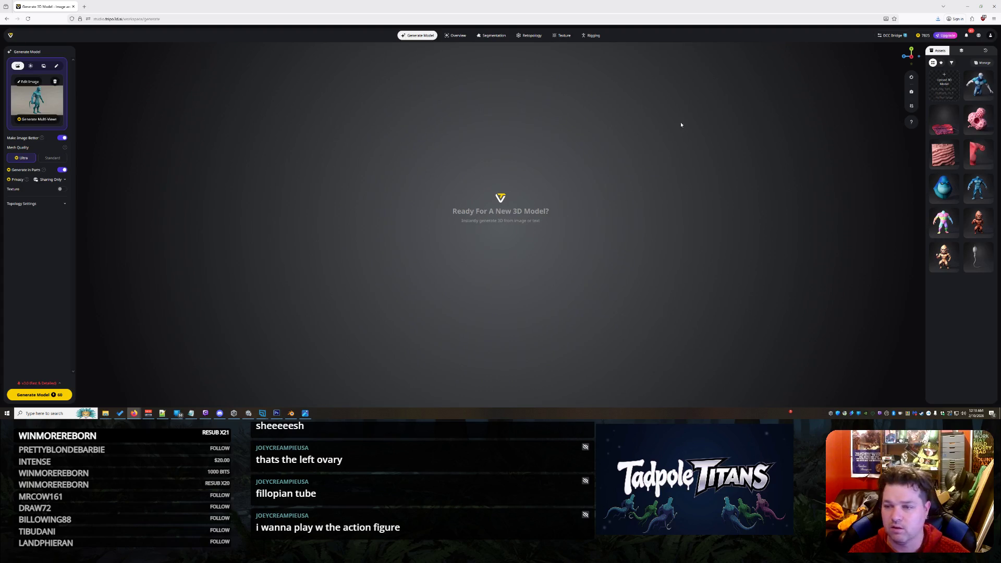
pyautogui.click(967, 35)
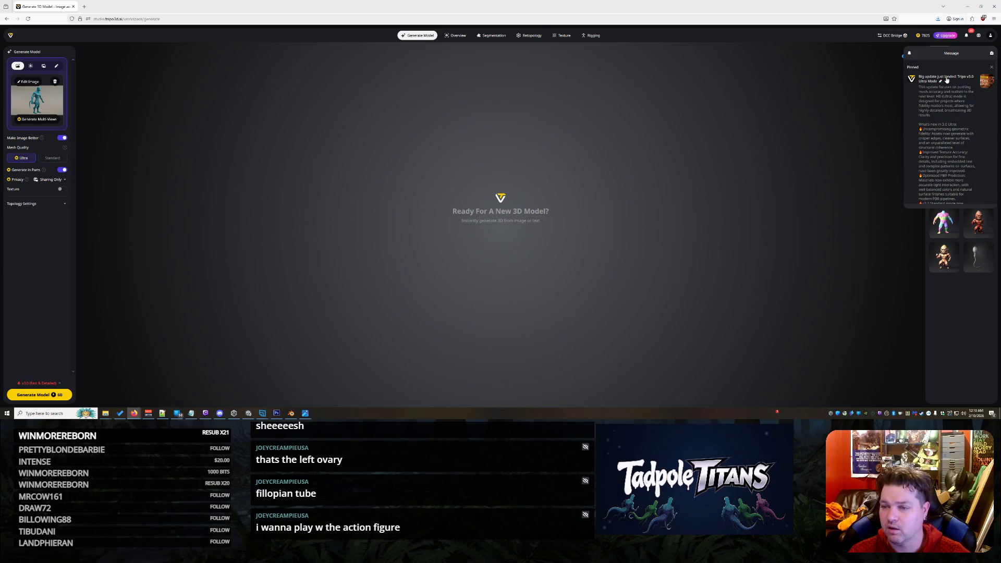
pyautogui.scroll(-5, 946, 99)
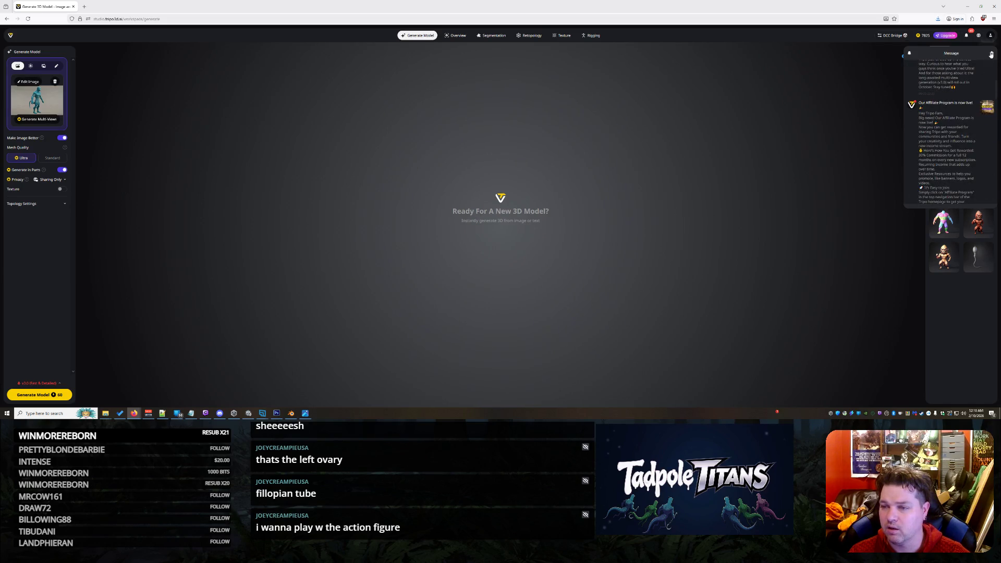
pyautogui.click(618, 111)
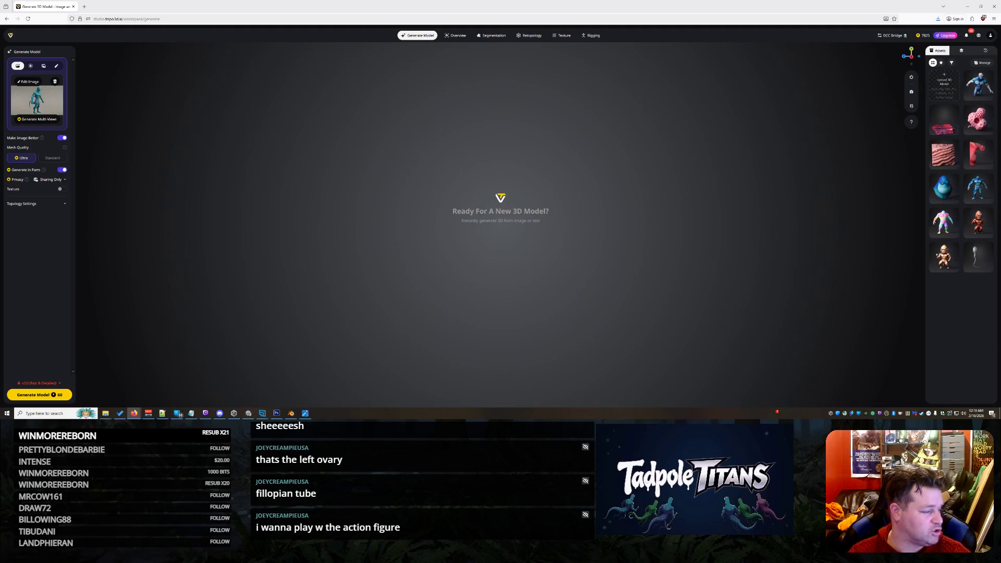
pyautogui.rightClick(43, 110)
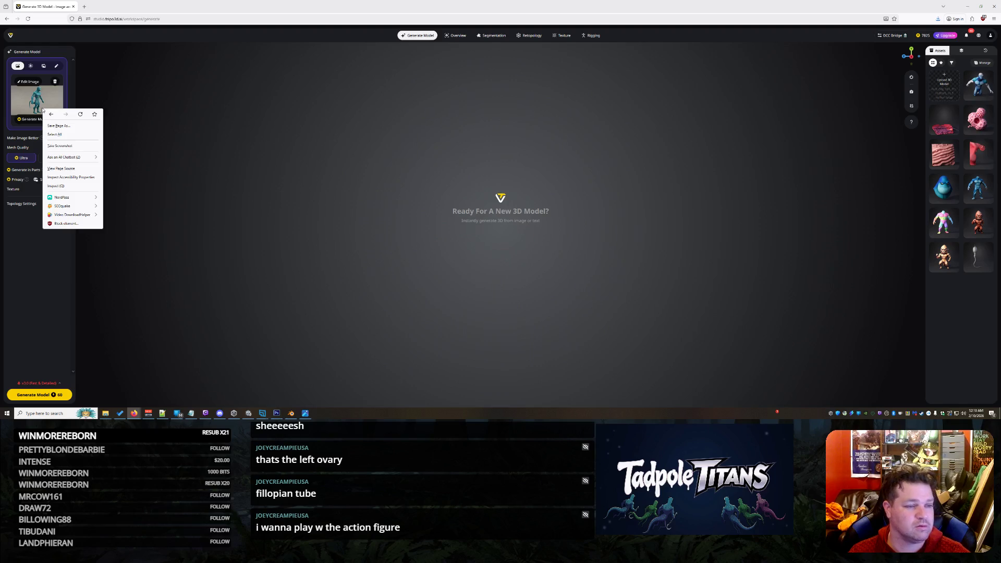
# Preview the teal lizard reference image enlarged, zoom in on it, then close the preview
pyautogui.click(40, 101)
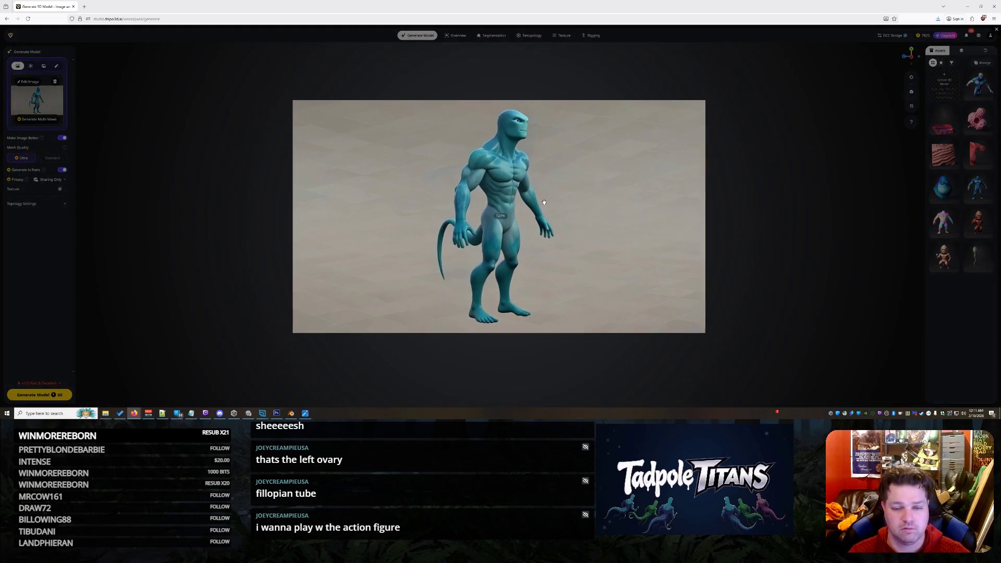
pyautogui.scroll(3, 547, 200)
pyautogui.scroll(2, 547, 200)
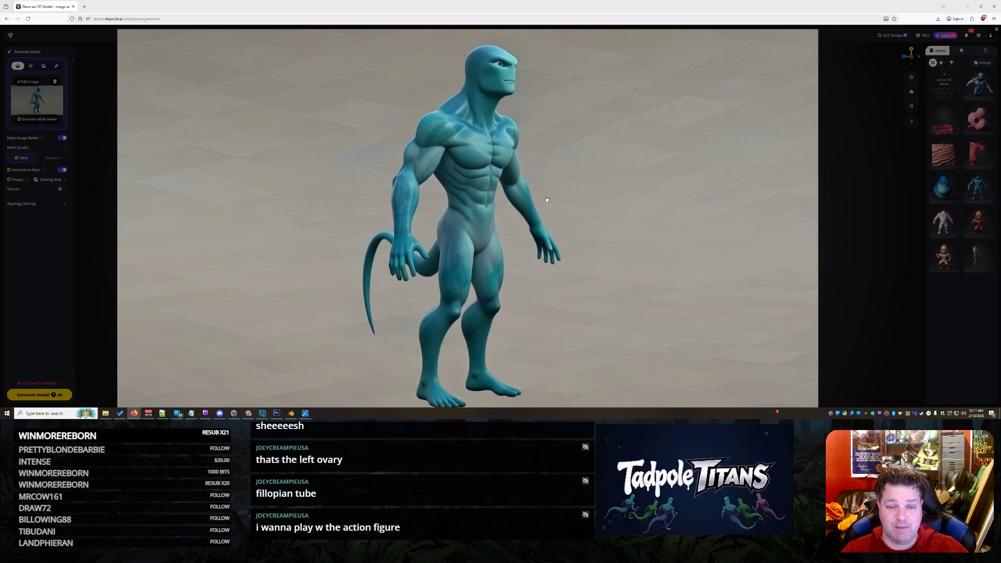
pyautogui.scroll(-5, 542, 135)
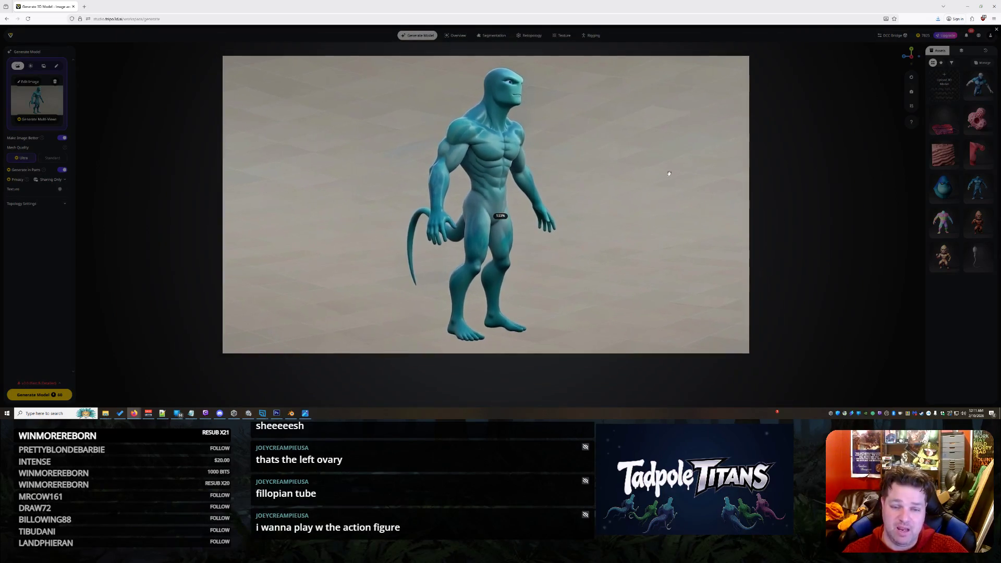
pyautogui.rightClick(768, 179)
pyautogui.click(766, 148)
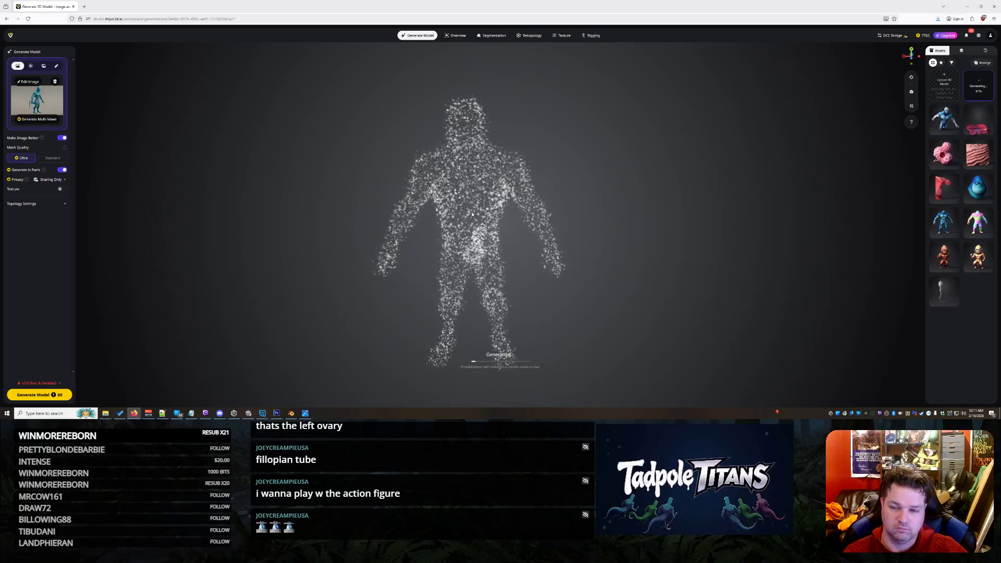
# Close the model screenshot in the photo viewer and bring Photoshop to the front
pyautogui.click(305, 413)
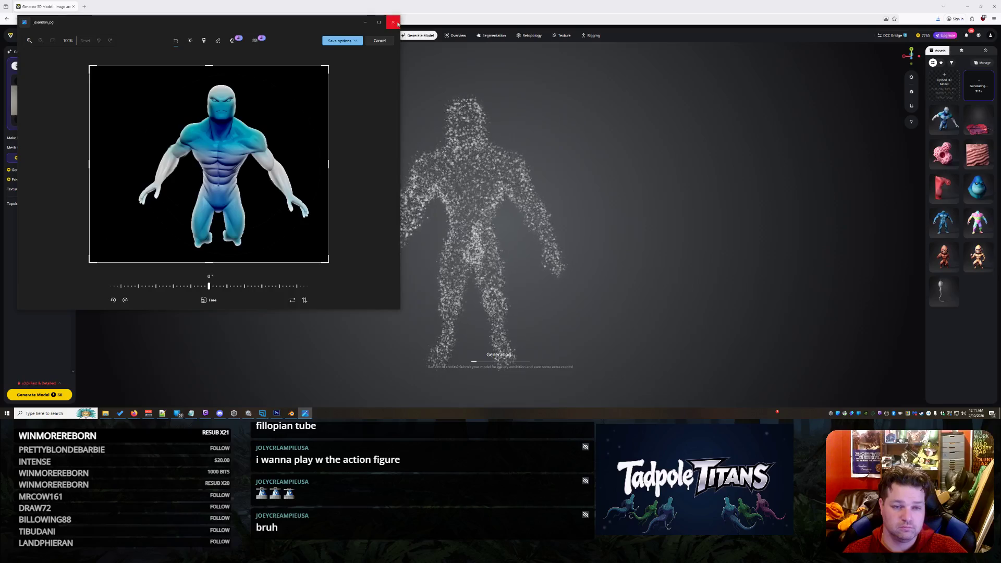
pyautogui.click(393, 21)
pyautogui.click(277, 413)
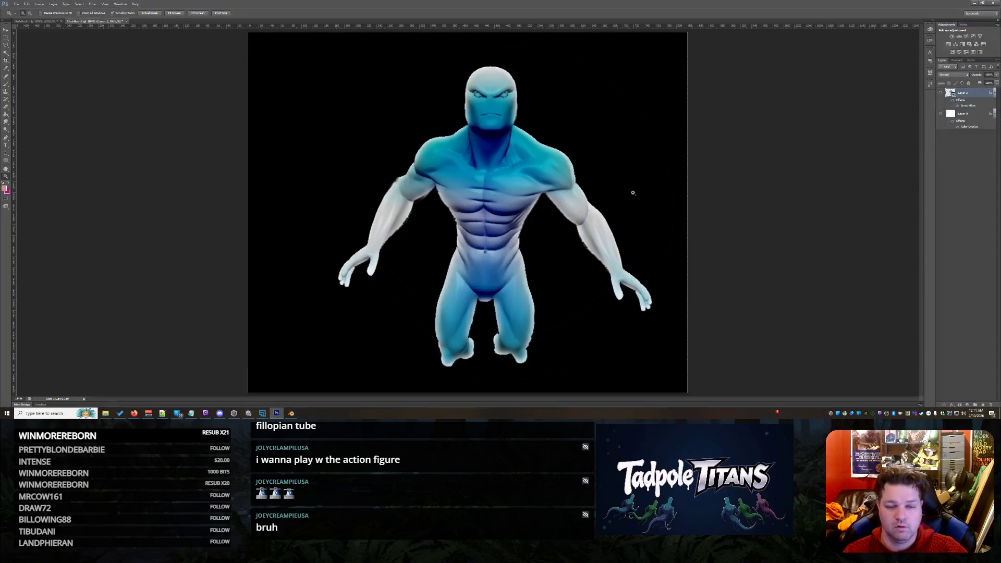
# Compare the figure with and without its inner glow, then turn off the teal Gradient Overlay
pyautogui.hotkey('ctrl', 'z')
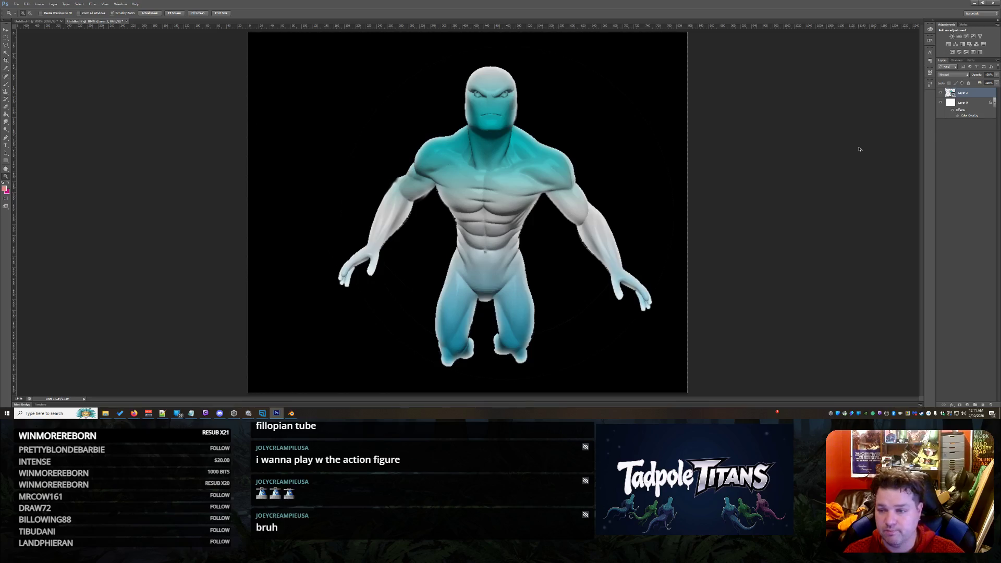
pyautogui.hotkey('ctrl', 'z')
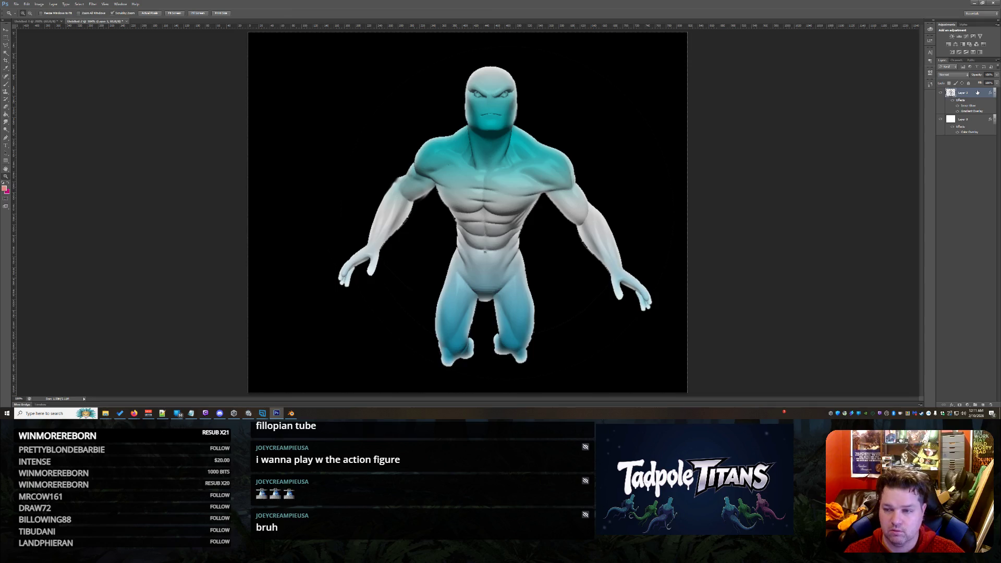
pyautogui.doubleClick(977, 92)
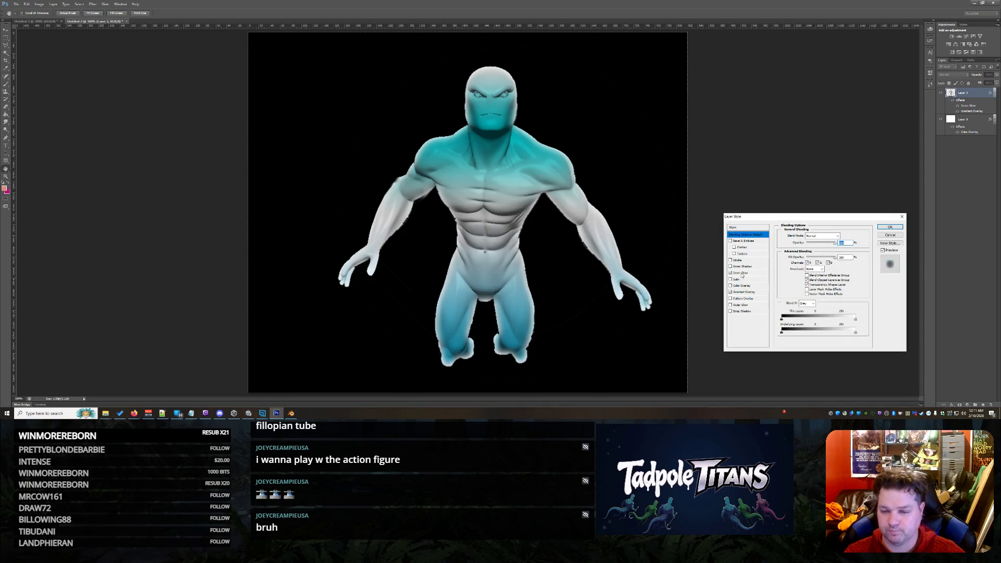
pyautogui.click(730, 292)
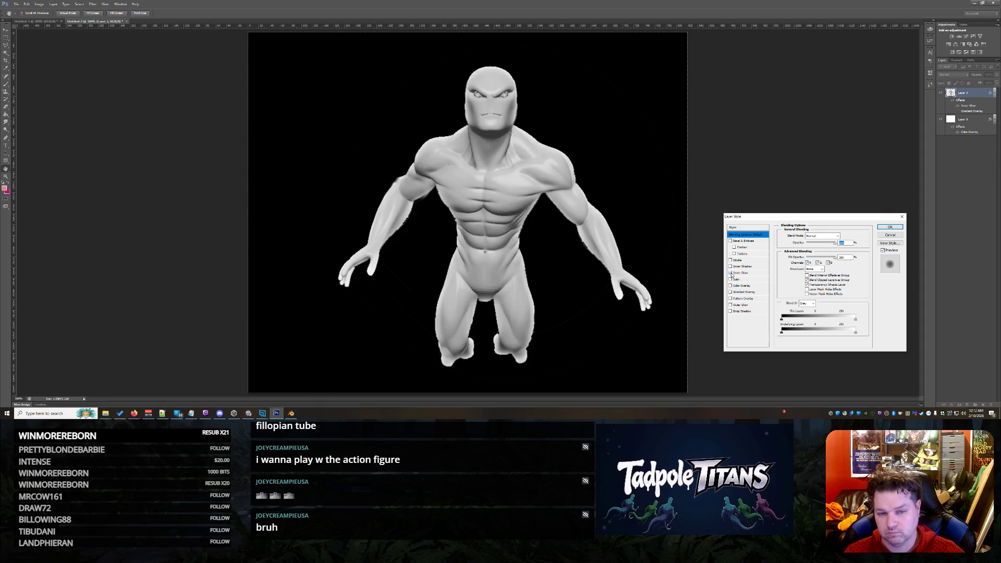
pyautogui.click(743, 273)
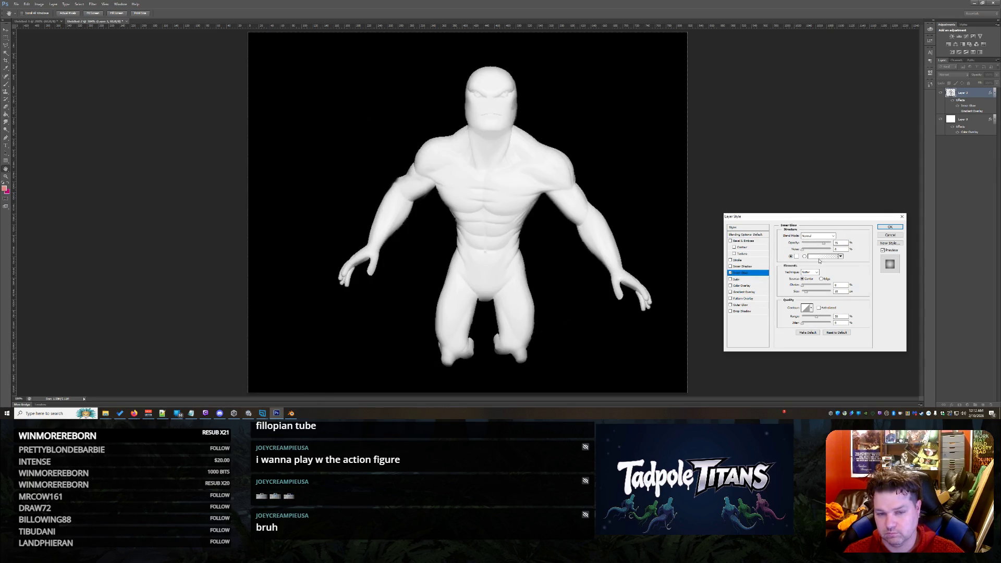
# Change the inner glow colour to a deep blue and enlarge its size
pyautogui.click(798, 258)
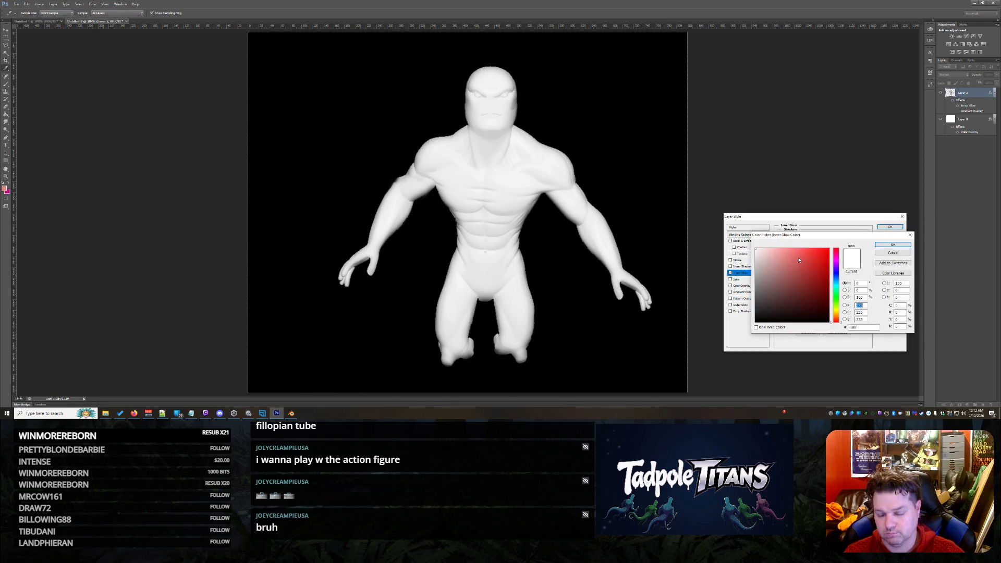
pyautogui.click(836, 280)
pyautogui.moveTo(836, 280); pyautogui.dragTo(839, 284)
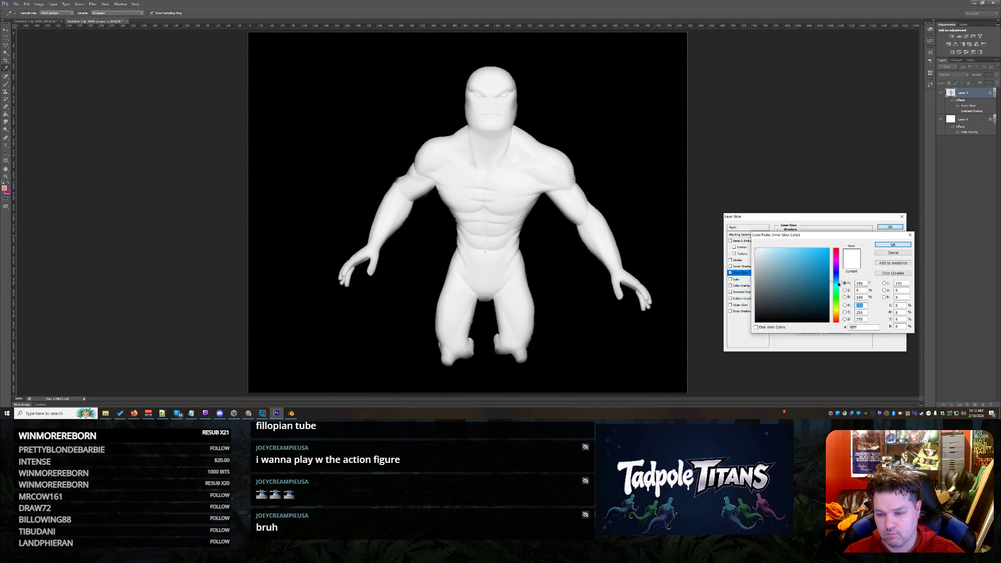
pyautogui.click(825, 274)
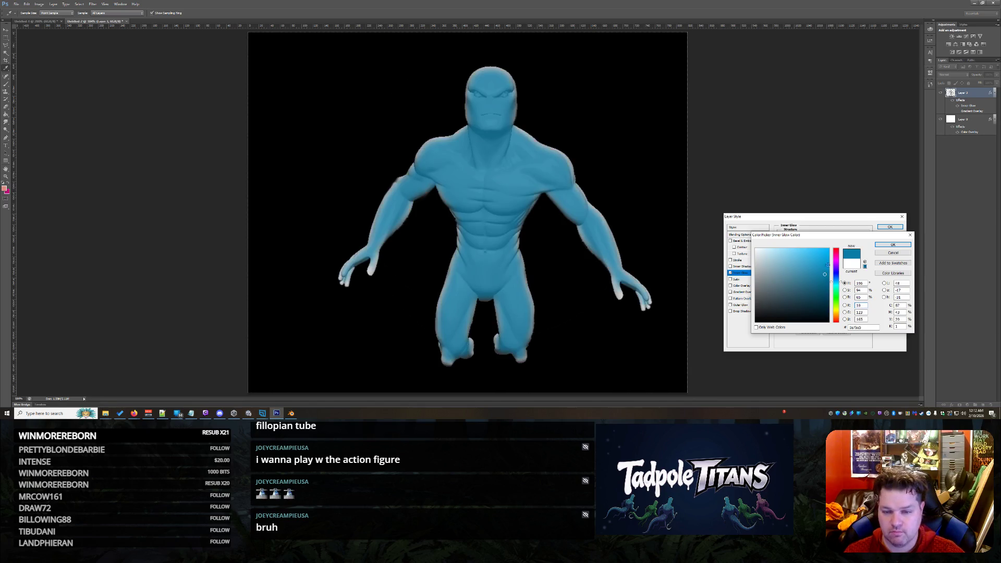
pyautogui.click(892, 245)
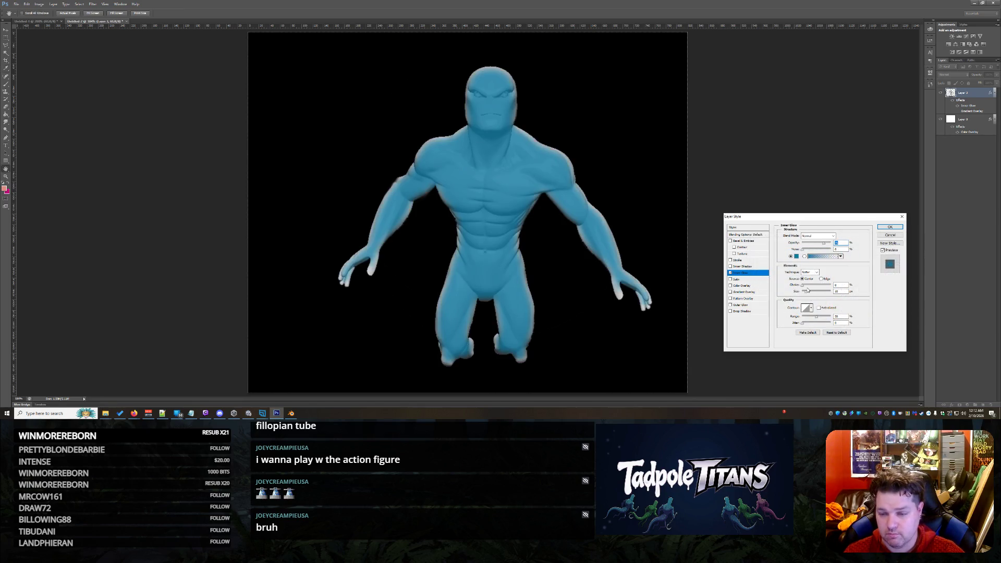
pyautogui.moveTo(806, 294); pyautogui.dragTo(811, 292)
# Switch the glow blend mode to Linear Burn, pick a brighter blue, and apply the inner glow
pyautogui.click(819, 237)
pyautogui.click(820, 237)
pyautogui.scroll(-3, 819, 238)
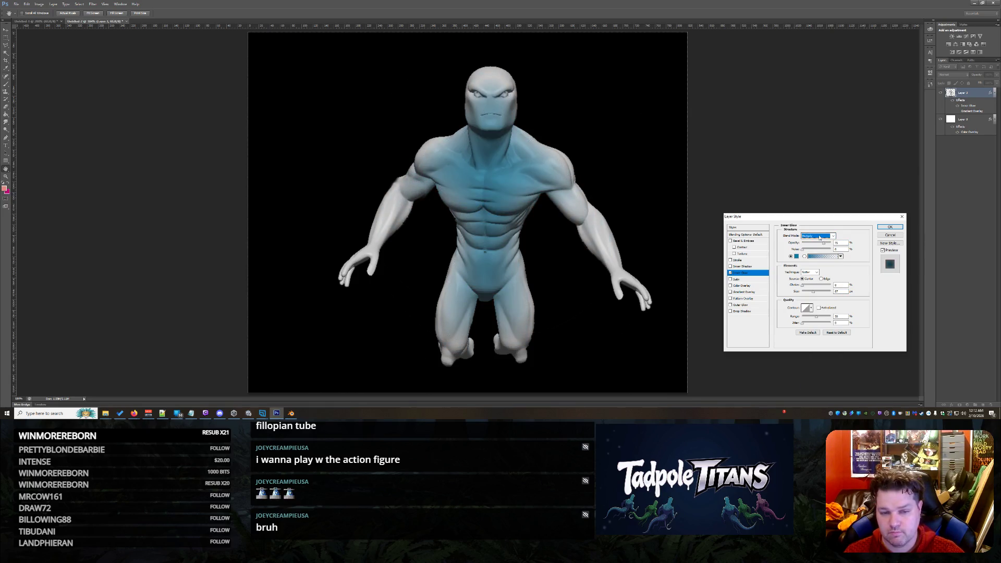
pyautogui.scroll(-1, 819, 237)
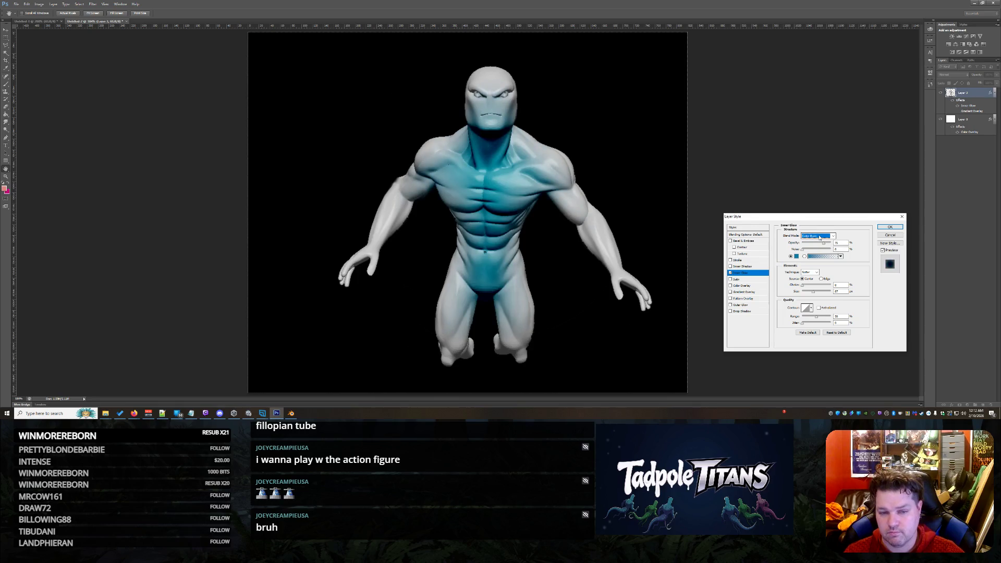
pyautogui.scroll(-1, 820, 237)
pyautogui.scroll(-1, 820, 237)
pyautogui.scroll(1, 820, 237)
pyautogui.click(796, 257)
pyautogui.moveTo(805, 256); pyautogui.dragTo(810, 239)
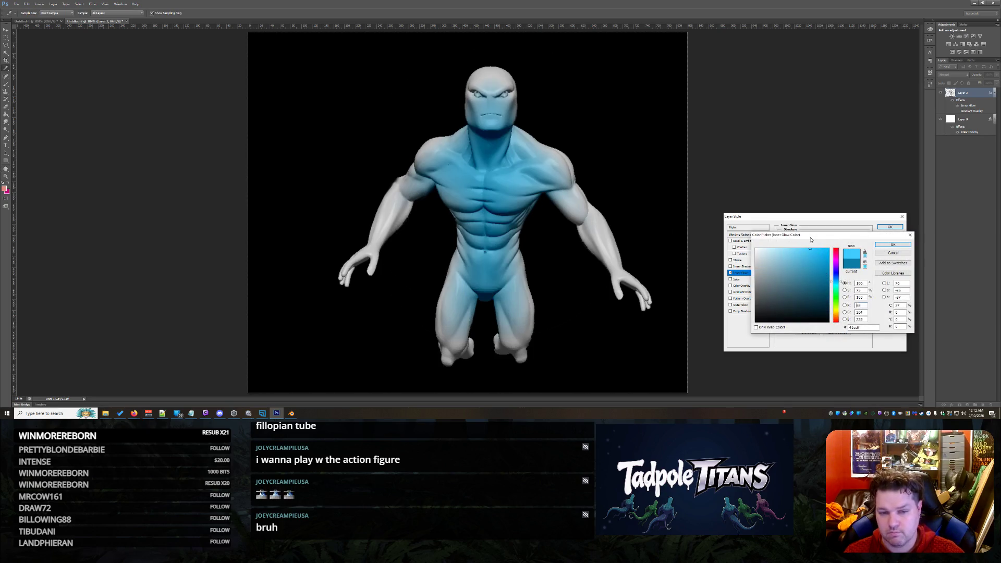
pyautogui.click(892, 245)
pyautogui.click(890, 227)
# Enable Inner Glow on the figure layer and set its size and blend mode
pyautogui.rightClick(976, 93)
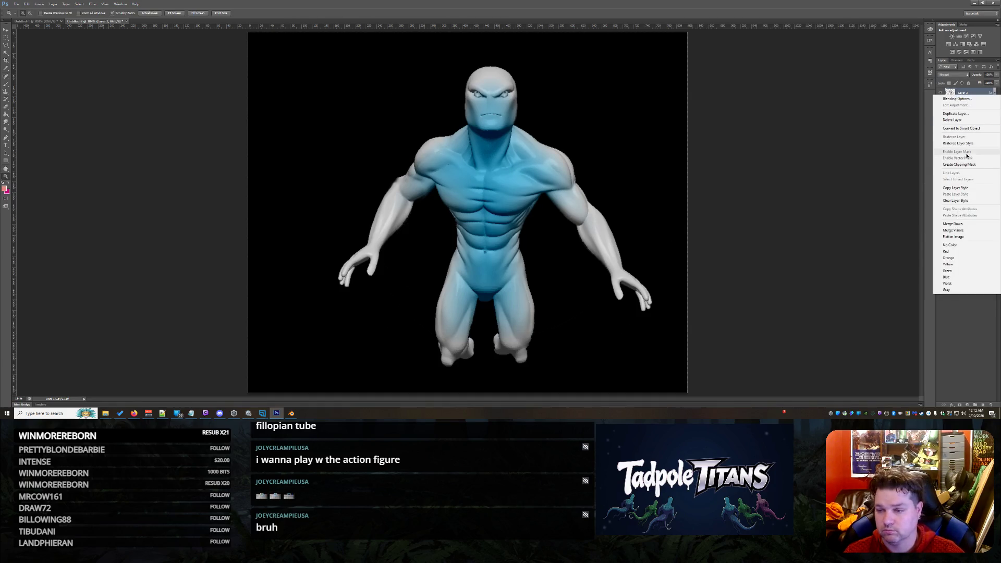
pyautogui.click(975, 93)
pyautogui.rightClick(975, 92)
pyautogui.press('Escape')
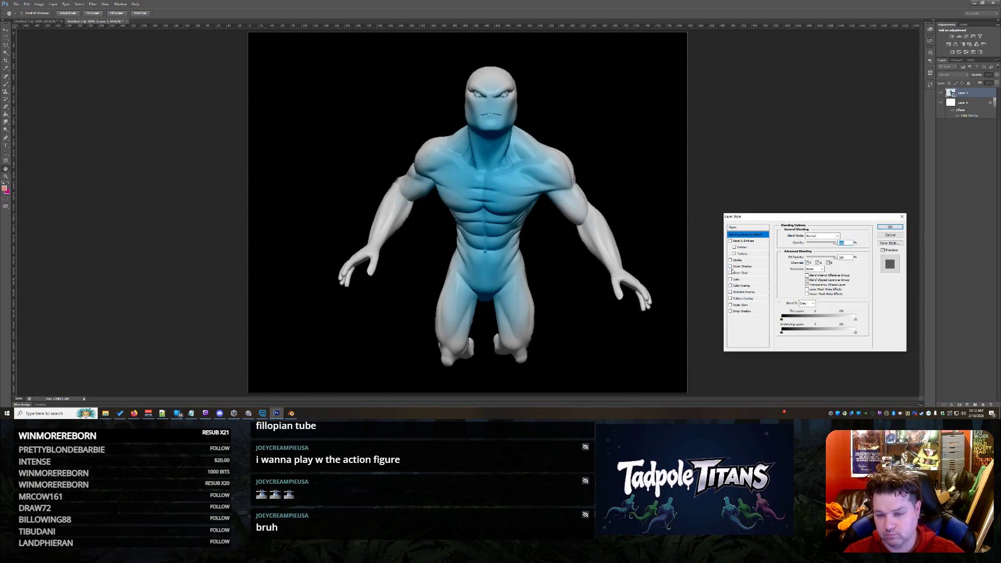
pyautogui.click(731, 274)
pyautogui.click(740, 273)
pyautogui.moveTo(802, 293); pyautogui.dragTo(807, 293)
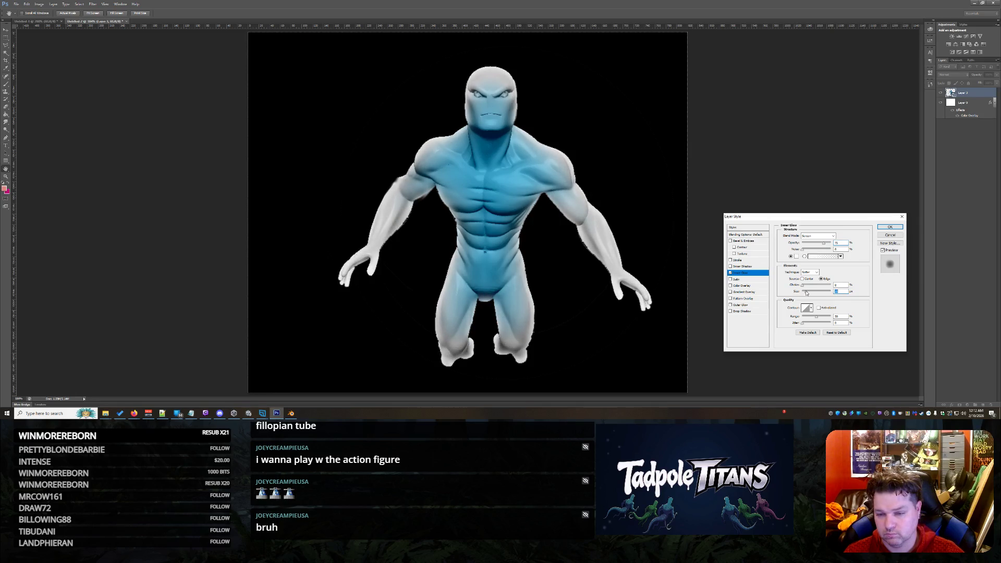
pyautogui.click(821, 236)
pyautogui.click(813, 238)
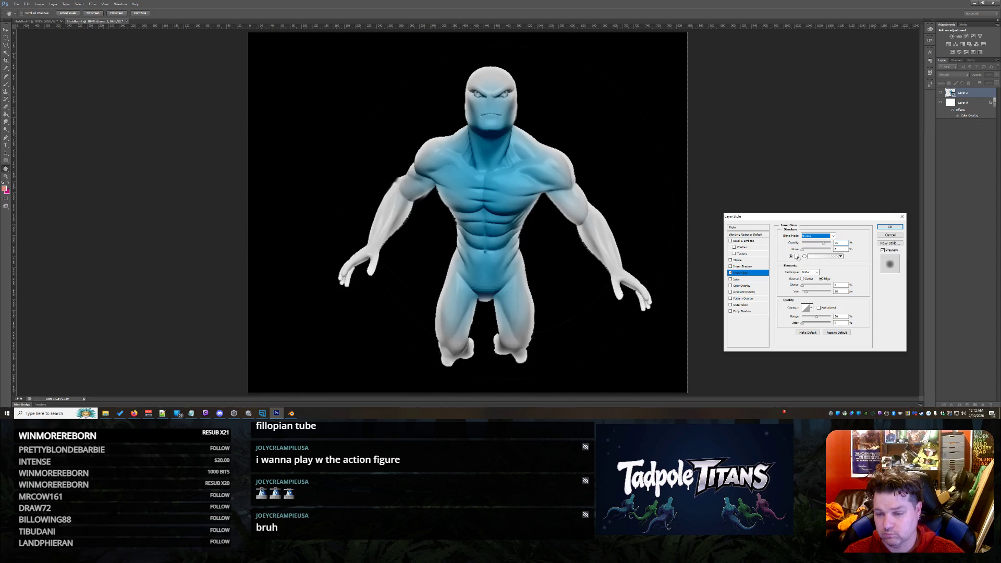
# Tune the glow opacity and size for a softer white edge, then apply the style
pyautogui.moveTo(825, 244); pyautogui.dragTo(831, 243)
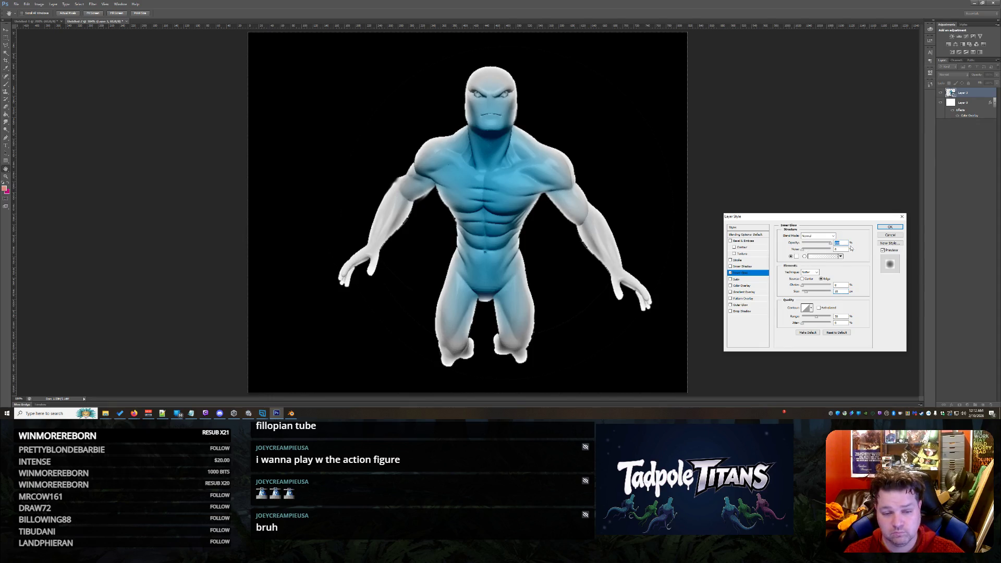
pyautogui.click(816, 236)
pyautogui.click(817, 238)
pyautogui.scroll(-3, 816, 237)
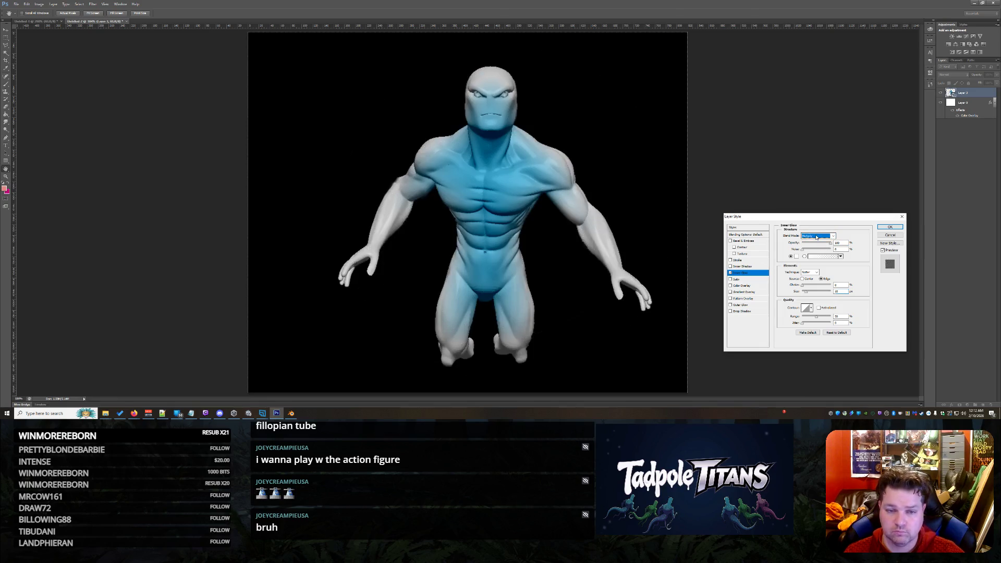
pyautogui.scroll(-3, 816, 237)
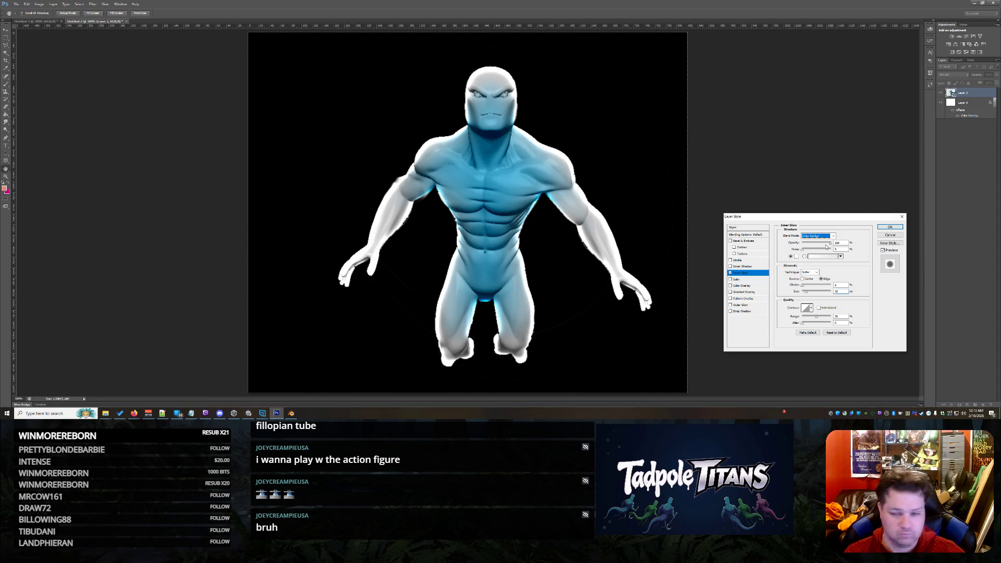
pyautogui.click(831, 245)
pyautogui.moveTo(831, 246)
pyautogui.mouseDown()
pyautogui.moveTo(811, 248)
pyautogui.moveTo(845, 250)
pyautogui.mouseUp()
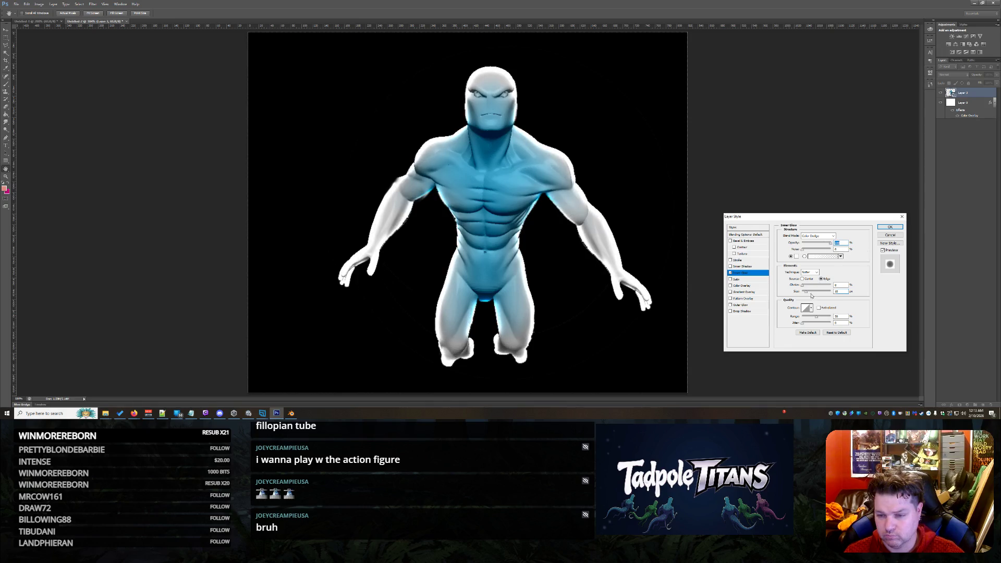
pyautogui.moveTo(809, 295); pyautogui.dragTo(810, 295)
pyautogui.moveTo(832, 244)
pyautogui.mouseDown()
pyautogui.moveTo(803, 245)
pyautogui.moveTo(812, 246)
pyautogui.mouseUp()
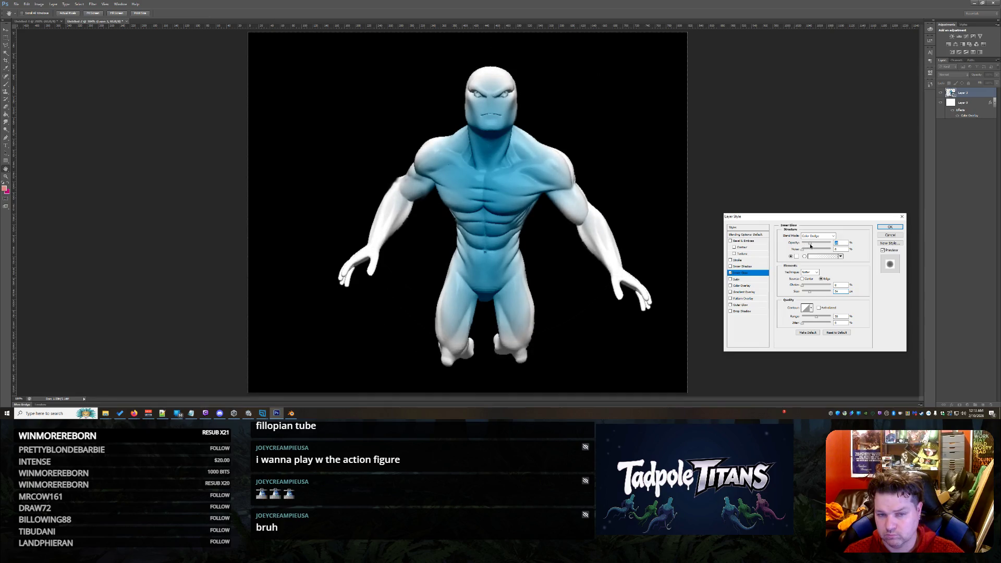
pyautogui.click(885, 228)
pyautogui.click(8, 39)
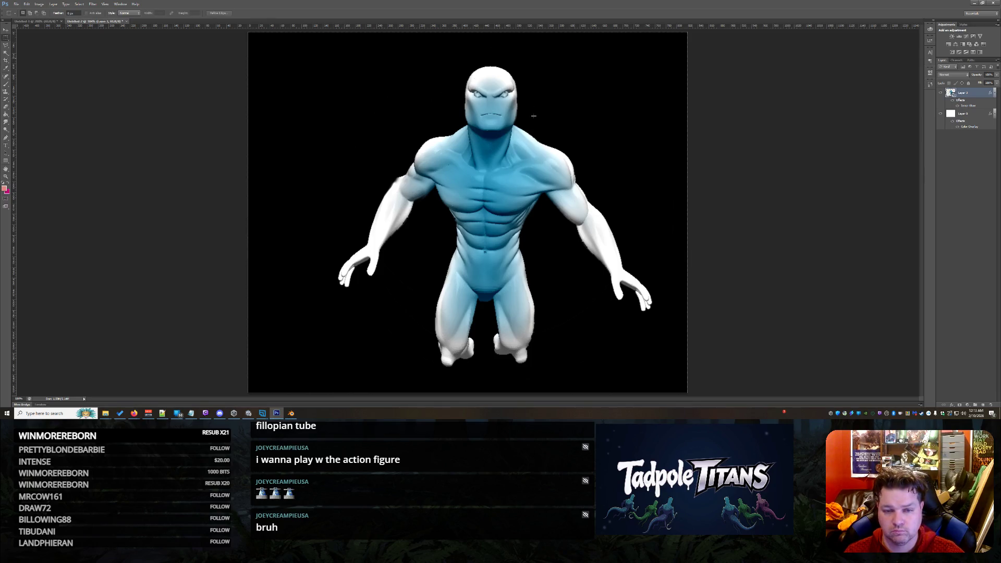
# Rasterize the figure layer and bake its layer style into the pixels
pyautogui.moveTo(526, 125); pyautogui.dragTo(528, 128)
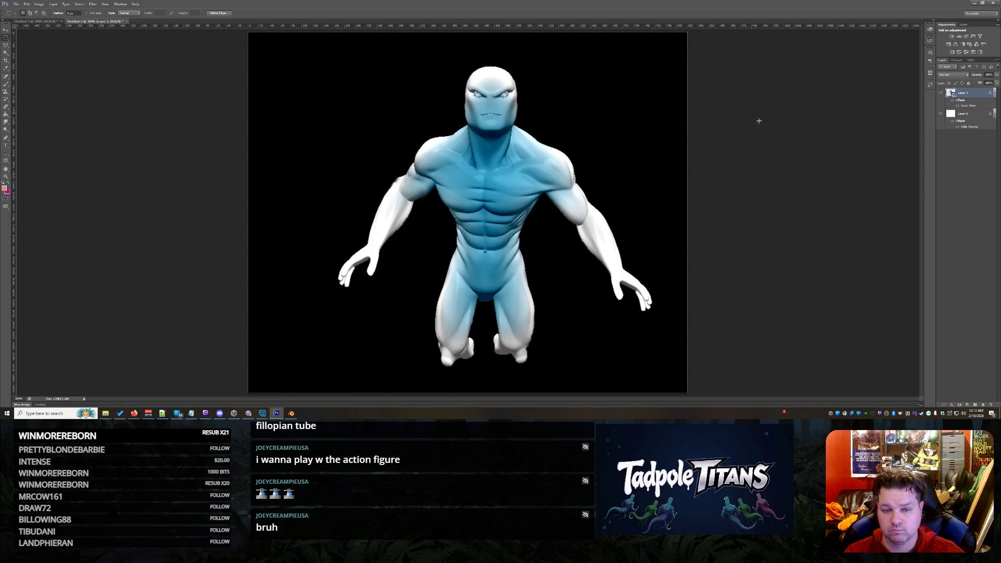
pyautogui.rightClick(975, 92)
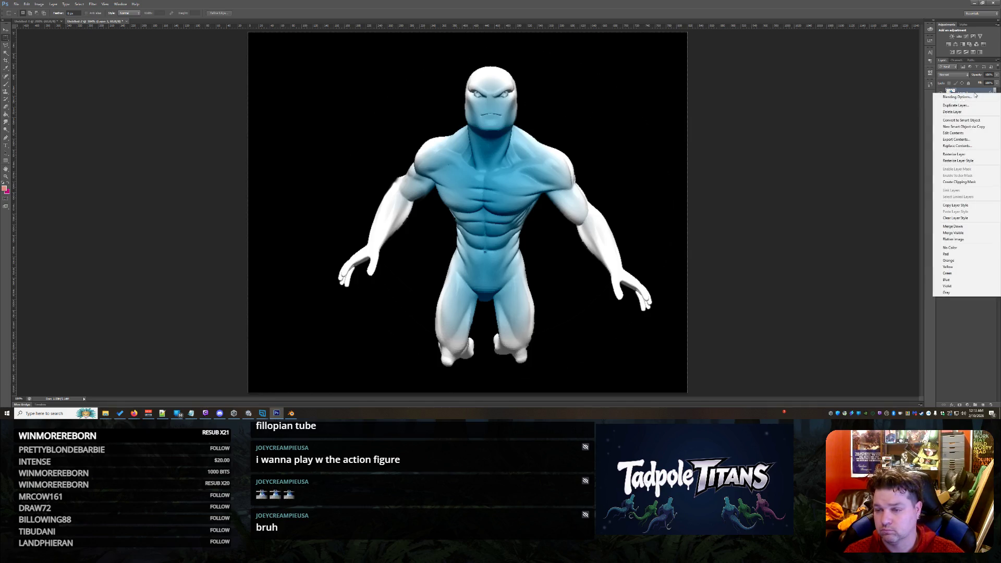
pyautogui.click(965, 156)
pyautogui.rightClick(964, 93)
pyautogui.click(971, 140)
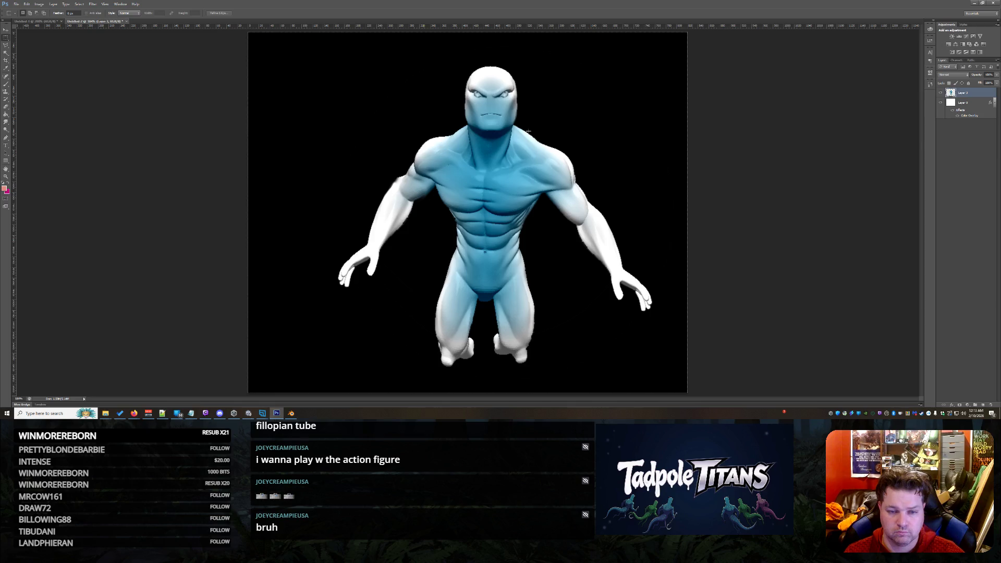
# Copy the head onto a new layer with Ctrl+J and align it over the original head
pyautogui.moveTo(423, 59)
pyautogui.mouseDown()
pyautogui.moveTo(537, 127)
pyautogui.moveTo(543, 118)
pyautogui.mouseUp()
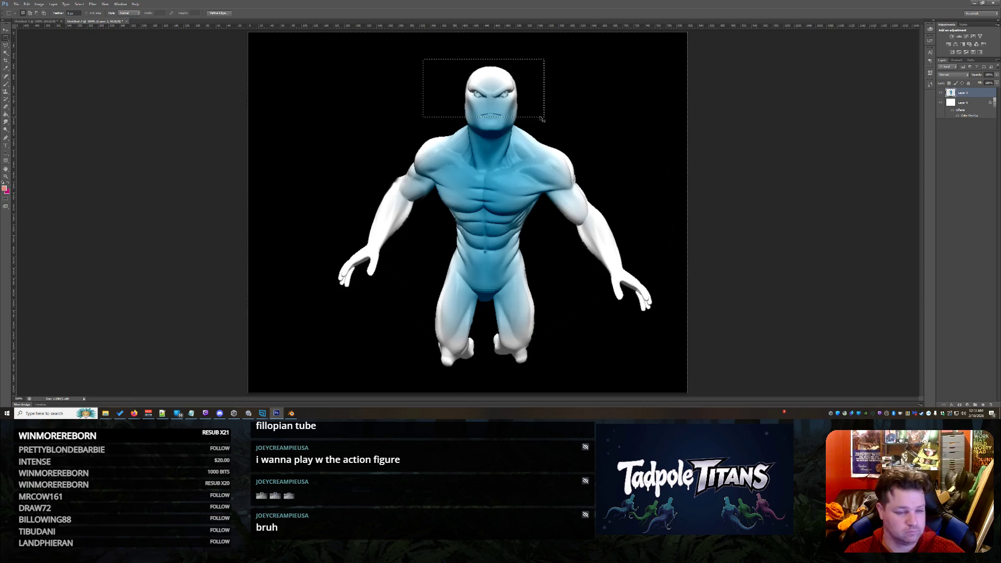
pyautogui.hotkey('ctrl', 'j')
pyautogui.press('v')
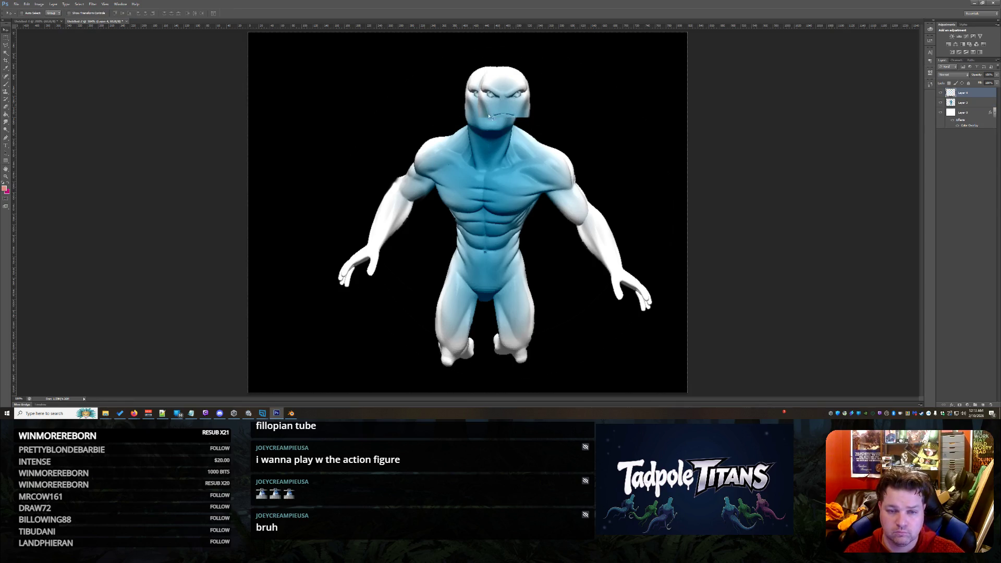
pyautogui.moveTo(477, 107); pyautogui.dragTo(504, 106)
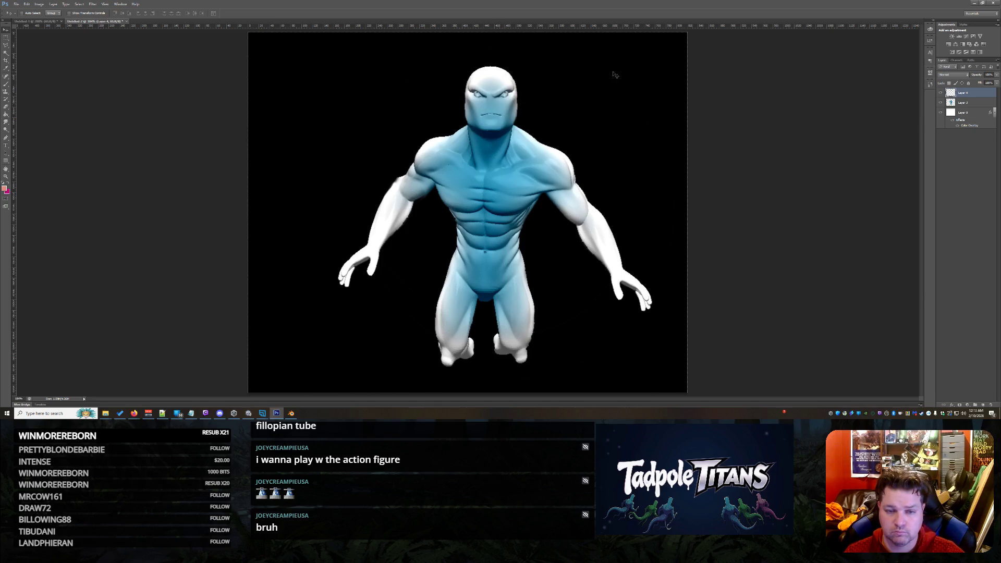
# Zoom in closely on the creature's head
pyautogui.click(5, 176)
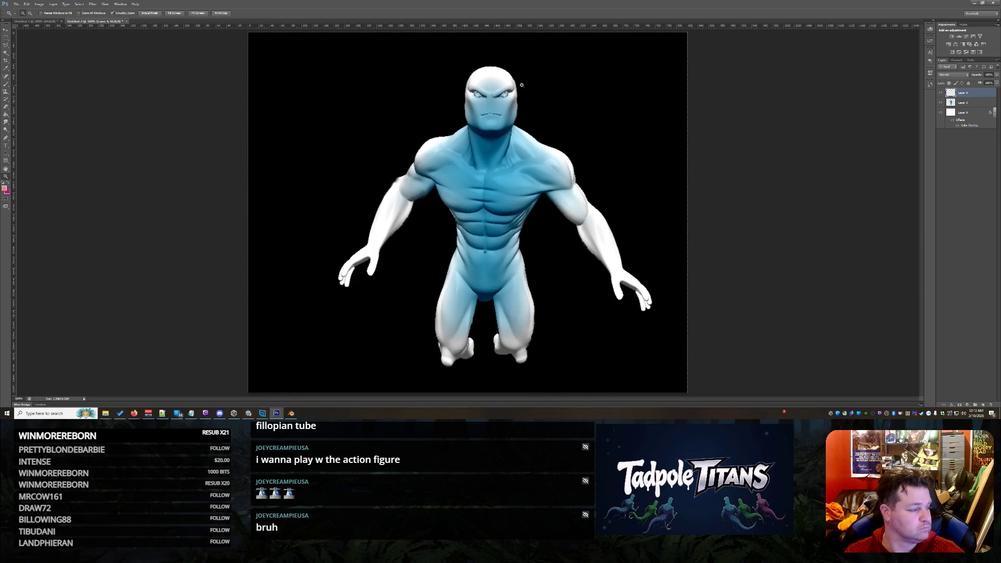
pyautogui.click(493, 97)
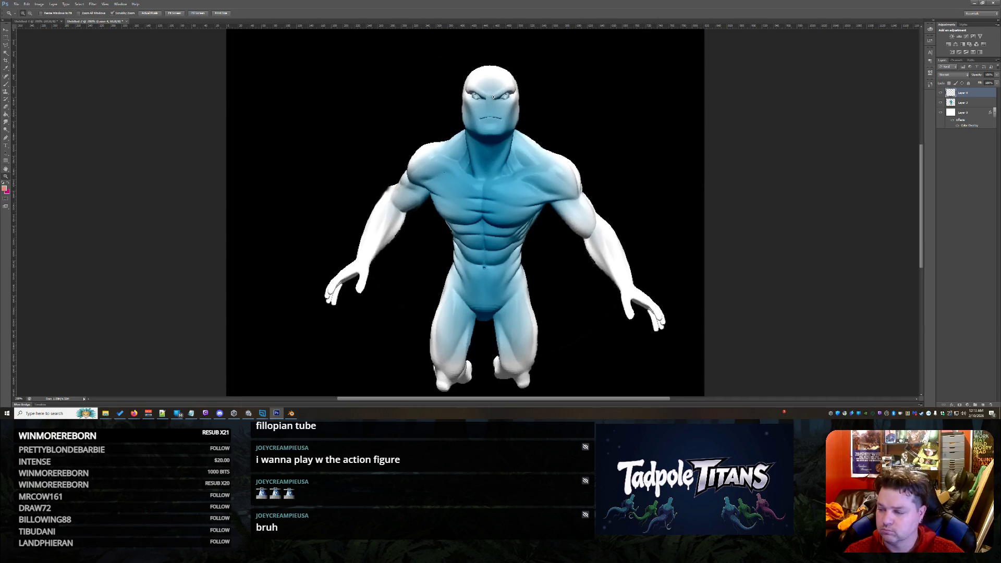
pyautogui.click(493, 97)
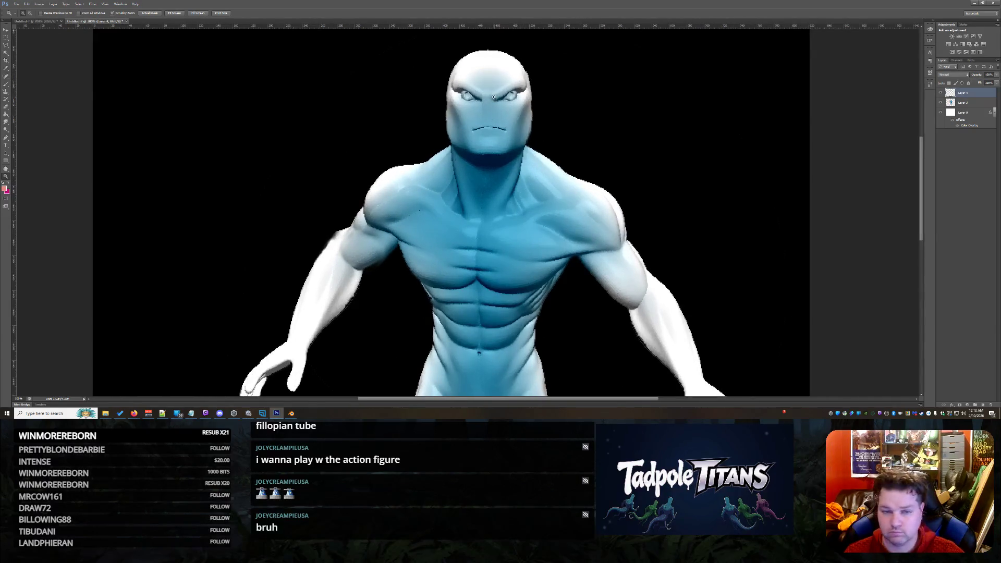
pyautogui.click(493, 97)
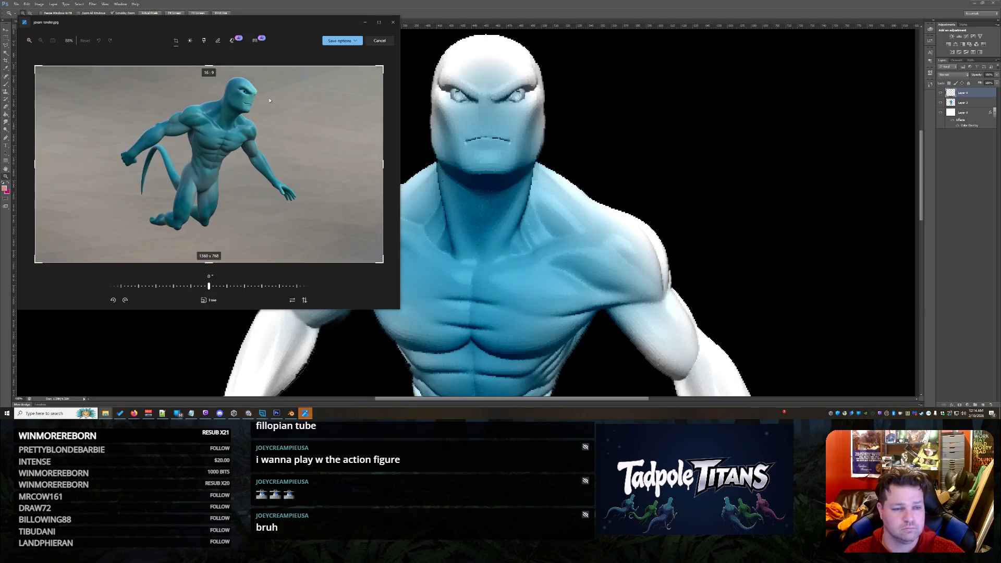
# Frame the lizard's head in the crop, then close Photos and leave without saving
pyautogui.scroll(5, 267, 97)
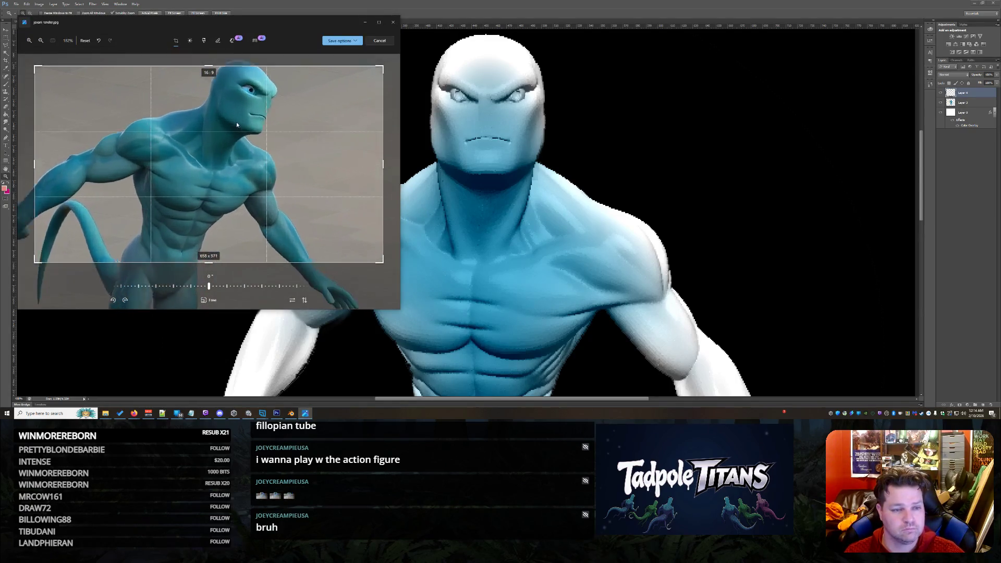
pyautogui.moveTo(268, 99); pyautogui.dragTo(227, 179)
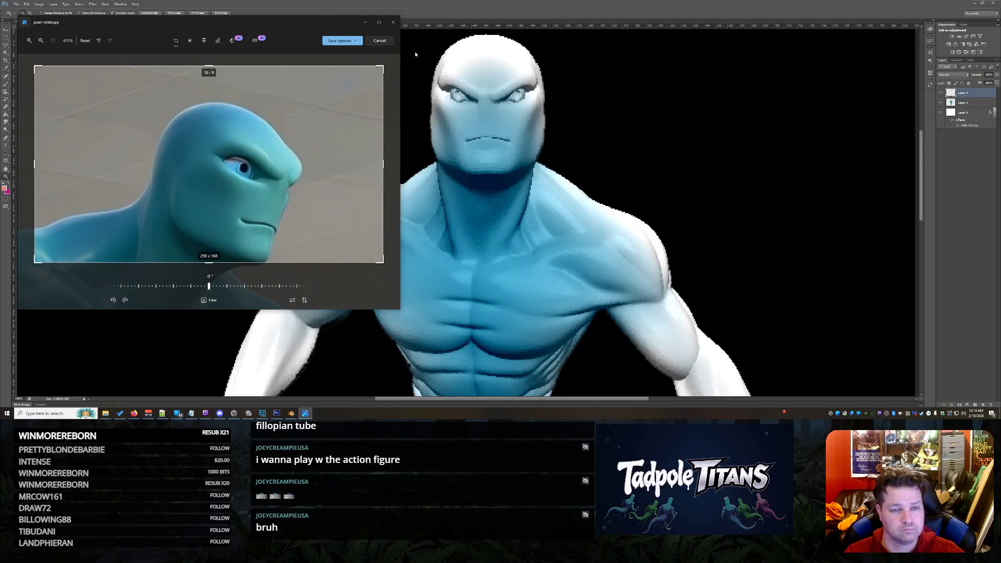
pyautogui.click(393, 22)
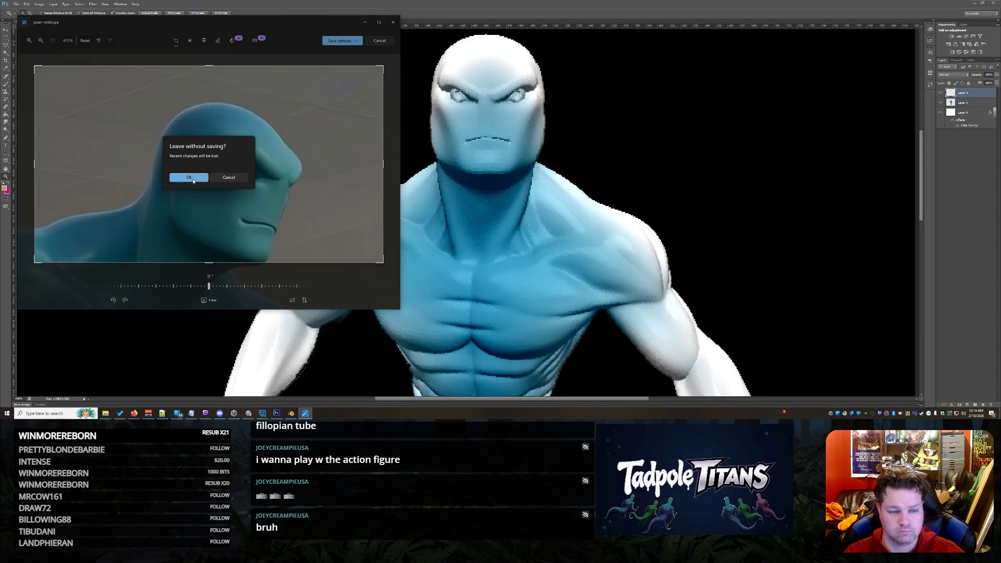
pyautogui.click(188, 178)
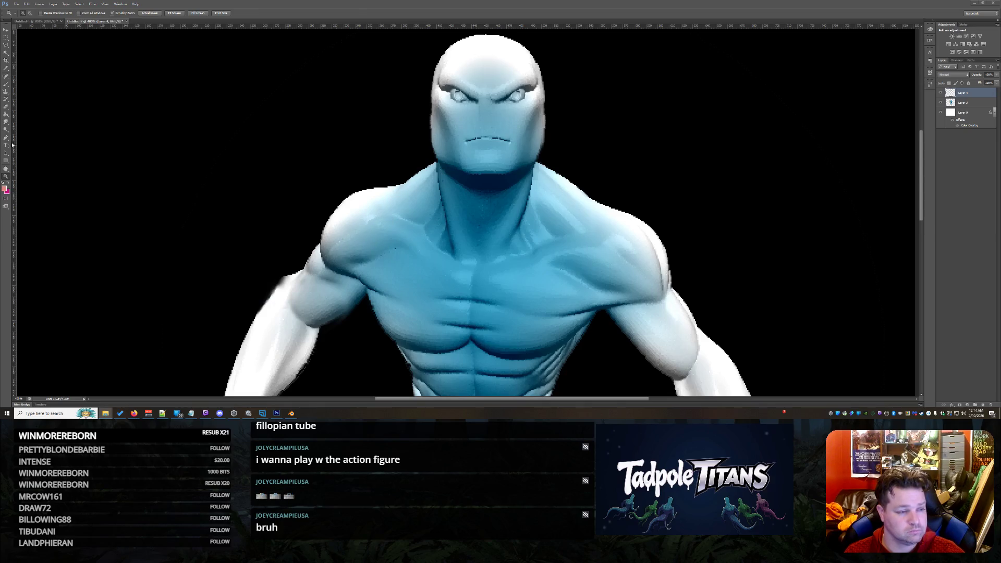
# Draw a small ellipse over the left eye and give it a black Normal Color Overlay
pyautogui.click(6, 162)
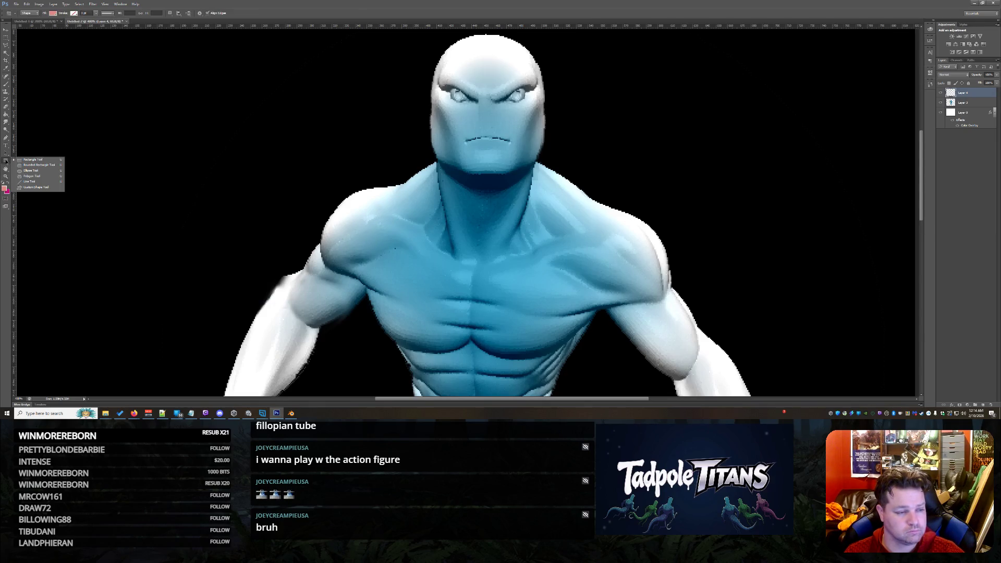
pyautogui.click(32, 172)
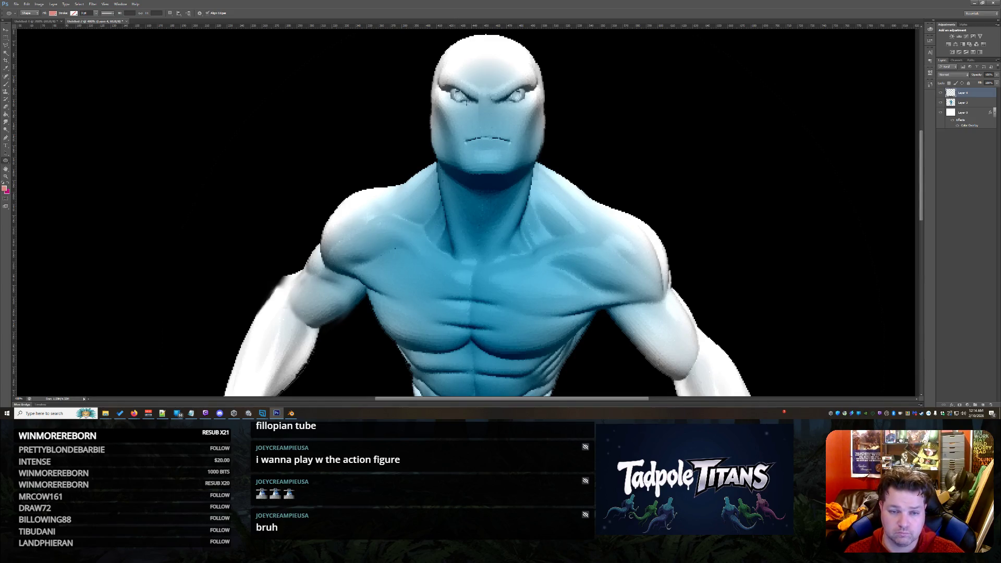
pyautogui.moveTo(467, 103); pyautogui.dragTo(463, 98)
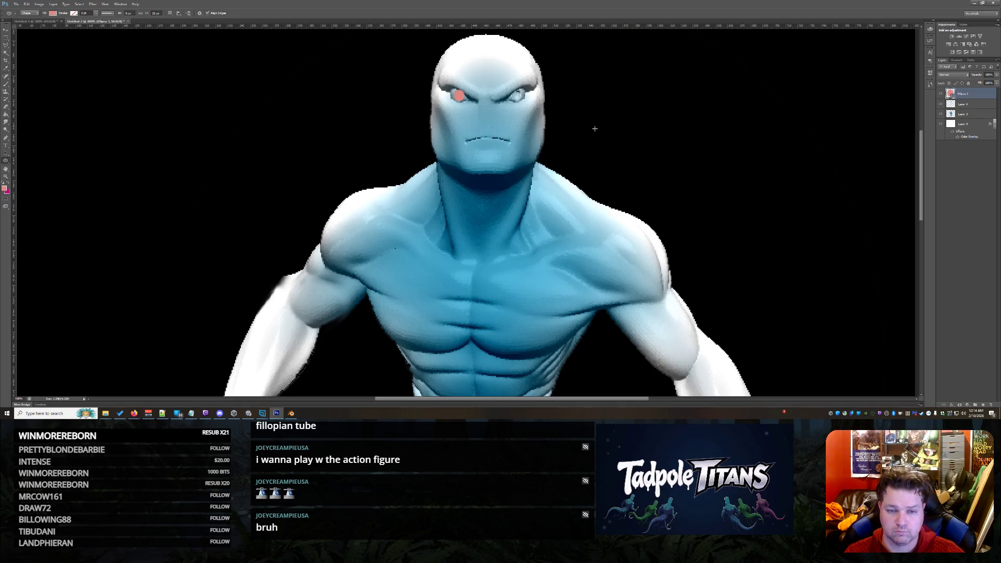
pyautogui.doubleClick(988, 93)
pyautogui.click(730, 286)
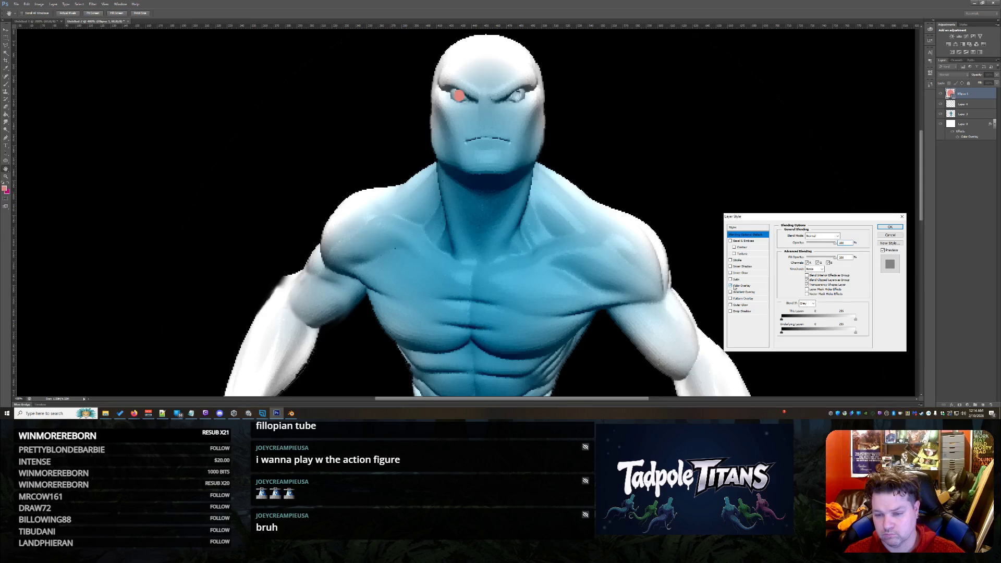
pyautogui.click(743, 285)
pyautogui.click(843, 237)
pyautogui.click(756, 321)
pyautogui.click(891, 245)
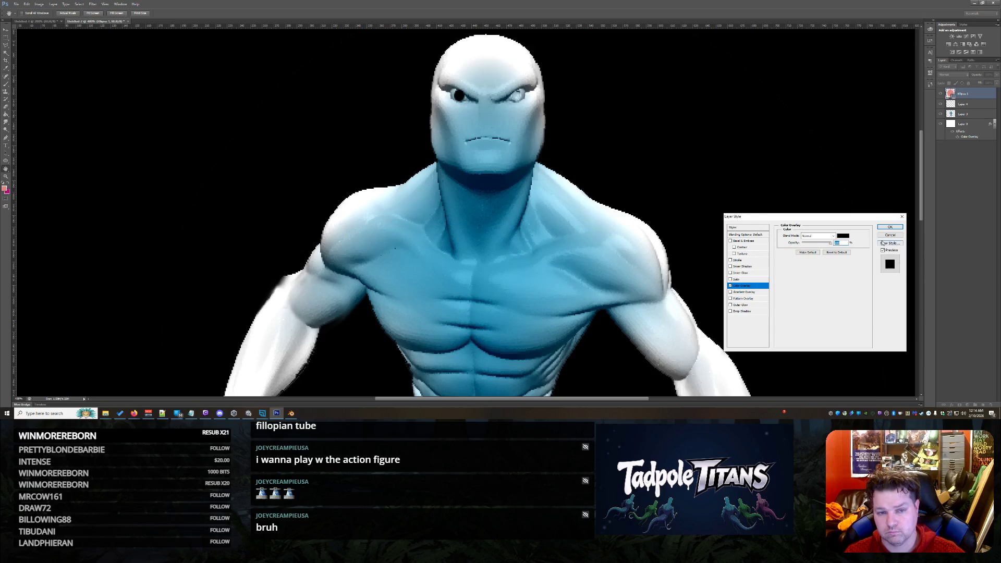
pyautogui.click(816, 235)
pyautogui.click(765, 262)
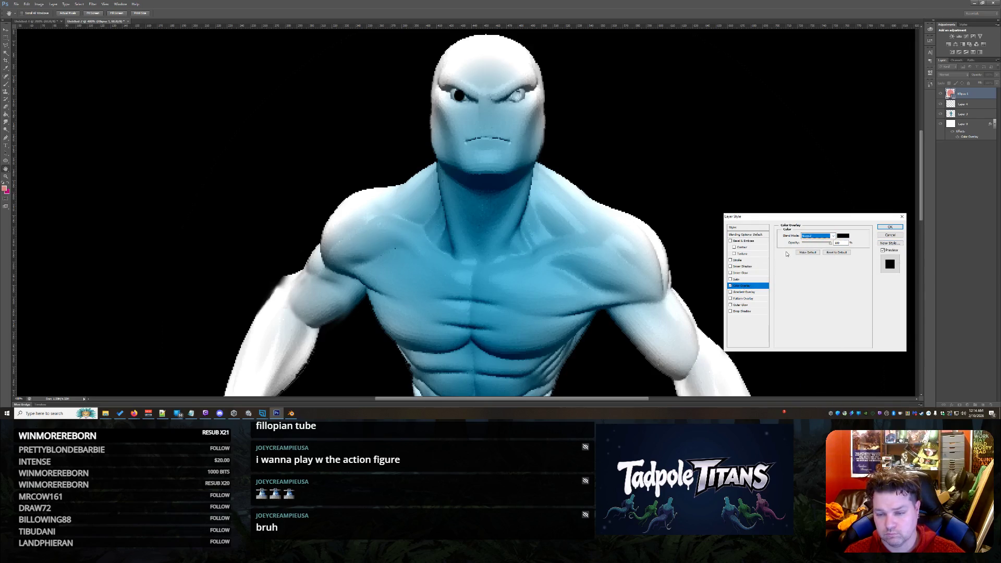
pyautogui.press('Tab')
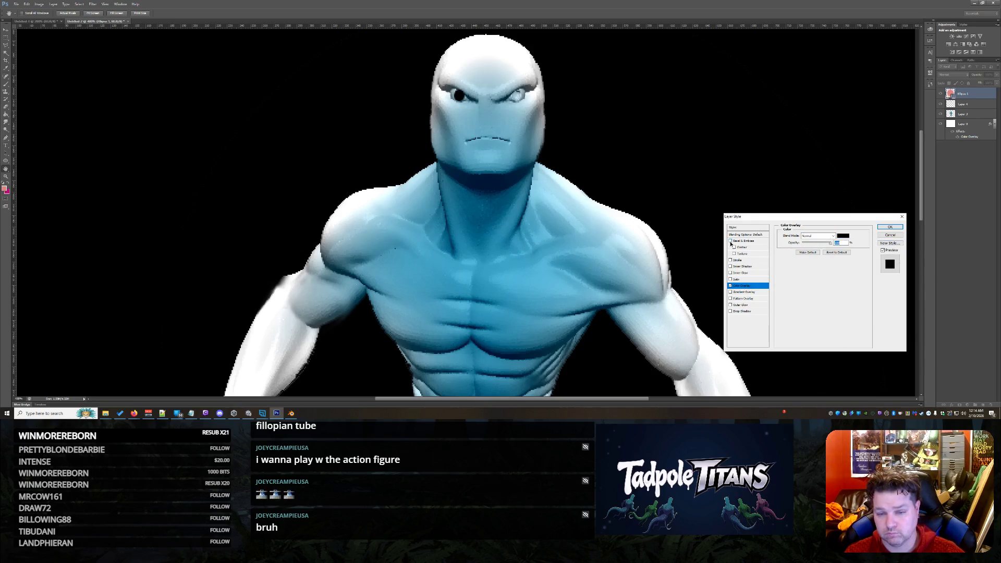
# Add an Inner Bevel to the pupil with size 12 and soften 5
pyautogui.click(738, 242)
pyautogui.press('Tab')
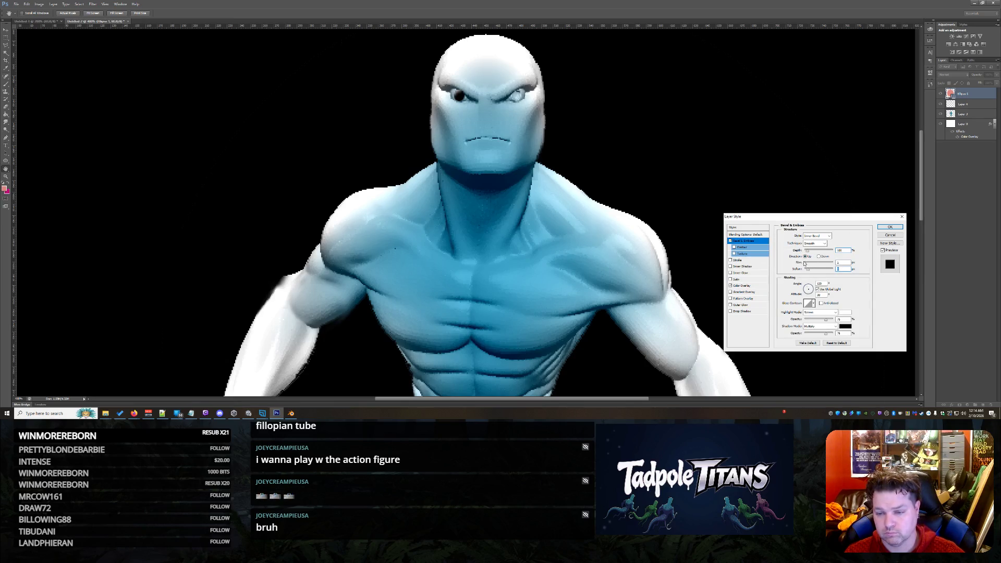
pyautogui.doubleClick(841, 251)
pyautogui.press('Tab')
pyautogui.write('5')
pyautogui.hotkey('shift', 'Tab')
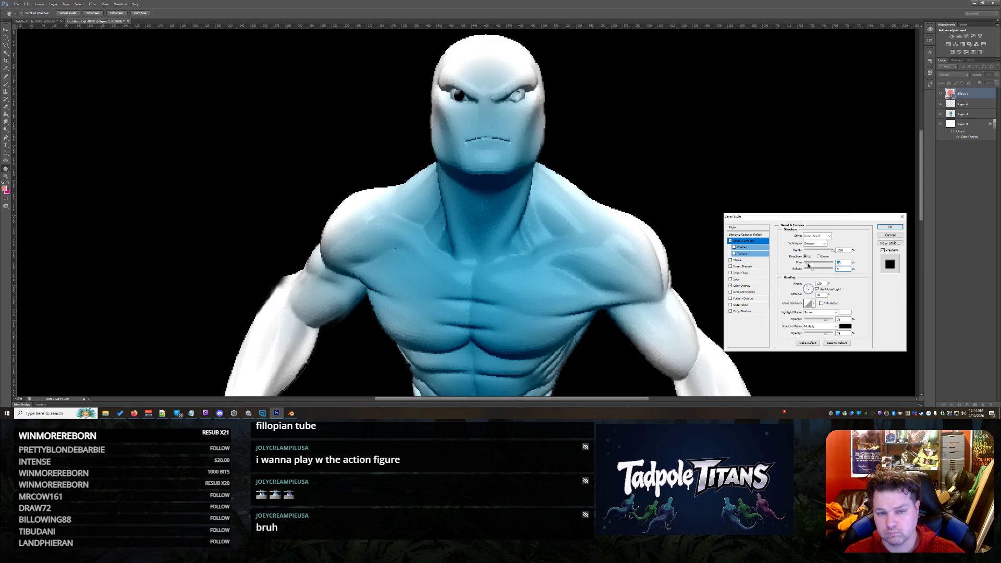
pyautogui.write('12')
pyautogui.press('Tab')
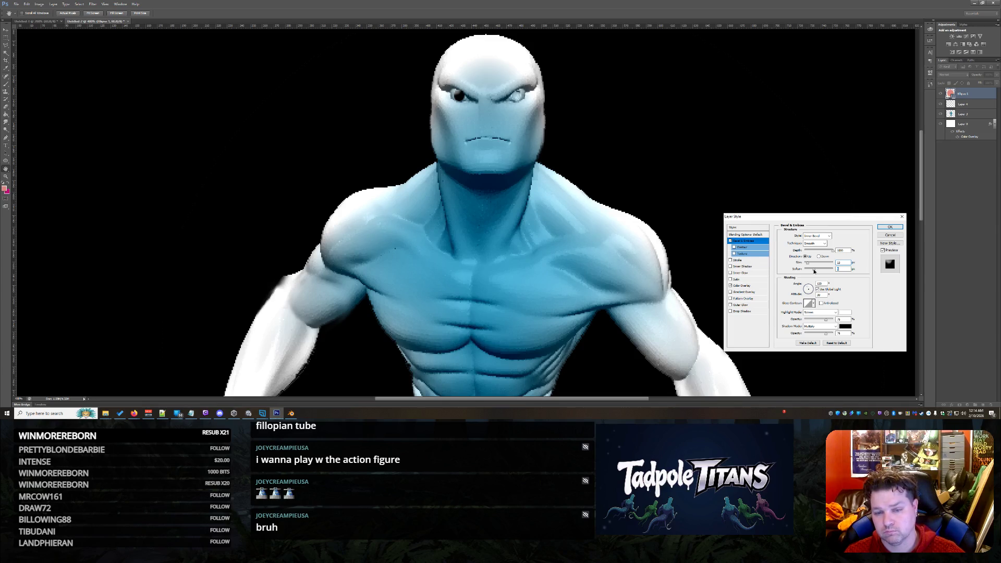
pyautogui.write('5')
pyautogui.press('Tab')
pyautogui.press('Tab')
pyautogui.press('Tab')
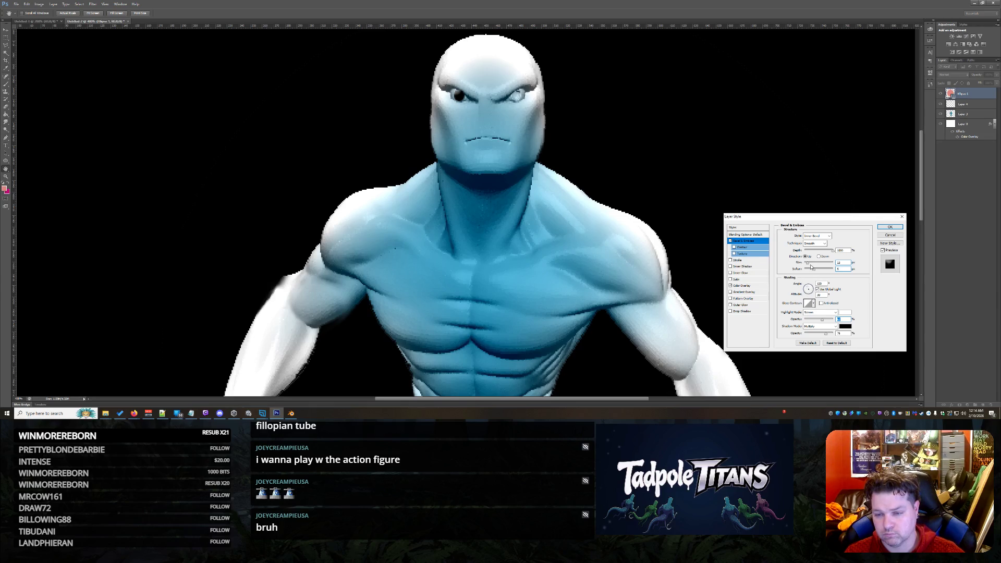
pyautogui.click(816, 236)
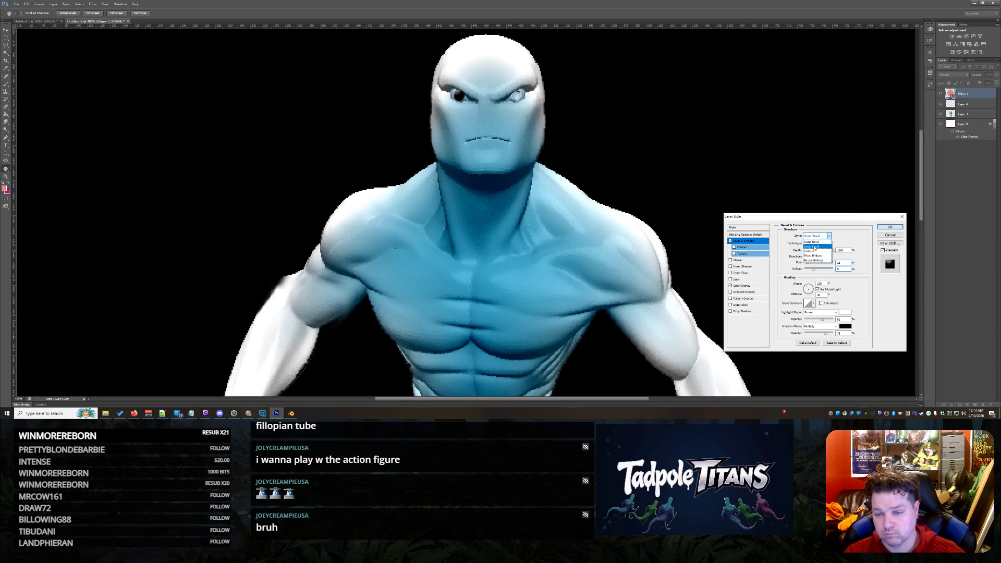
pyautogui.click(814, 253)
pyautogui.click(814, 238)
pyautogui.click(813, 246)
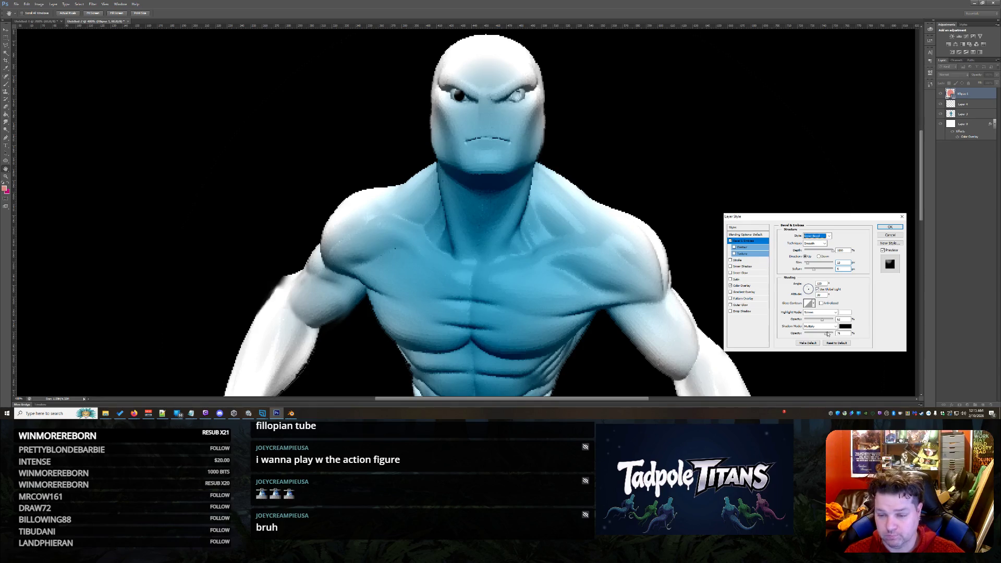
# Make the bevel shadow a medium grey in Normal mode at lower opacity, and apply
pyautogui.moveTo(827, 334); pyautogui.dragTo(832, 334)
pyautogui.click(848, 327)
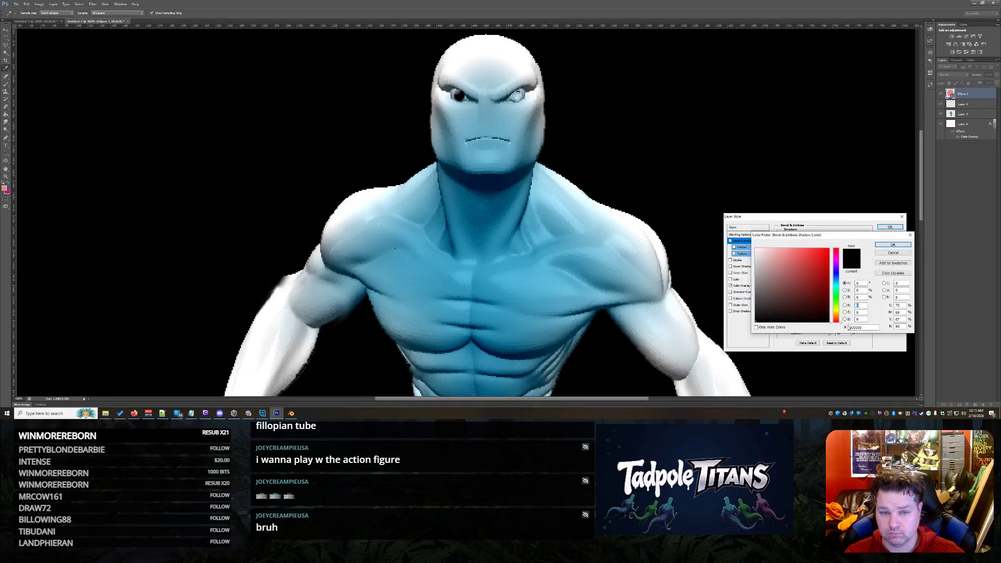
pyautogui.click(728, 309)
pyautogui.click(727, 308)
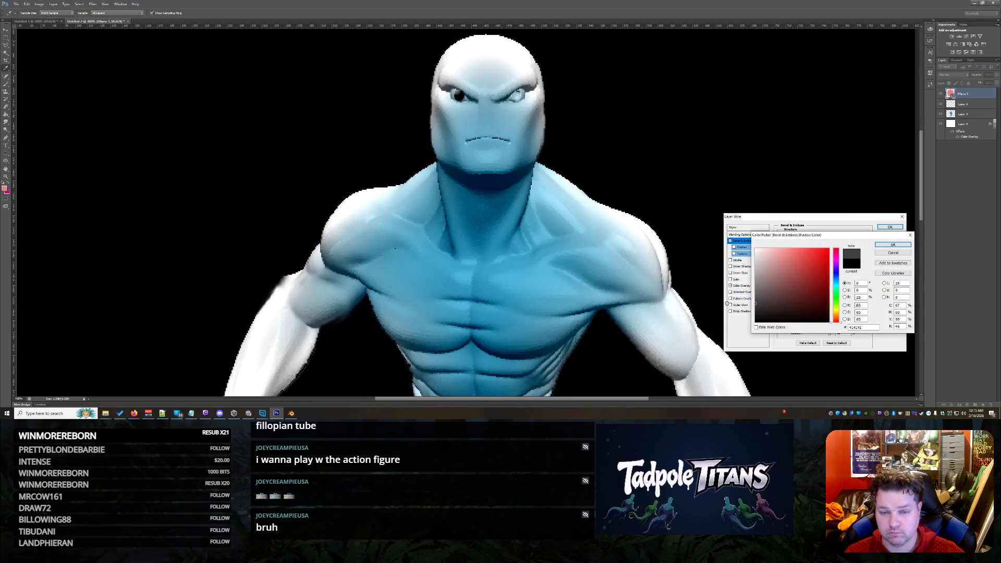
pyautogui.click(796, 275)
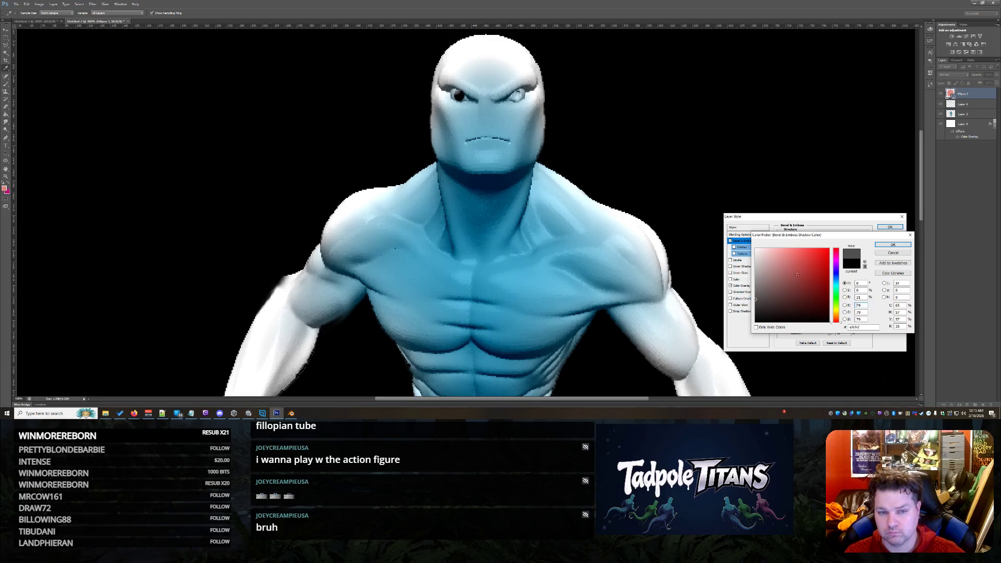
pyautogui.click(892, 245)
pyautogui.click(821, 326)
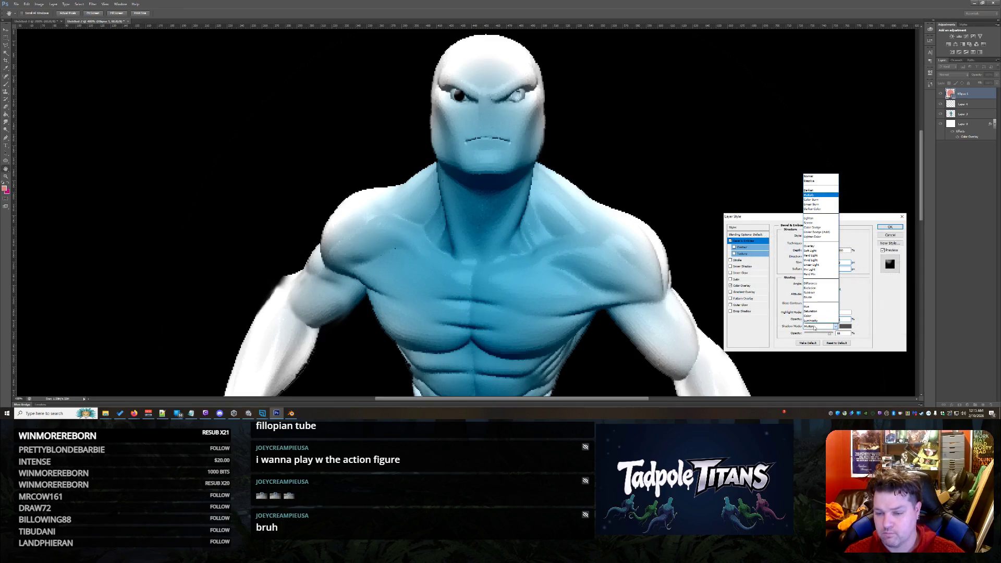
pyautogui.click(809, 176)
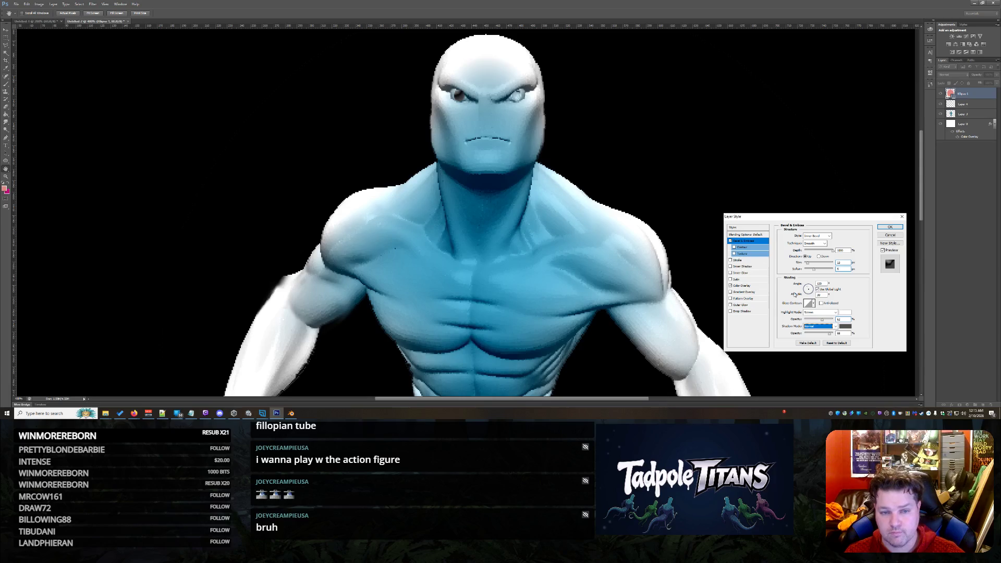
pyautogui.moveTo(831, 338); pyautogui.dragTo(821, 336)
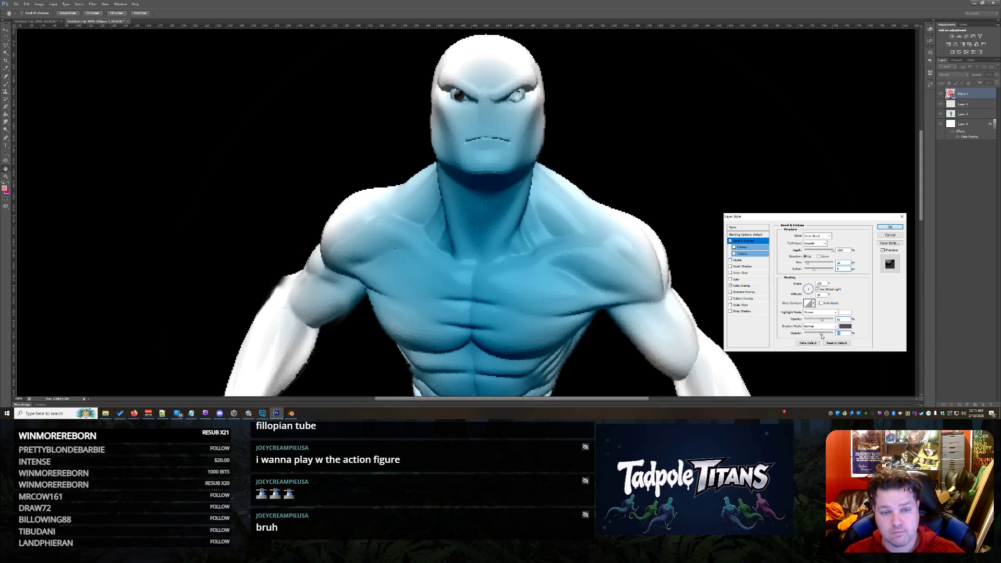
pyautogui.click(890, 227)
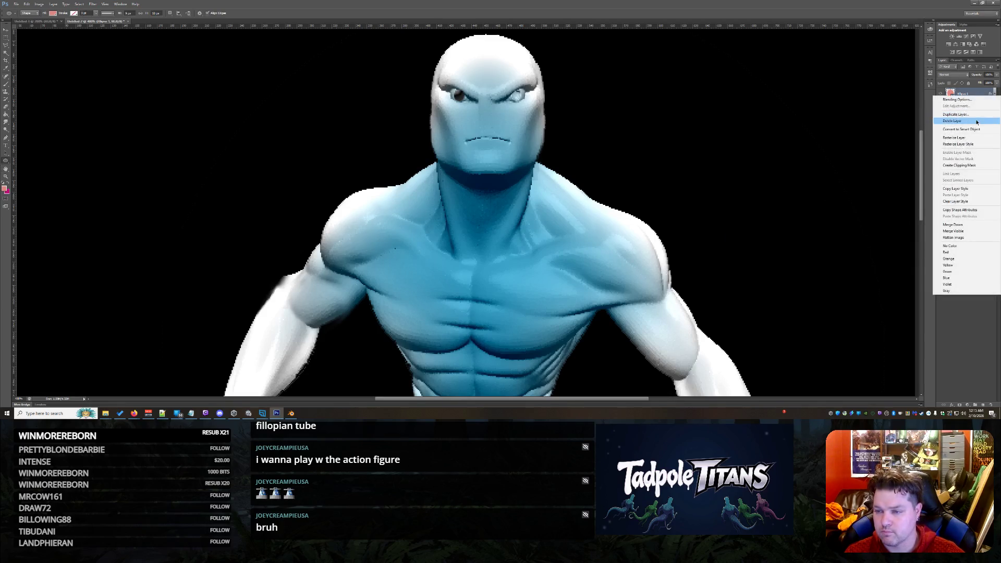
# Duplicate the pupil layer and move the copy into the right eye
pyautogui.moveTo(974, 139); pyautogui.dragTo(416, 119)
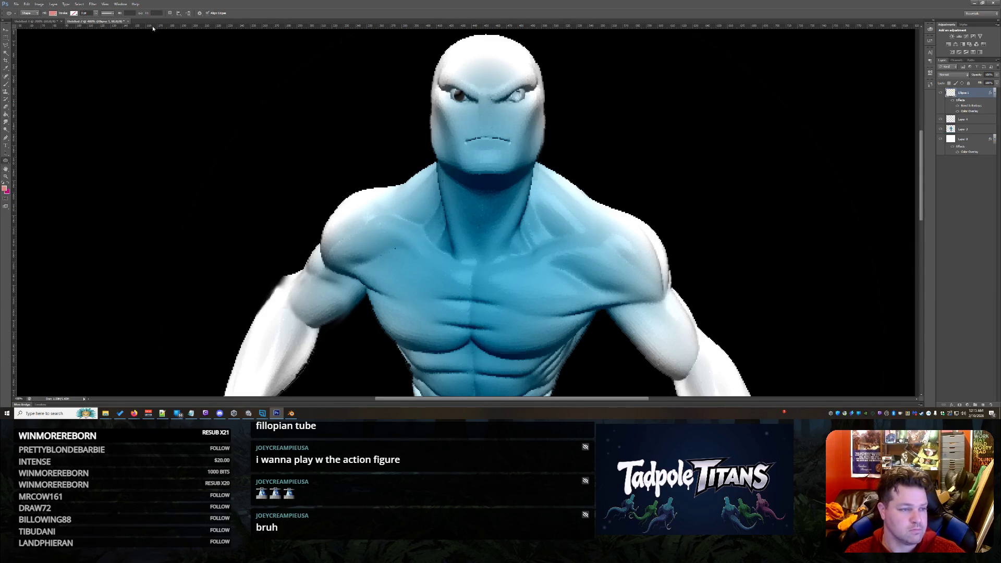
pyautogui.click(6, 31)
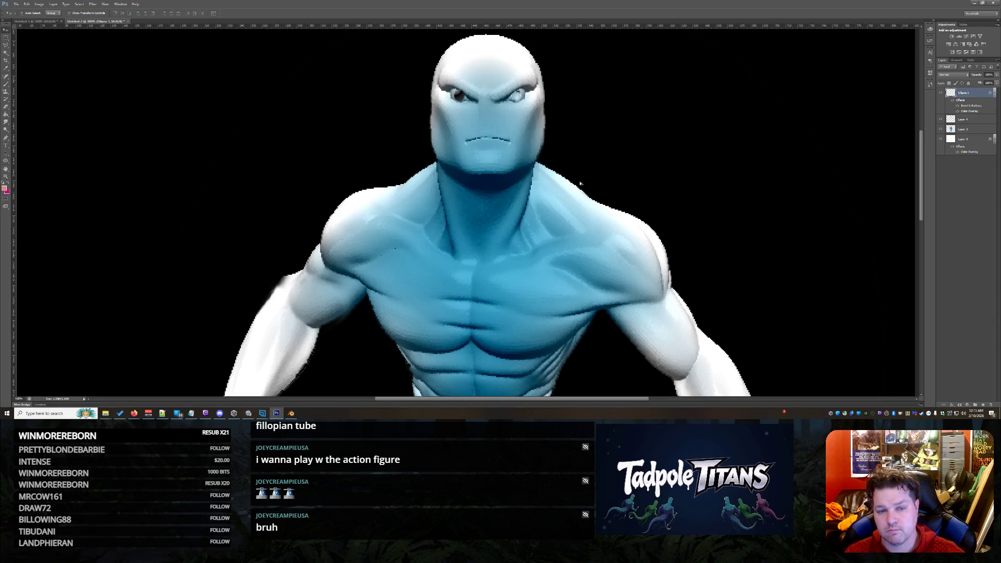
pyautogui.moveTo(467, 77); pyautogui.dragTo(522, 126)
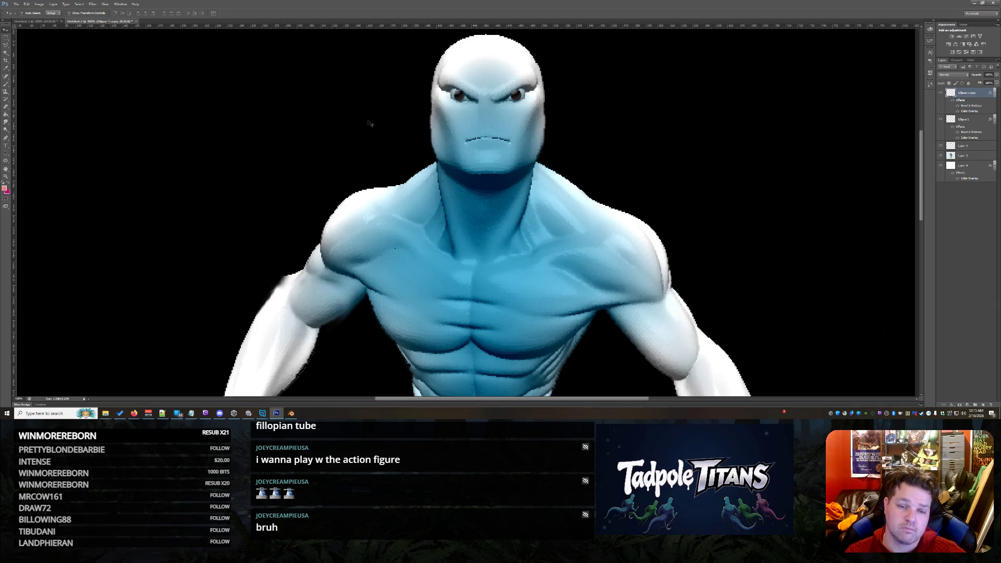
pyautogui.scroll(1, 365, 133)
pyautogui.click(6, 121)
pyautogui.click(956, 145)
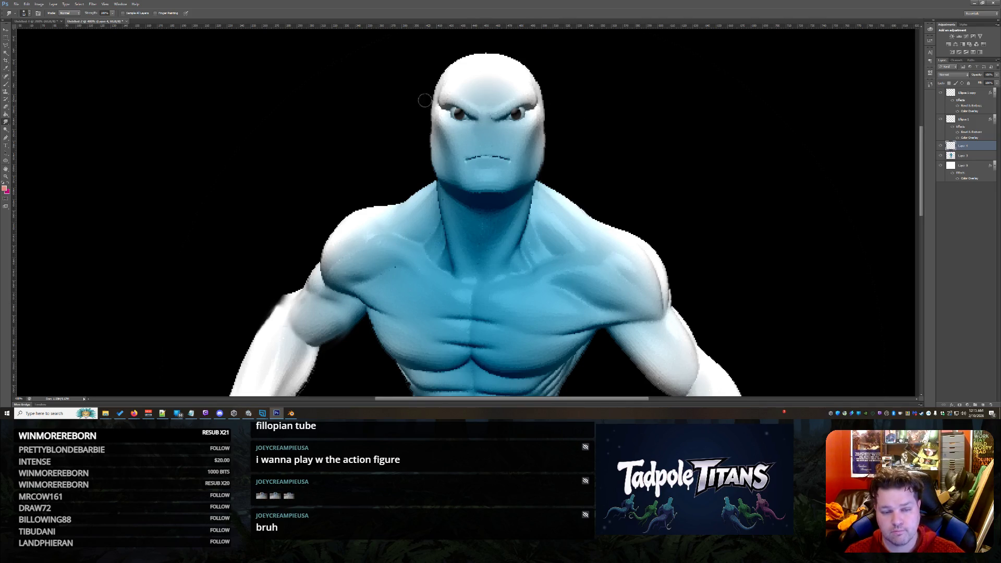
# Lower the smudge brush hardness and set its strength to about 20%
pyautogui.click(28, 13)
pyautogui.moveTo(18, 46); pyautogui.dragTo(16, 47)
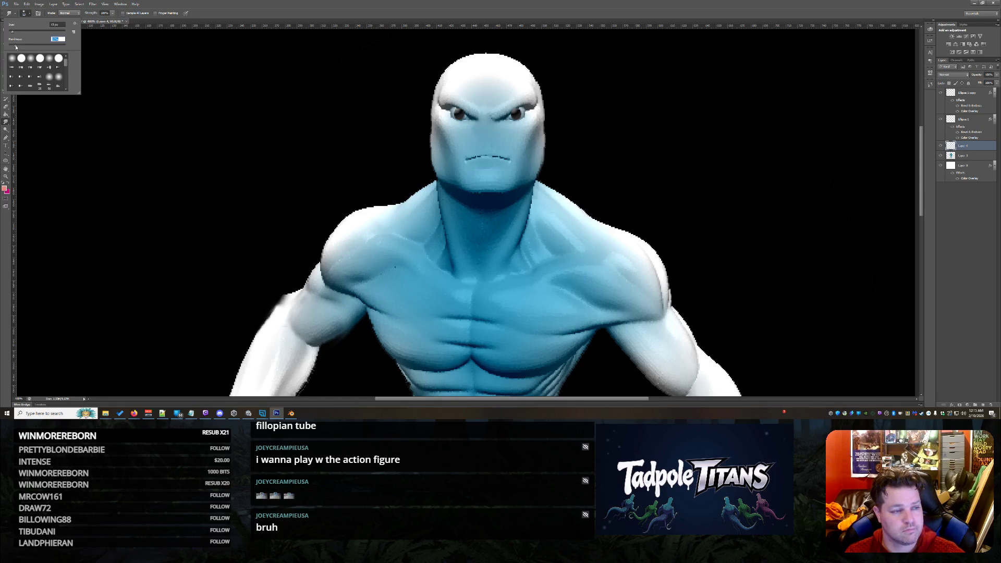
pyautogui.click(111, 22)
pyautogui.moveTo(95, 21); pyautogui.dragTo(90, 21)
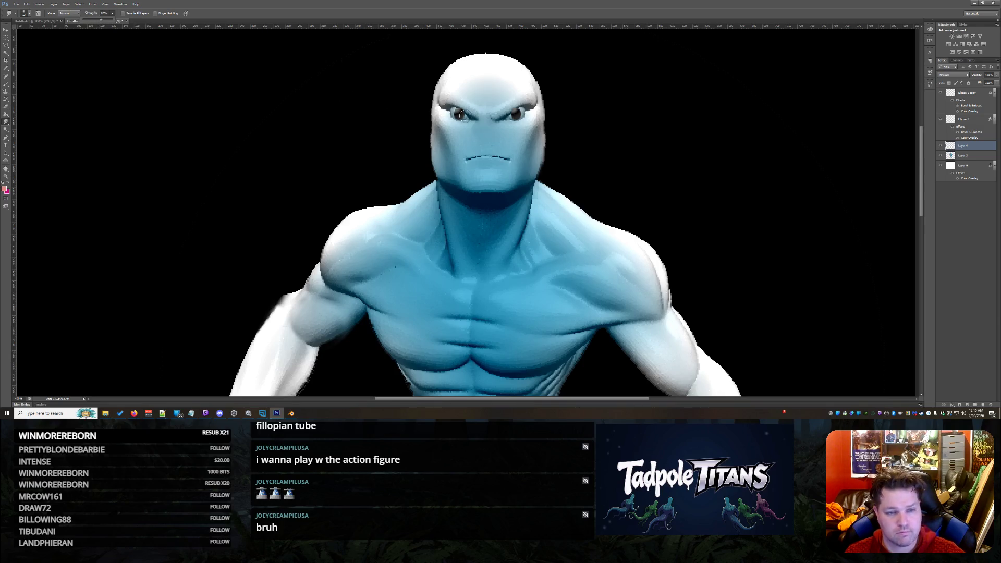
pyautogui.click(476, 109)
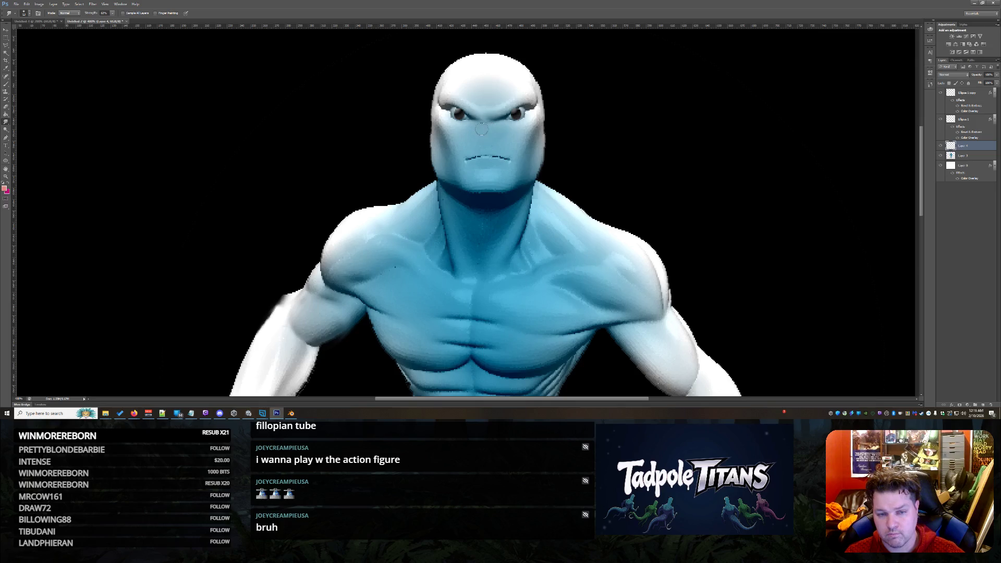
# Fit the whole character on screen, then view it at Actual Pixels
pyautogui.click(5, 176)
pyautogui.rightClick(257, 188)
pyautogui.click(268, 190)
pyautogui.rightClick(530, 185)
pyautogui.click(547, 195)
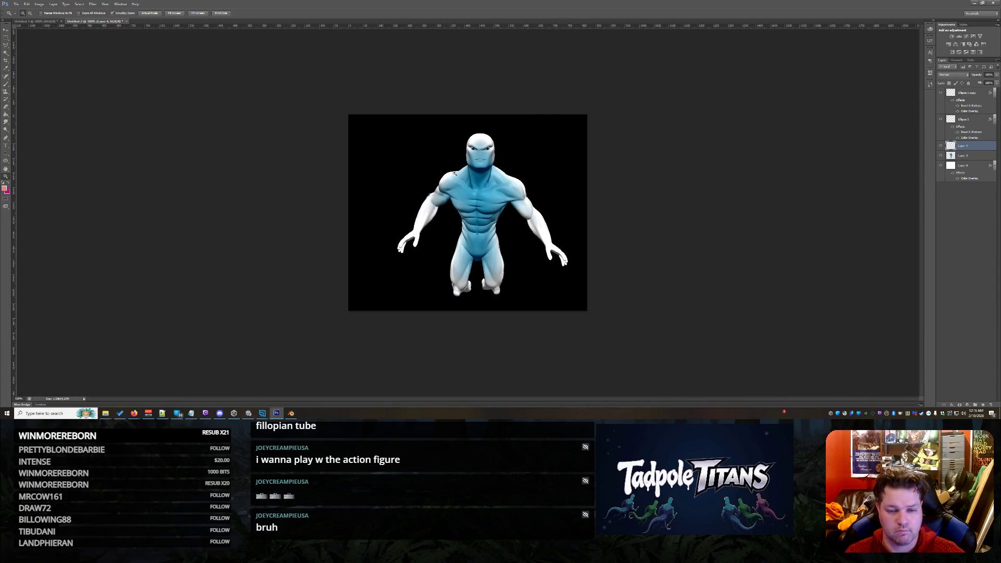
# Flatten the image to a single layer, select all, and minimize Photoshop to reveal Tripo
pyautogui.click(505, 214)
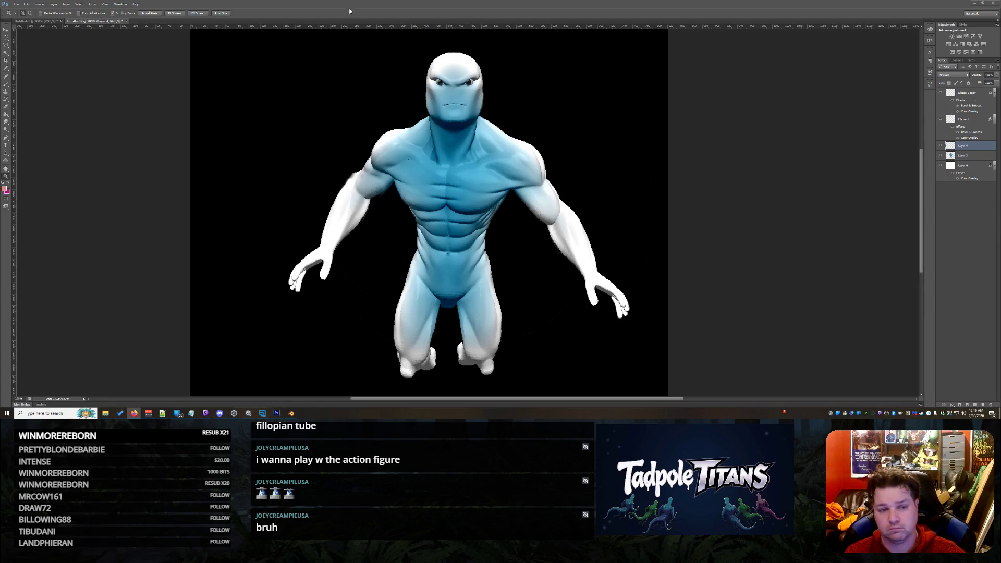
pyautogui.click(53, 4)
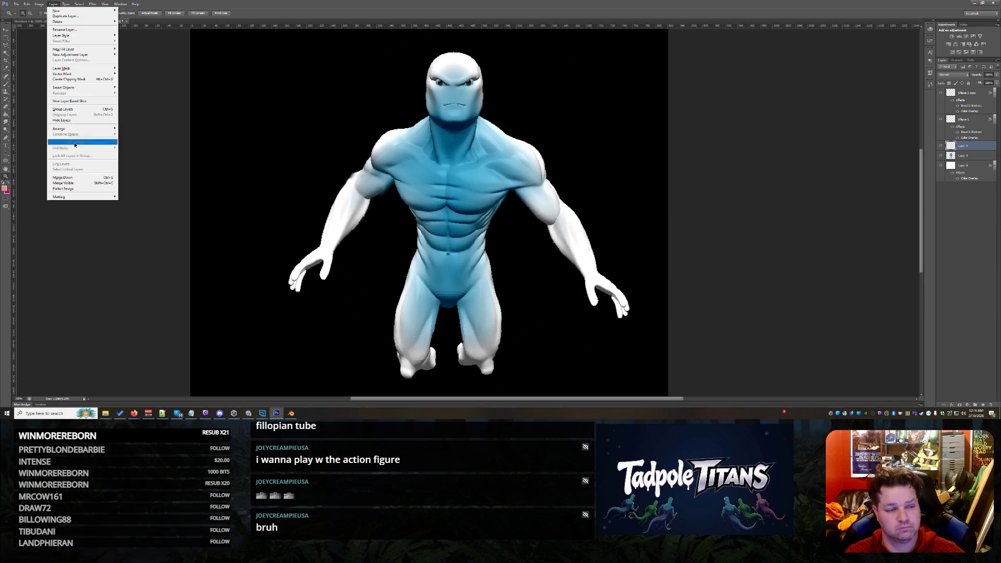
pyautogui.click(67, 188)
pyautogui.hotkey('ctrl', 'a')
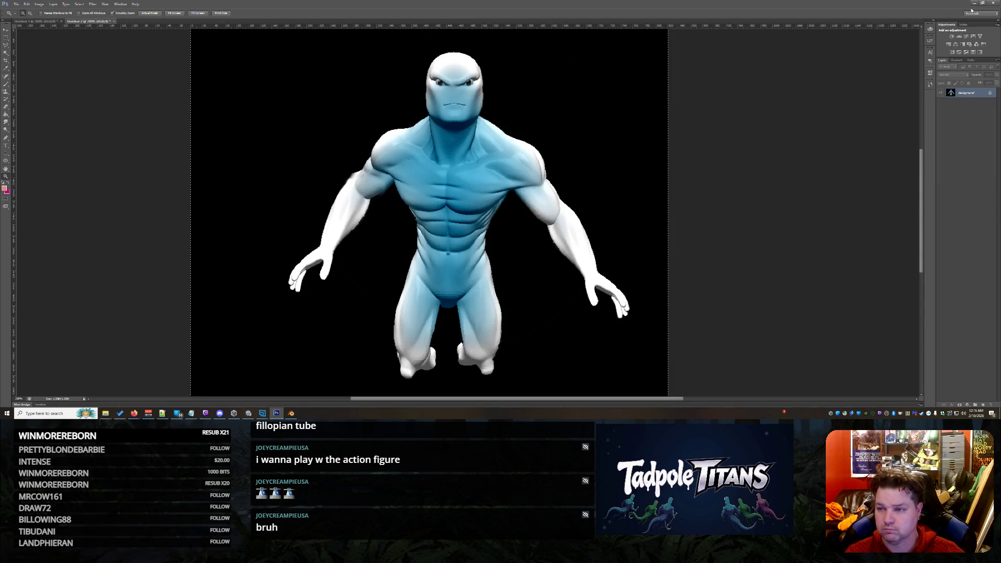
pyautogui.click(973, 3)
pyautogui.moveTo(505, 125)
pyautogui.mouseDown()
pyautogui.moveTo(590, 200)
pyautogui.moveTo(416, 203)
pyautogui.moveTo(448, 205)
pyautogui.moveTo(474, 224)
pyautogui.moveTo(506, 207)
pyautogui.mouseUp()
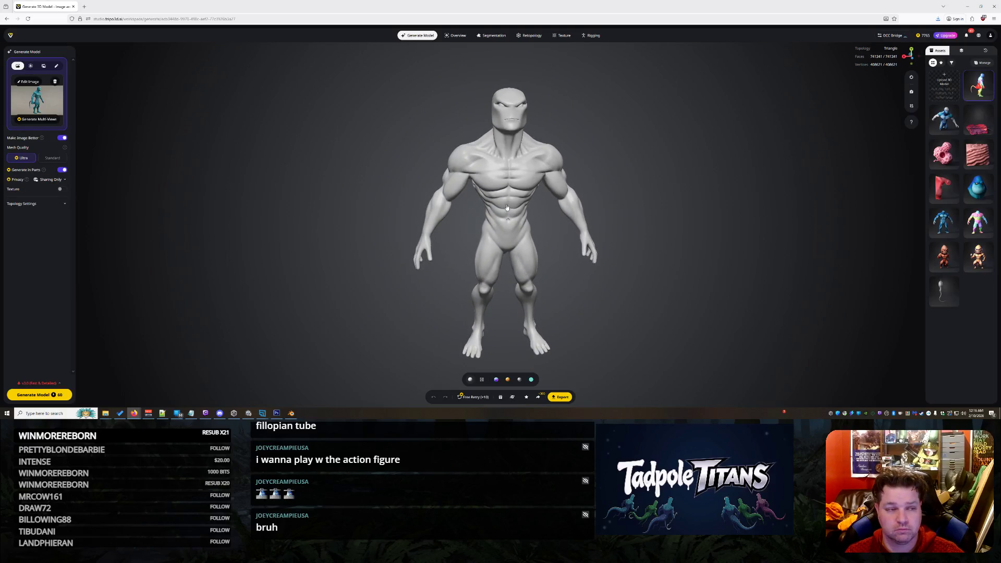
pyautogui.scroll(6, 560, 135)
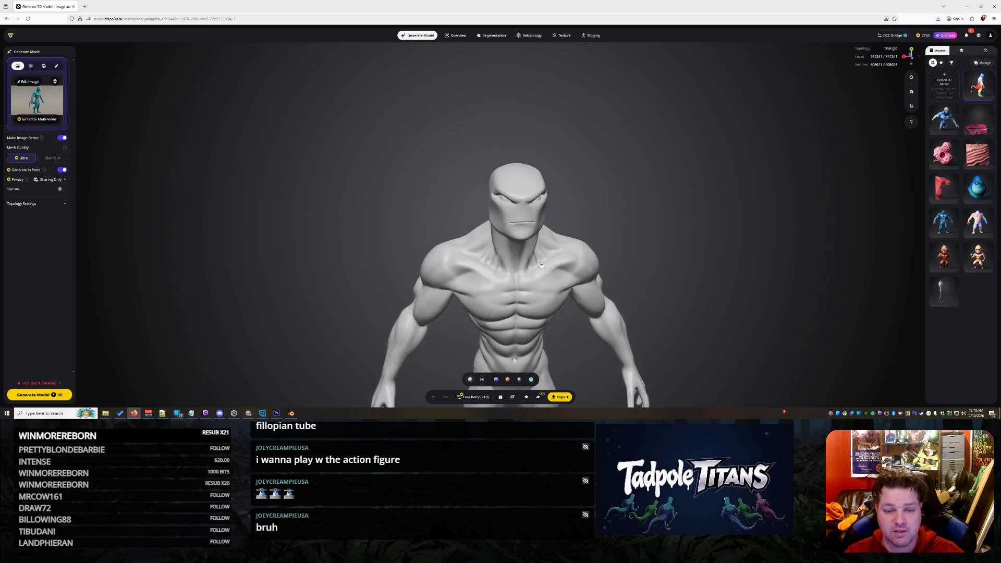
pyautogui.scroll(3, 549, 216)
pyautogui.scroll(-8, 565, 219)
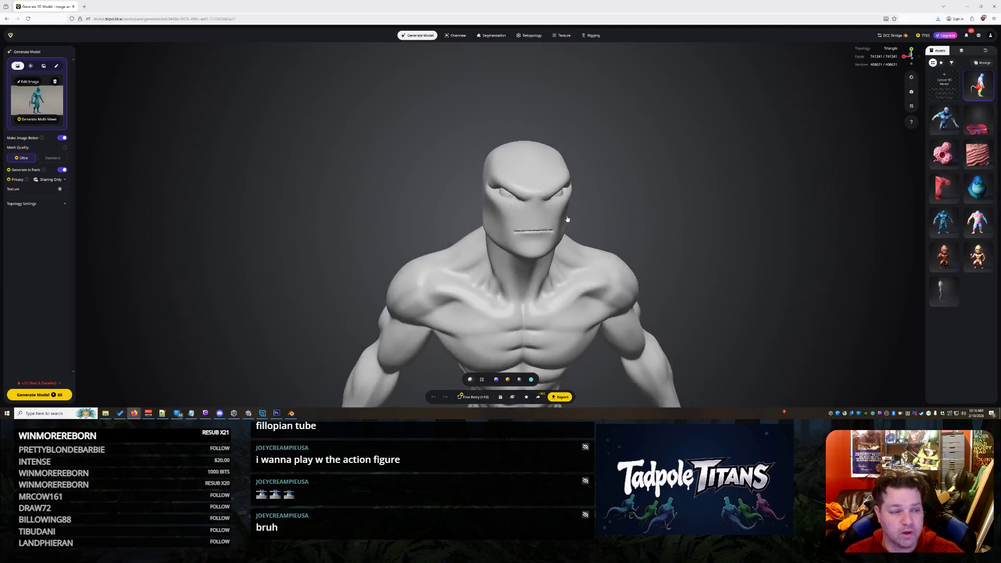
pyautogui.moveTo(569, 244); pyautogui.dragTo(540, 209)
pyautogui.scroll(-1, 540, 210)
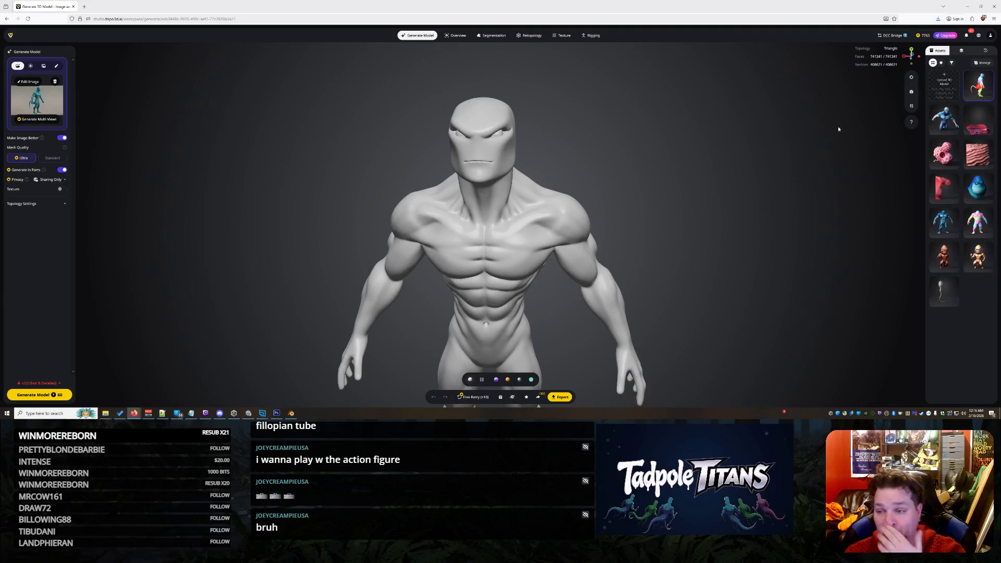
pyautogui.click(85, 5)
# On grok.com, attach the figure image and submit 'Put light luminescent stripes on his body'
pyautogui.write('grok.com')
pyautogui.press('Return')
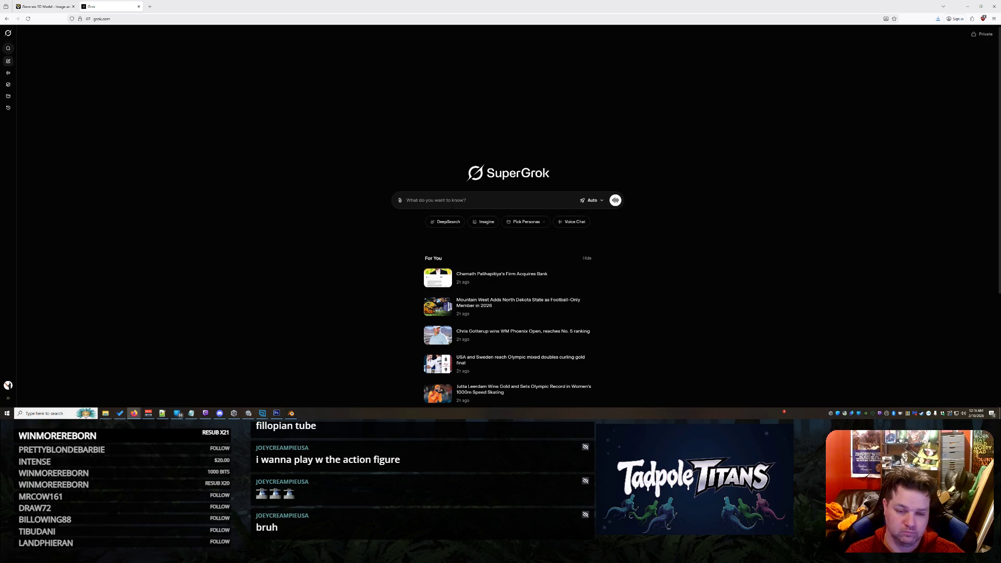
pyautogui.hotkey('ctrl', 'v')
pyautogui.write('Put light luminscent striple')
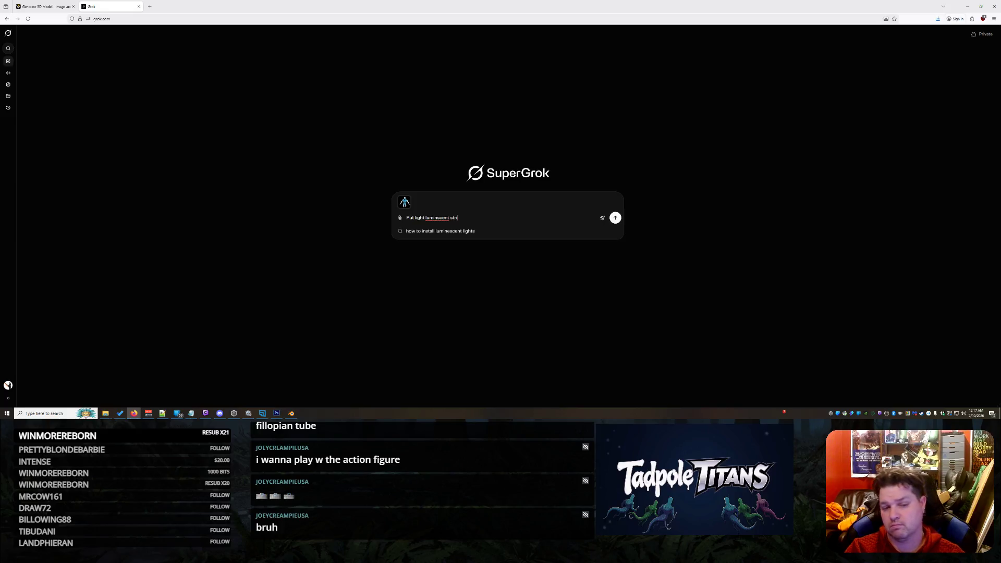
pyautogui.press('BackSpace')
pyautogui.press('BackSpace')
pyautogui.write('es')
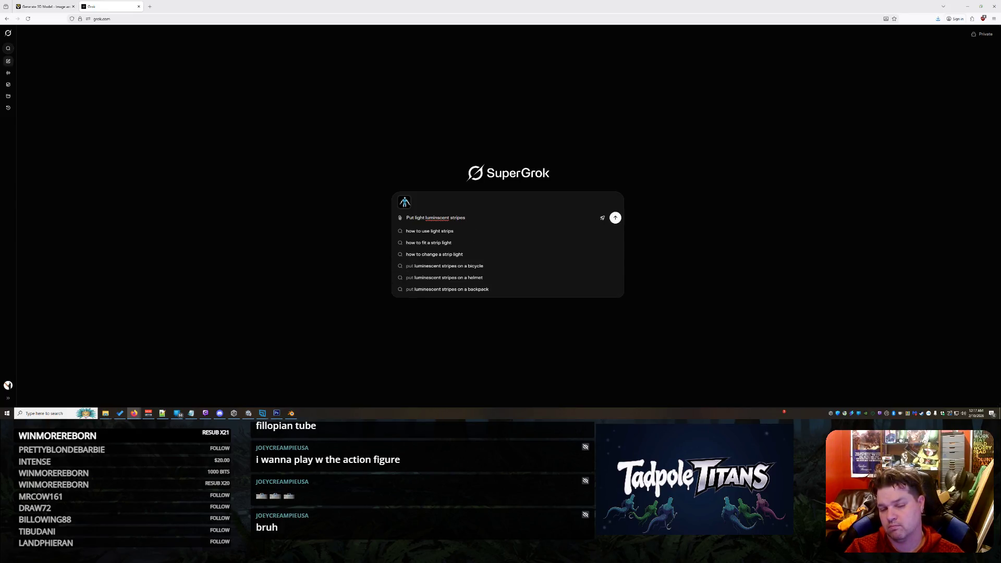
pyautogui.write(' on his body')
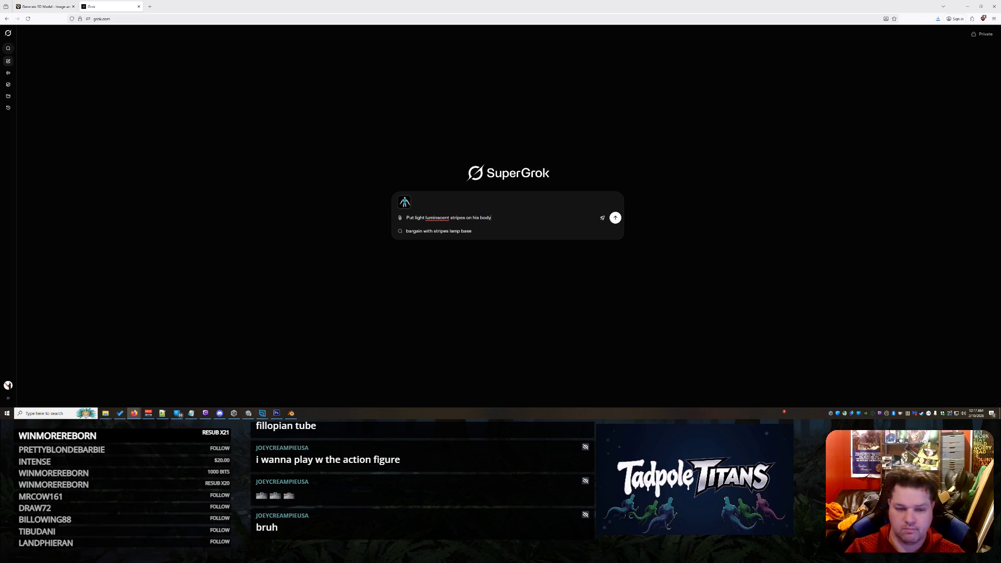
pyautogui.press('Return')
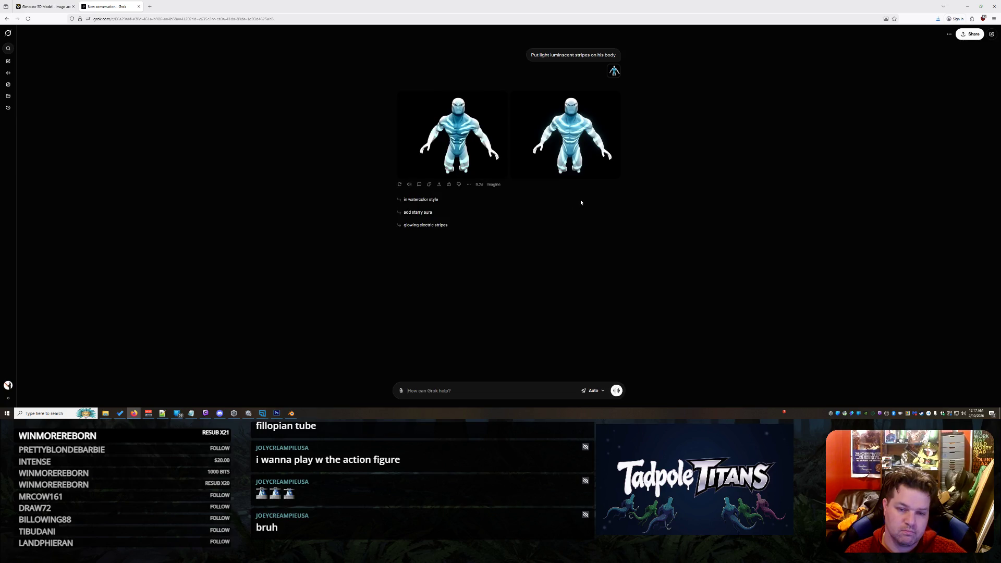
# Save the right-hand striped image to Downloads under the name 'jaxari'
pyautogui.click(608, 170)
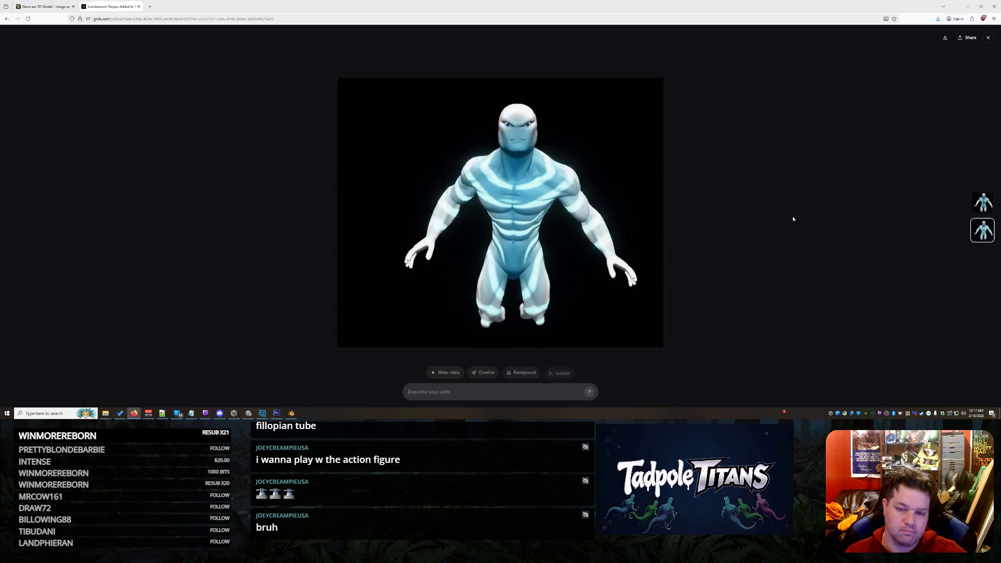
pyautogui.rightClick(556, 188)
pyautogui.click(579, 211)
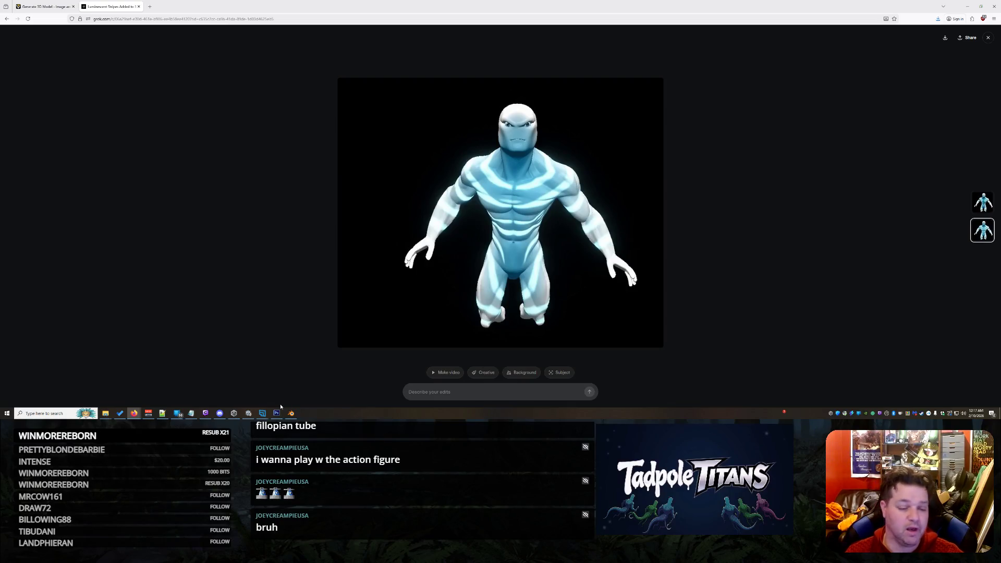
pyautogui.rightClick(494, 249)
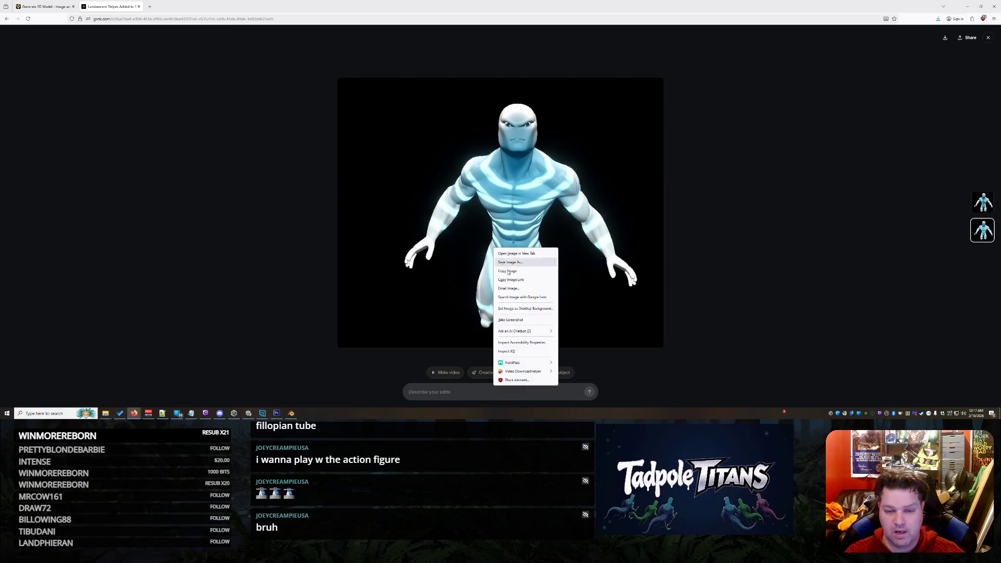
pyautogui.click(509, 262)
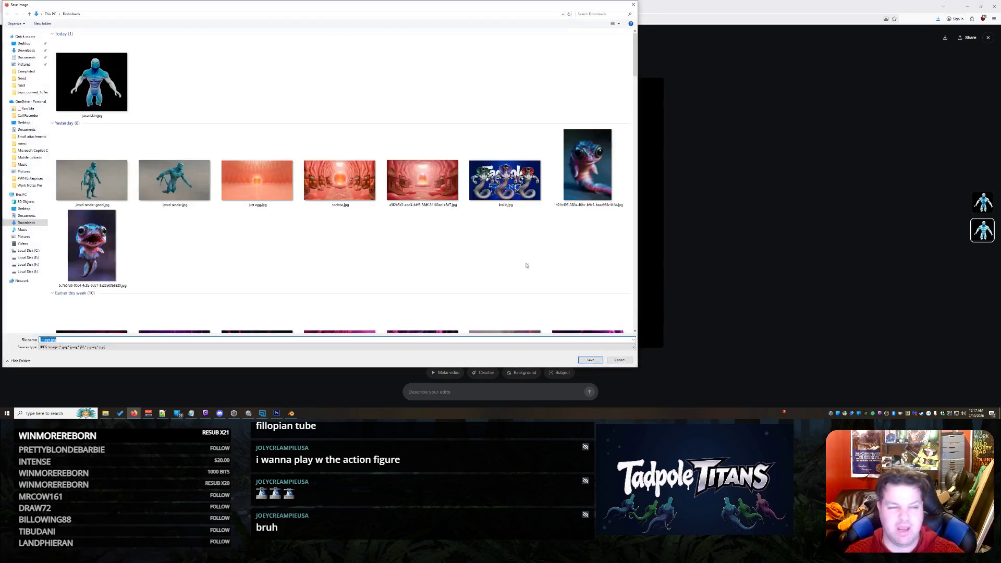
pyautogui.write('jaxa')
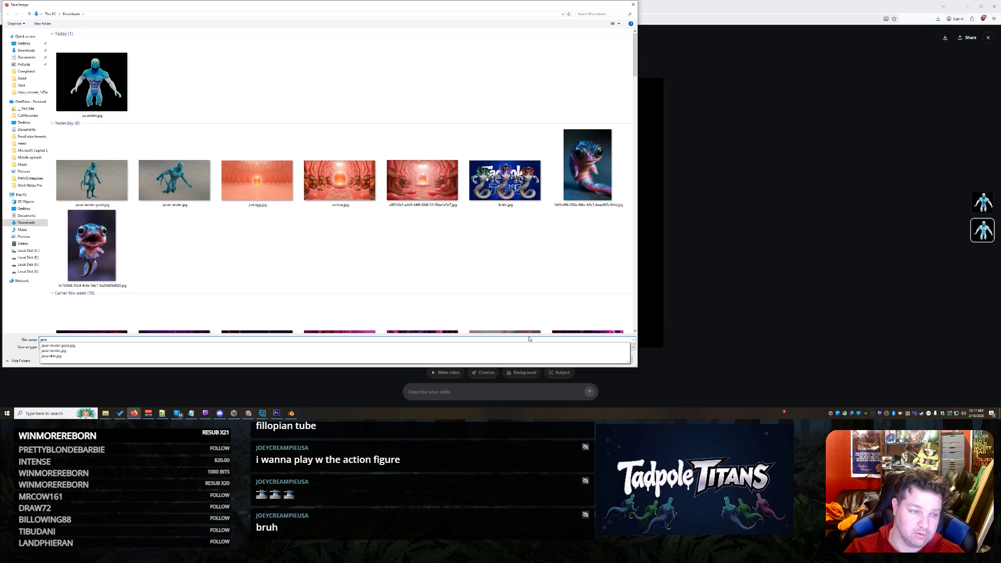
pyautogui.write('riskinst')
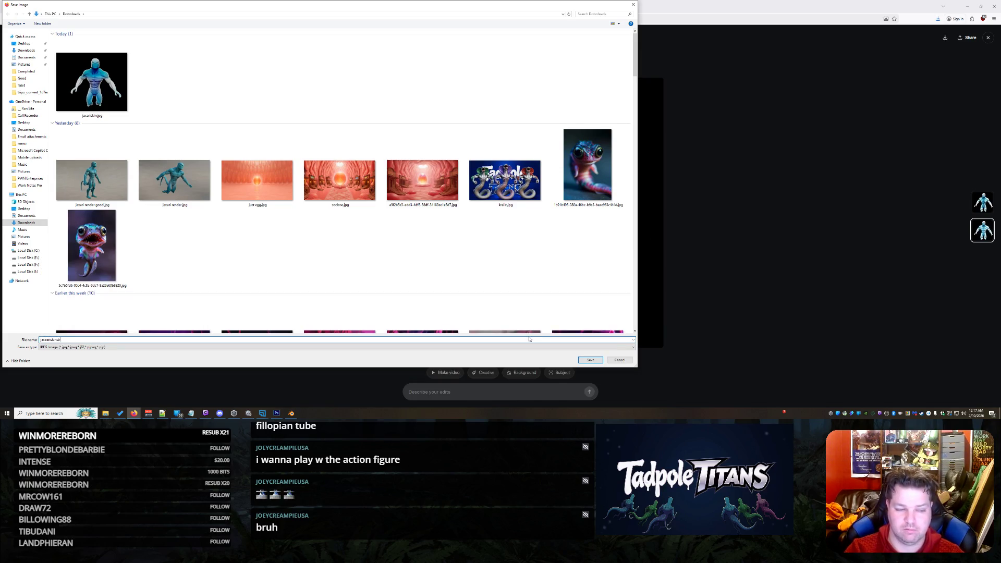
pyautogui.press('Return')
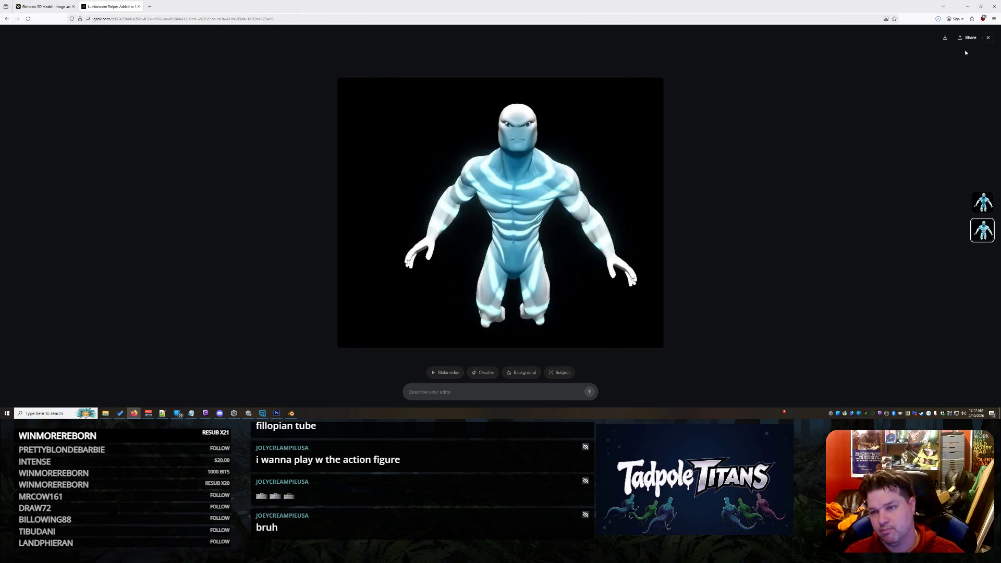
pyautogui.click(967, 7)
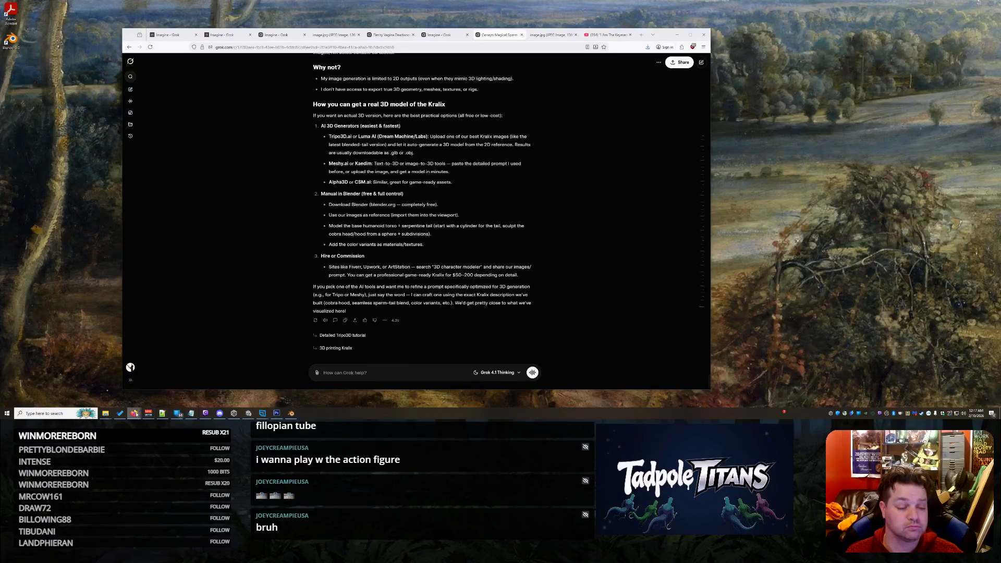
pyautogui.moveTo(134, 413)
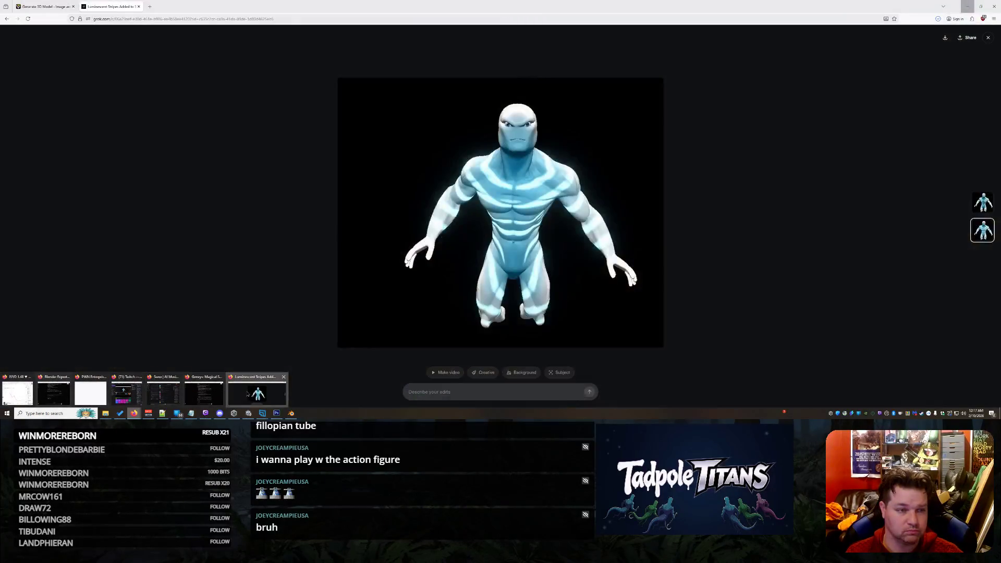
# Replace the custom texture style reference with the striped figure image and generate the texture
pyautogui.click(258, 393)
pyautogui.click(41, 11)
pyautogui.click(453, 246)
pyautogui.moveTo(454, 246)
pyautogui.mouseDown()
pyautogui.moveTo(542, 250)
pyautogui.moveTo(388, 227)
pyautogui.mouseUp()
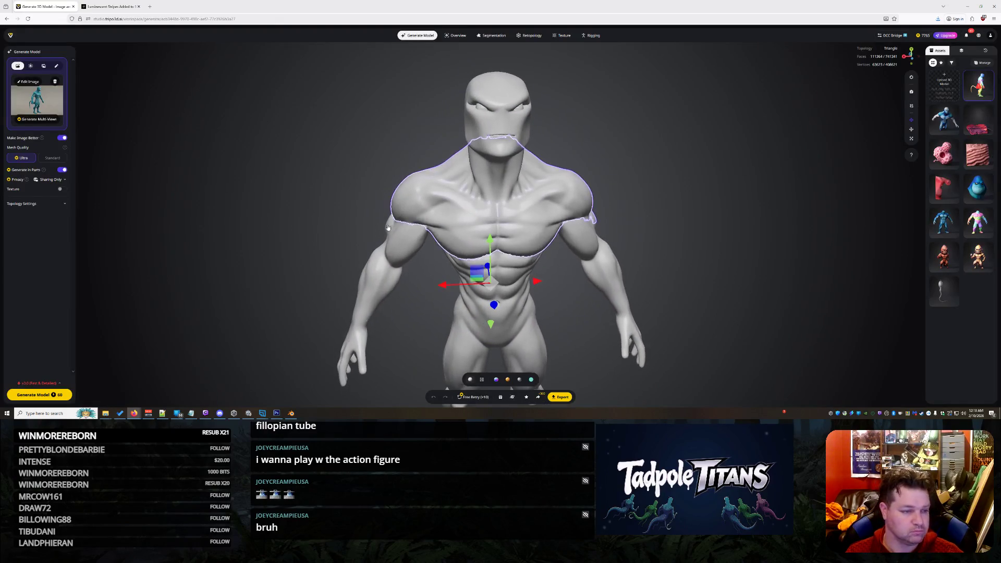
pyautogui.click(562, 35)
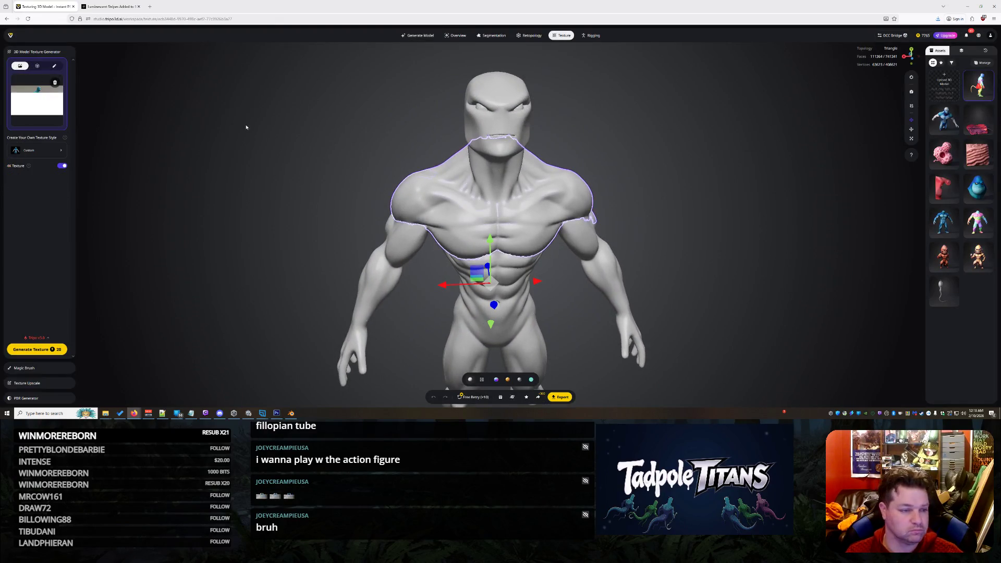
pyautogui.click(51, 155)
pyautogui.click(112, 62)
pyautogui.click(99, 74)
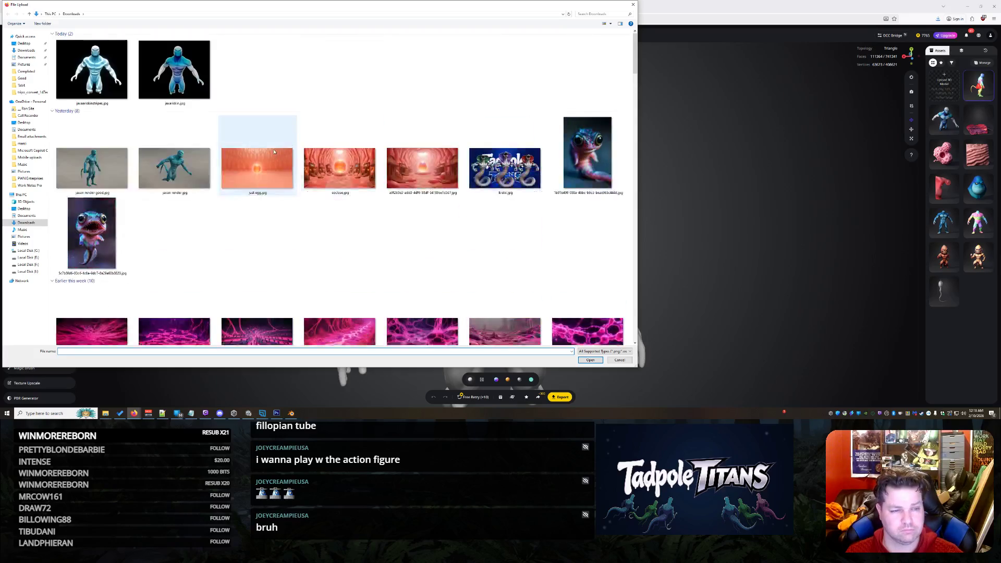
pyautogui.doubleClick(117, 72)
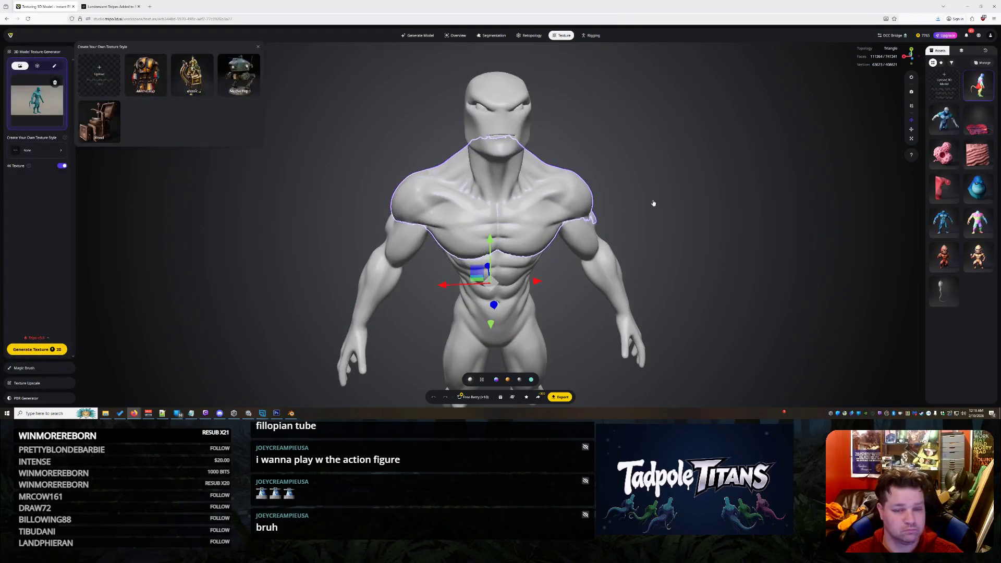
pyautogui.click(698, 185)
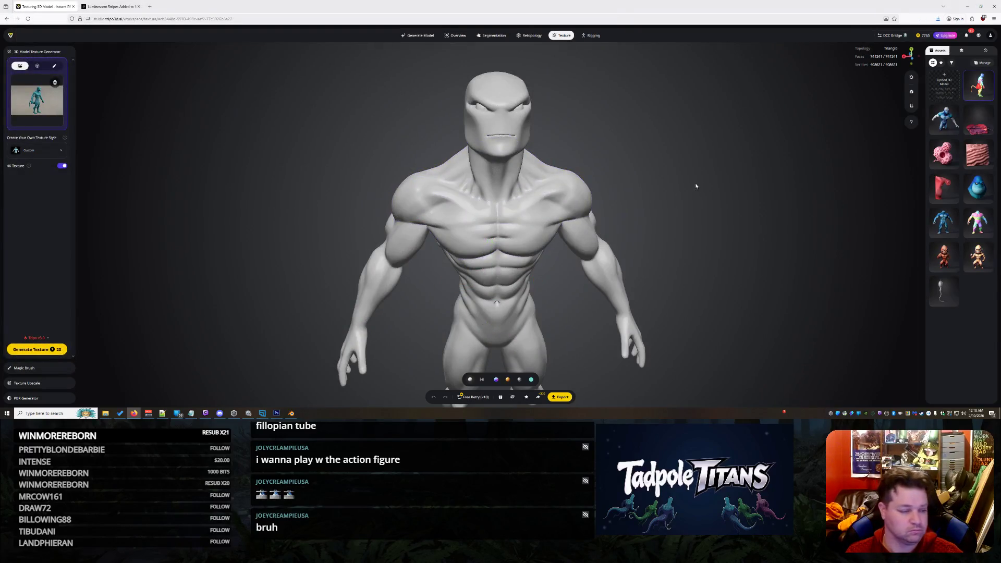
pyautogui.click(53, 348)
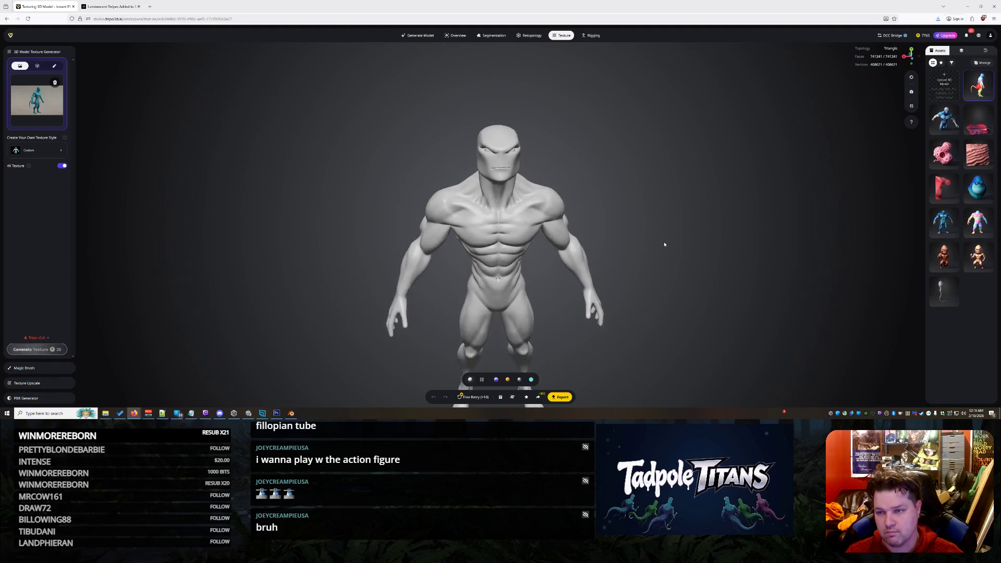
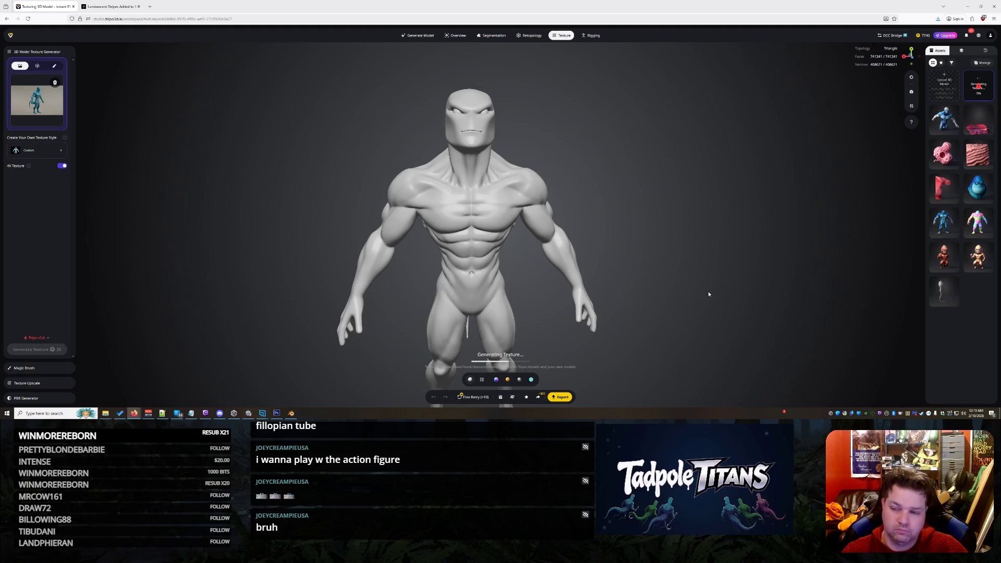
# Preview the finished blue creature and its tail, then return to the lizard model
pyautogui.click(956, 117)
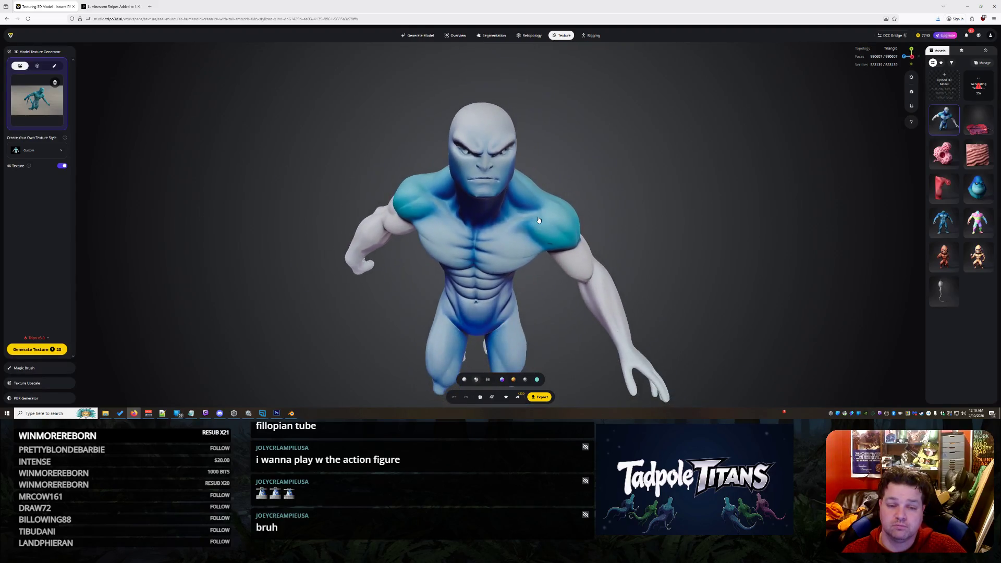
pyautogui.moveTo(531, 211)
pyautogui.mouseDown()
pyautogui.moveTo(522, 250)
pyautogui.moveTo(574, 219)
pyautogui.moveTo(559, 189)
pyautogui.moveTo(468, 192)
pyautogui.mouseUp()
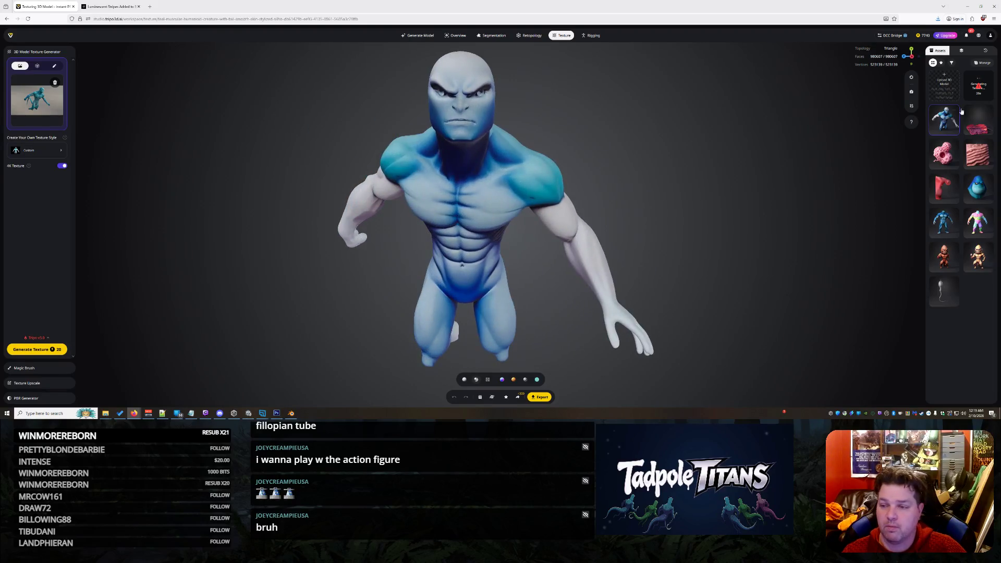
pyautogui.click(976, 99)
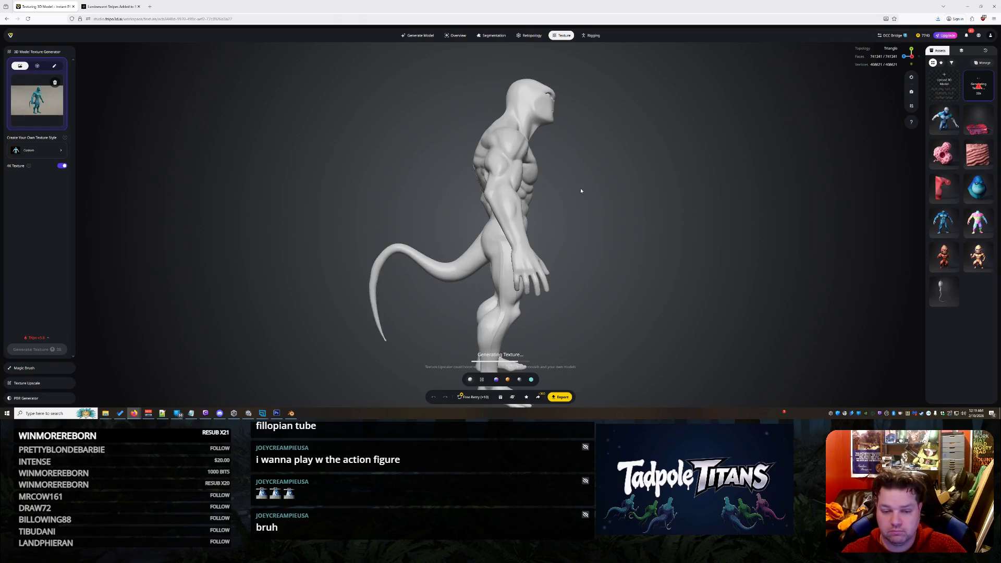
# Orbit and zoom around the pale-blue textured lizard to inspect its back, tail and face
pyautogui.moveTo(597, 187)
pyautogui.mouseDown()
pyautogui.moveTo(537, 226)
pyautogui.moveTo(480, 225)
pyautogui.mouseUp()
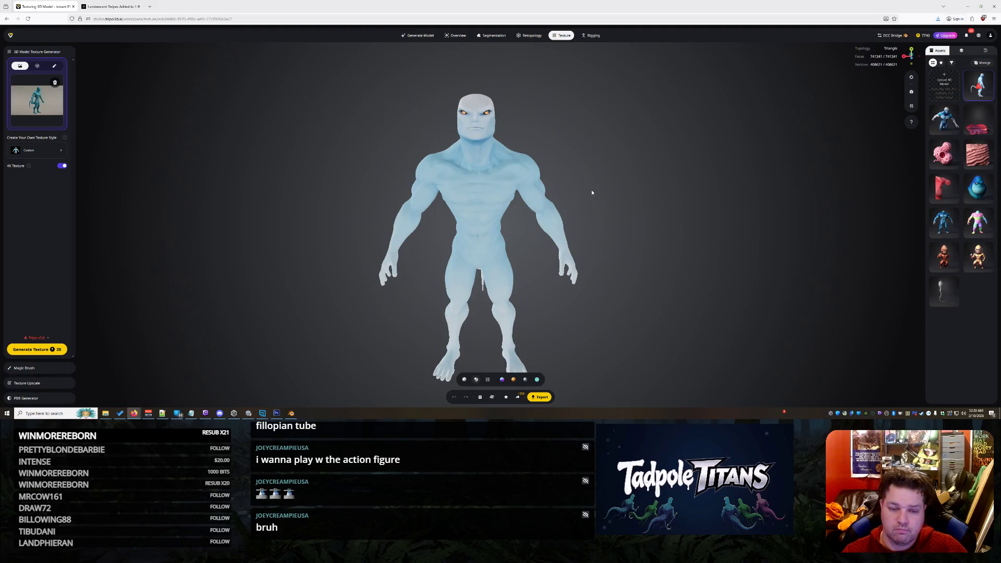
pyautogui.moveTo(490, 208)
pyautogui.mouseDown()
pyautogui.moveTo(628, 223)
pyautogui.moveTo(722, 182)
pyautogui.moveTo(568, 209)
pyautogui.moveTo(490, 208)
pyautogui.moveTo(505, 210)
pyautogui.moveTo(500, 226)
pyautogui.moveTo(290, 167)
pyautogui.moveTo(124, 216)
pyautogui.moveTo(407, 195)
pyautogui.moveTo(487, 206)
pyautogui.moveTo(499, 228)
pyautogui.mouseUp()
pyautogui.scroll(5, 504, 146)
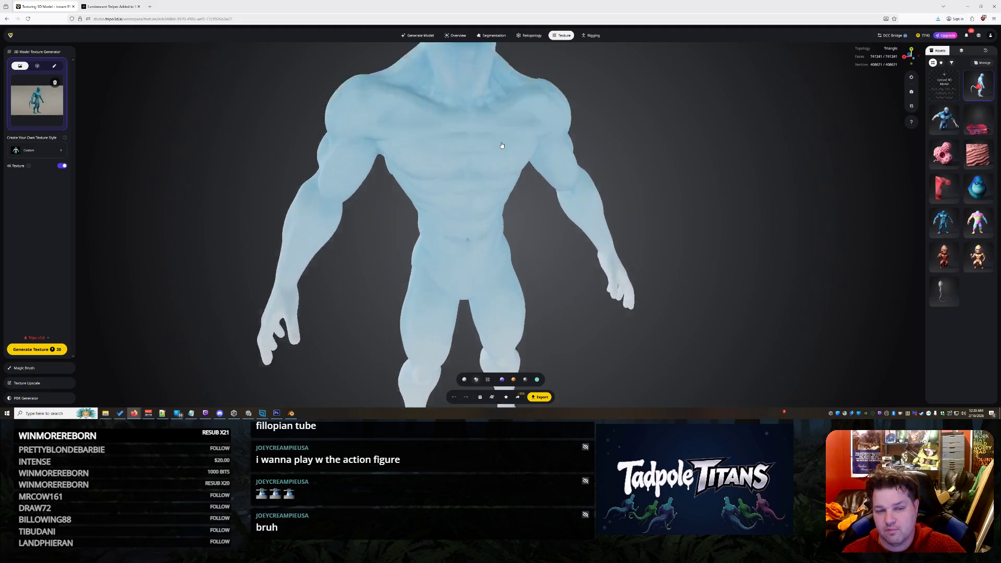
pyautogui.scroll(-3, 696, 131)
pyautogui.moveTo(696, 131); pyautogui.dragTo(594, 261, button='right')
pyautogui.scroll(3, 557, 235)
pyautogui.moveTo(608, 259)
pyautogui.mouseDown()
pyautogui.moveTo(636, 271)
pyautogui.moveTo(536, 295)
pyautogui.moveTo(626, 261)
pyautogui.moveTo(625, 245)
pyautogui.moveTo(528, 223)
pyautogui.moveTo(709, 192)
pyautogui.moveTo(798, 190)
pyautogui.moveTo(887, 219)
pyautogui.moveTo(844, 127)
pyautogui.moveTo(869, 178)
pyautogui.mouseUp()
pyautogui.scroll(-5, 537, 221)
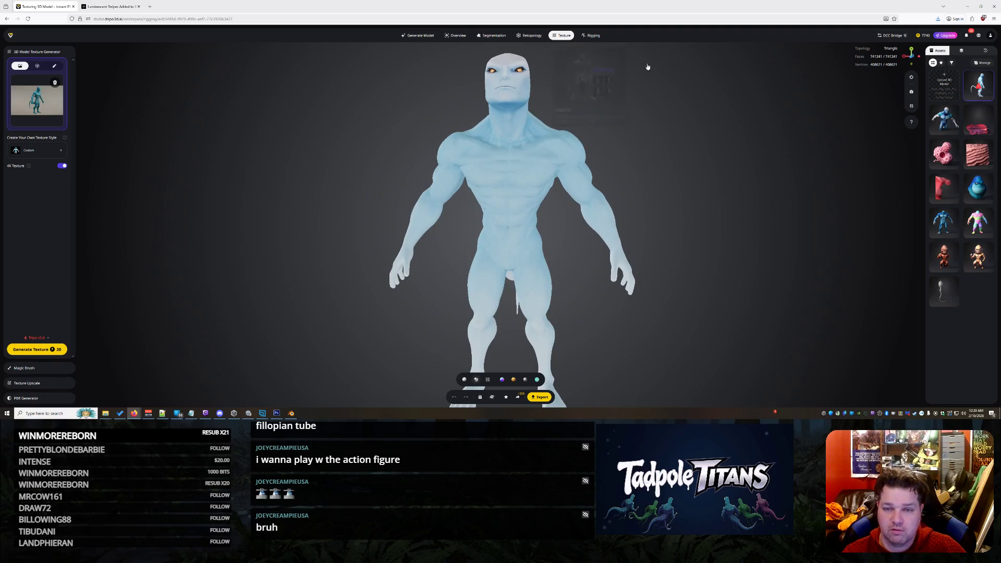
# Start auto-rigging the lizard from the Rigging tab and view its side and tail
pyautogui.click(592, 35)
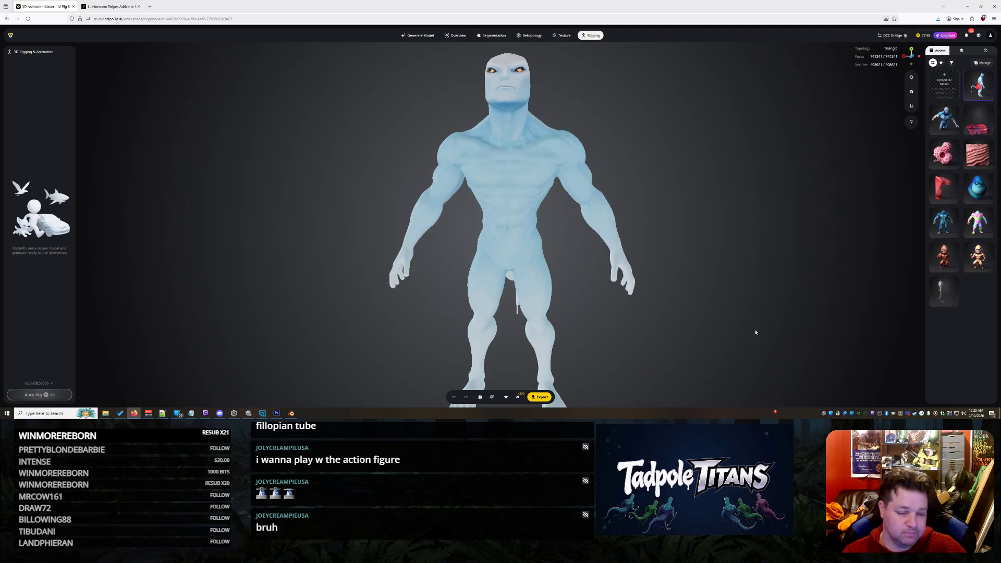
pyautogui.moveTo(758, 272)
pyautogui.mouseDown()
pyautogui.moveTo(561, 253)
pyautogui.moveTo(436, 222)
pyautogui.moveTo(476, 239)
pyautogui.moveTo(754, 242)
pyautogui.moveTo(686, 261)
pyautogui.moveTo(683, 287)
pyautogui.moveTo(696, 263)
pyautogui.moveTo(776, 251)
pyautogui.moveTo(569, 240)
pyautogui.moveTo(711, 245)
pyautogui.moveTo(686, 250)
pyautogui.mouseUp()
pyautogui.scroll(3, 685, 278)
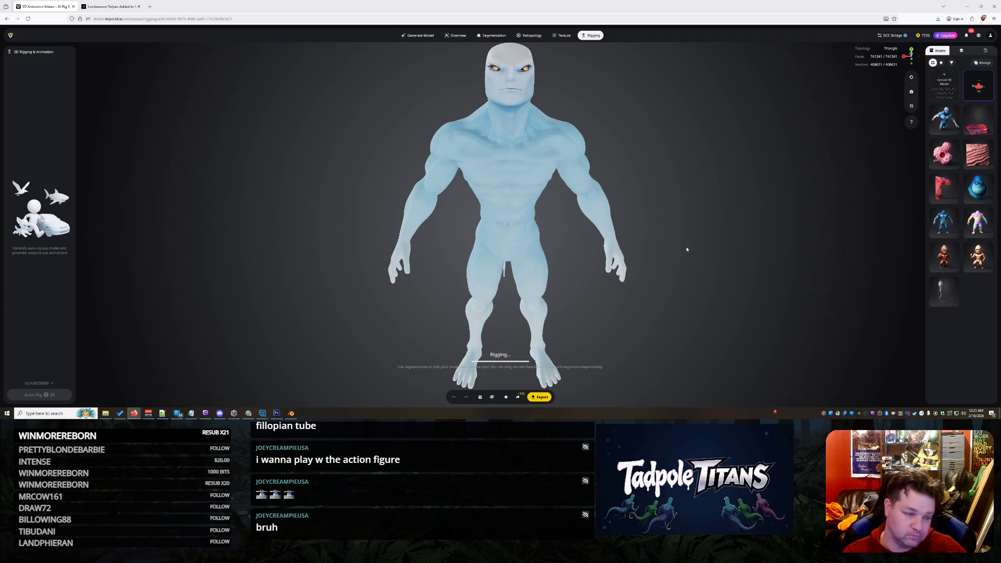
pyautogui.moveTo(647, 199)
pyautogui.mouseDown()
pyautogui.moveTo(556, 193)
pyautogui.moveTo(494, 175)
pyautogui.moveTo(477, 96)
pyautogui.moveTo(599, 98)
pyautogui.moveTo(675, 198)
pyautogui.mouseUp()
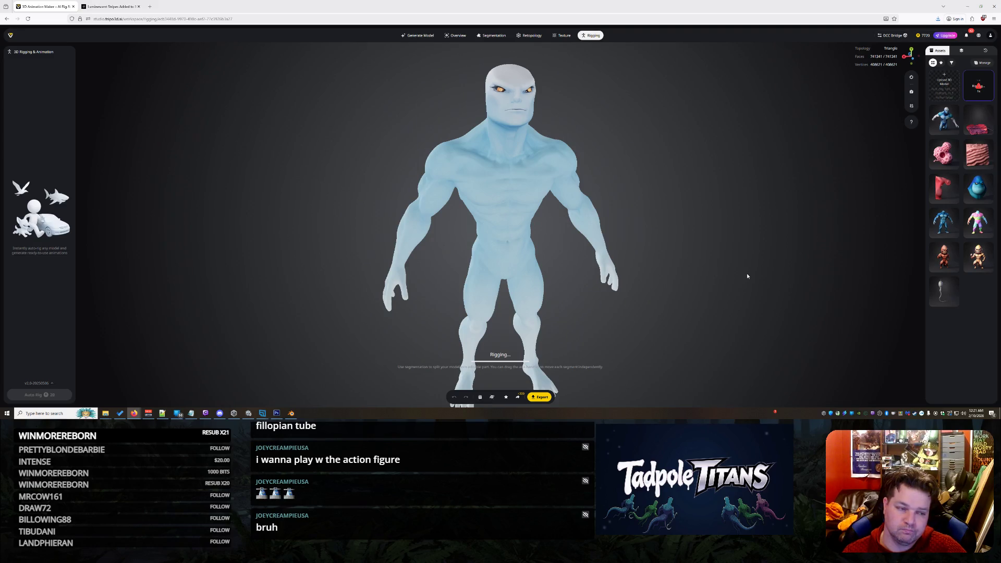
pyautogui.scroll(-3, 740, 271)
# View the rigging lizard's torso front and right profile, then switch to Photoshop's rendered figure
pyautogui.moveTo(702, 244)
pyautogui.mouseDown()
pyautogui.moveTo(367, 211)
pyautogui.moveTo(268, 224)
pyautogui.moveTo(532, 208)
pyautogui.mouseUp()
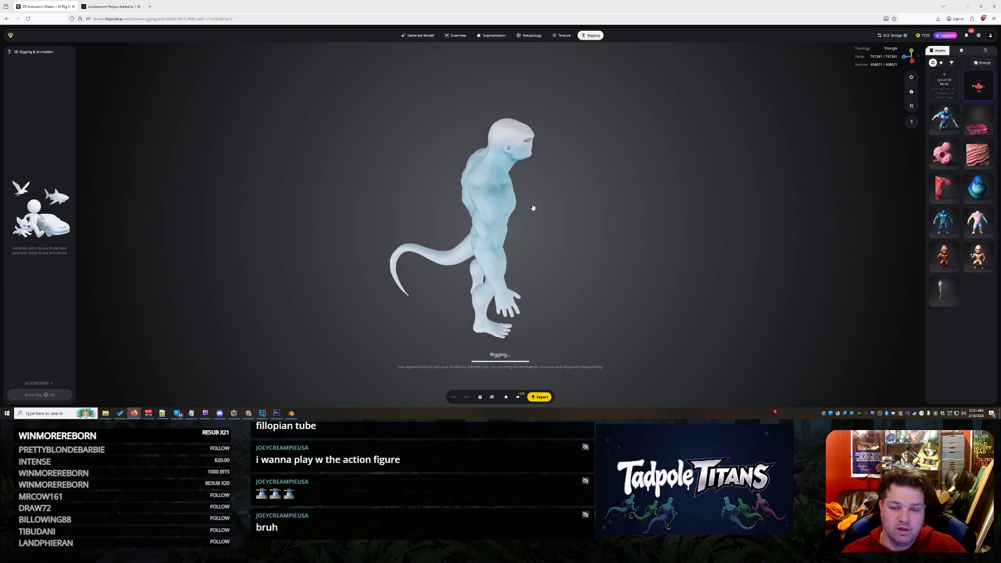
pyautogui.scroll(6, 642, 185)
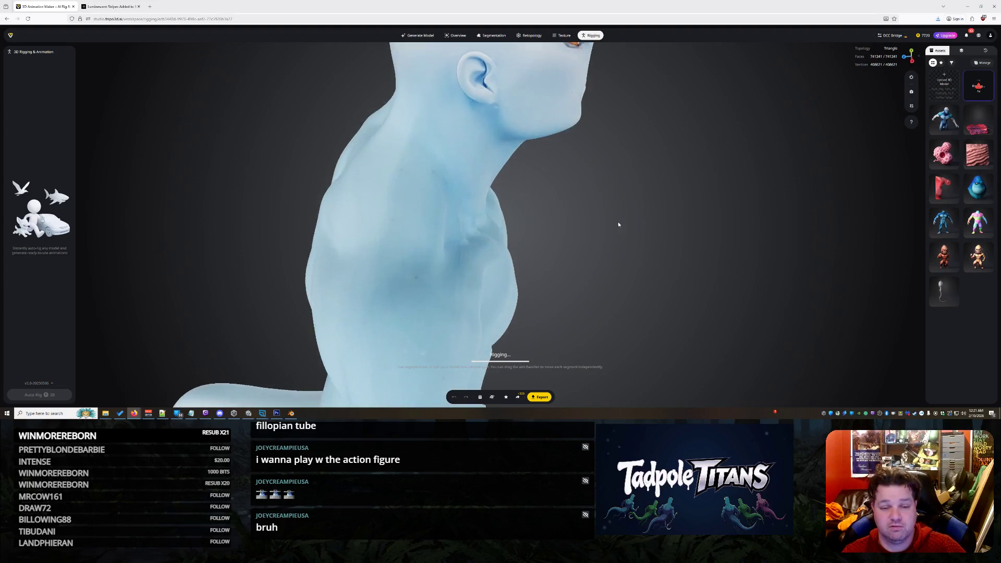
pyautogui.scroll(-4, 627, 208)
pyautogui.moveTo(621, 241)
pyautogui.mouseDown()
pyautogui.moveTo(459, 230)
pyautogui.moveTo(530, 224)
pyautogui.moveTo(546, 186)
pyautogui.mouseUp()
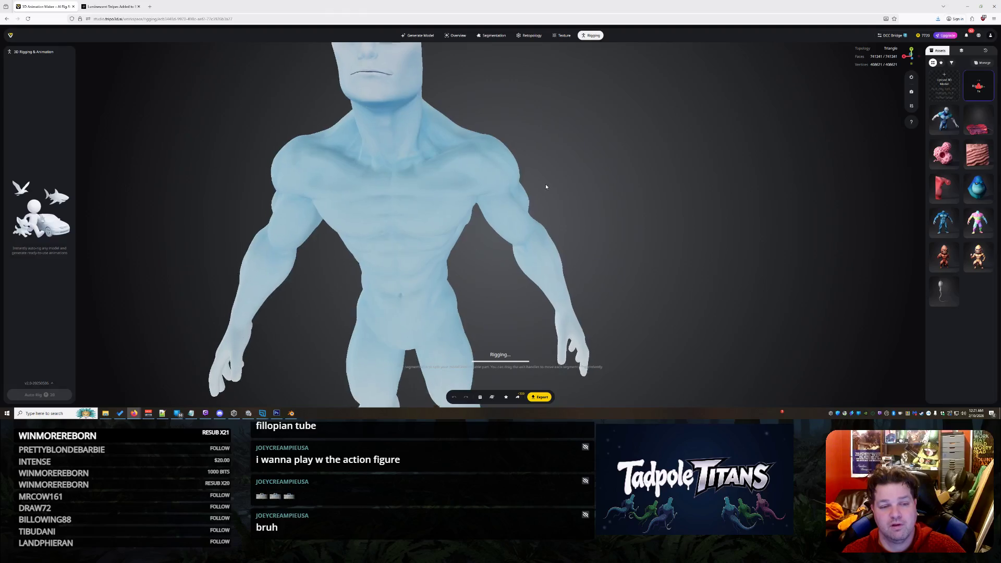
pyautogui.scroll(-5, 621, 198)
pyautogui.moveTo(630, 209)
pyautogui.mouseDown()
pyautogui.moveTo(730, 193)
pyautogui.moveTo(606, 198)
pyautogui.mouseUp()
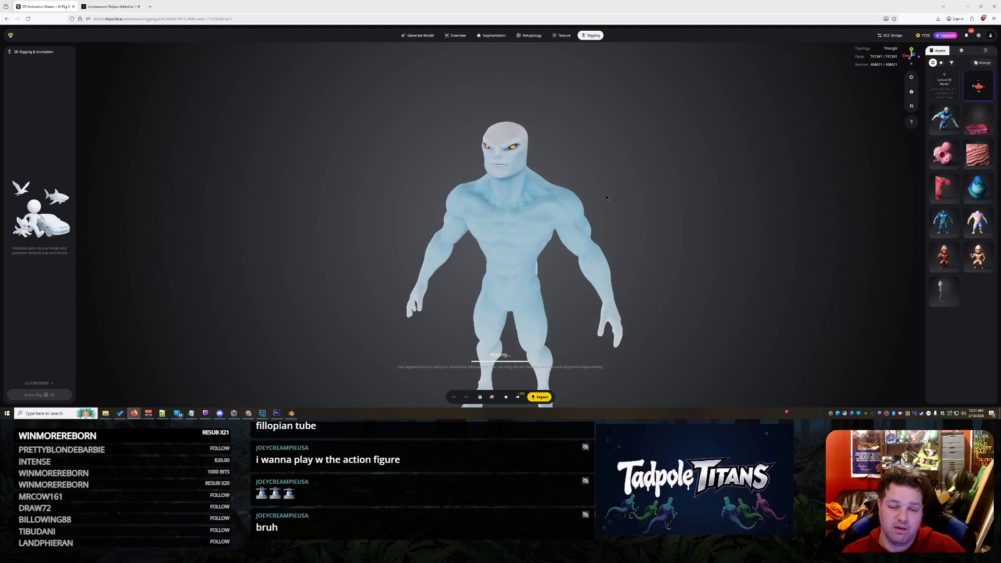
pyautogui.click(276, 413)
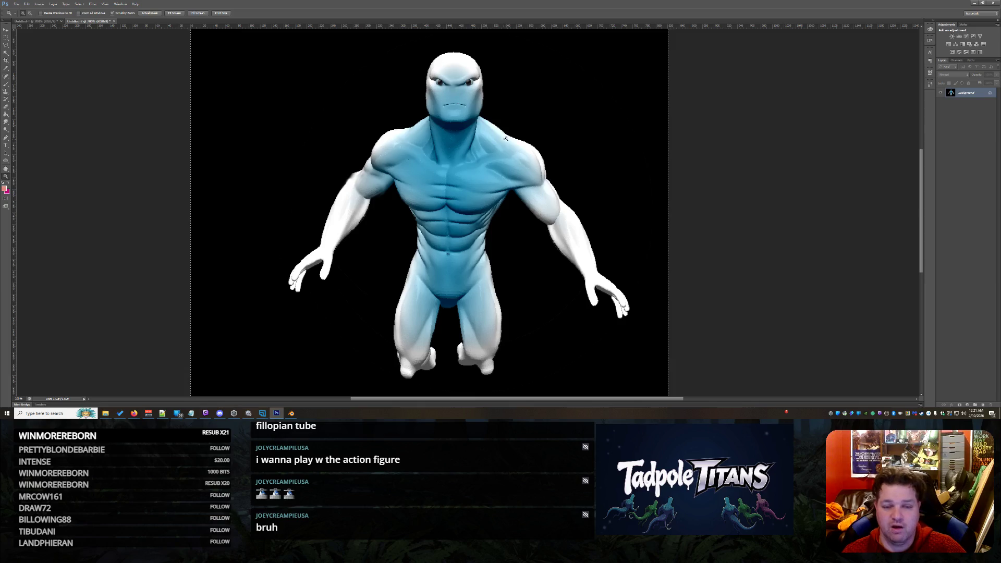
pyautogui.click(52, 21)
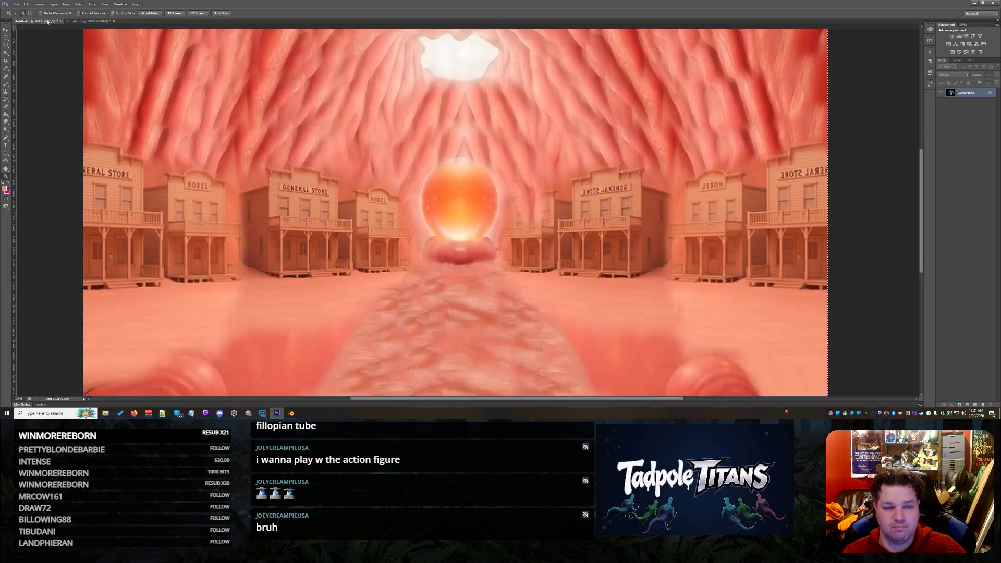
pyautogui.click(975, 4)
pyautogui.moveTo(537, 215)
pyautogui.mouseDown()
pyautogui.moveTo(521, 211)
pyautogui.moveTo(563, 207)
pyautogui.moveTo(339, 201)
pyautogui.mouseUp()
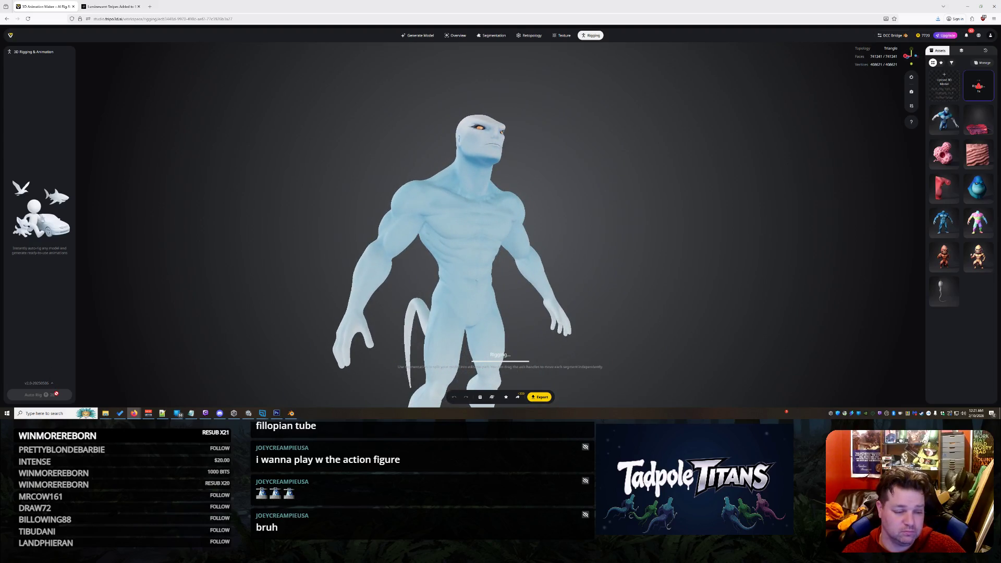
# Browse the account menu, language choices and Contact Us flyout while rigging completes
pyautogui.moveTo(469, 266)
pyautogui.mouseDown()
pyautogui.moveTo(499, 253)
pyautogui.moveTo(476, 259)
pyautogui.mouseUp()
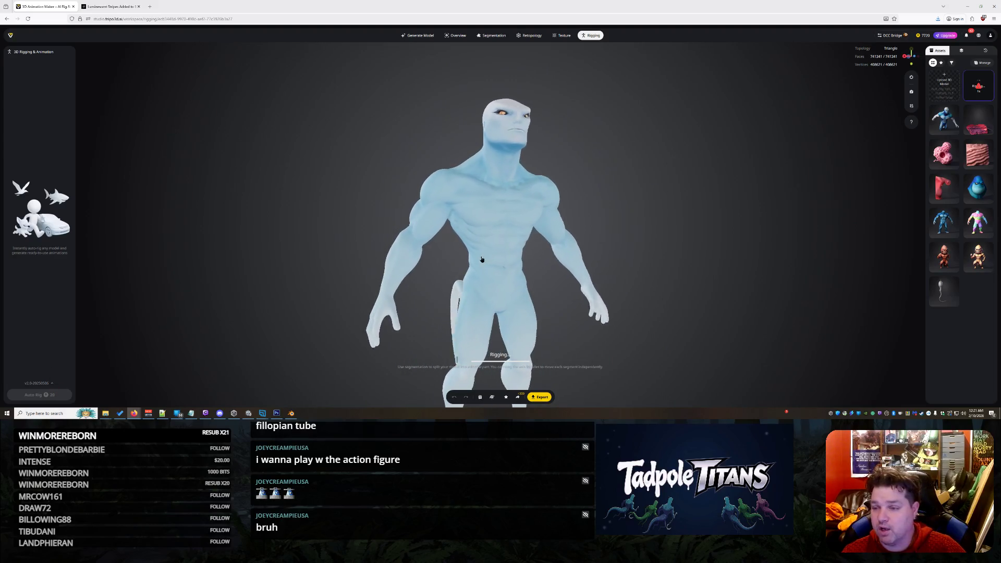
pyautogui.moveTo(979, 87)
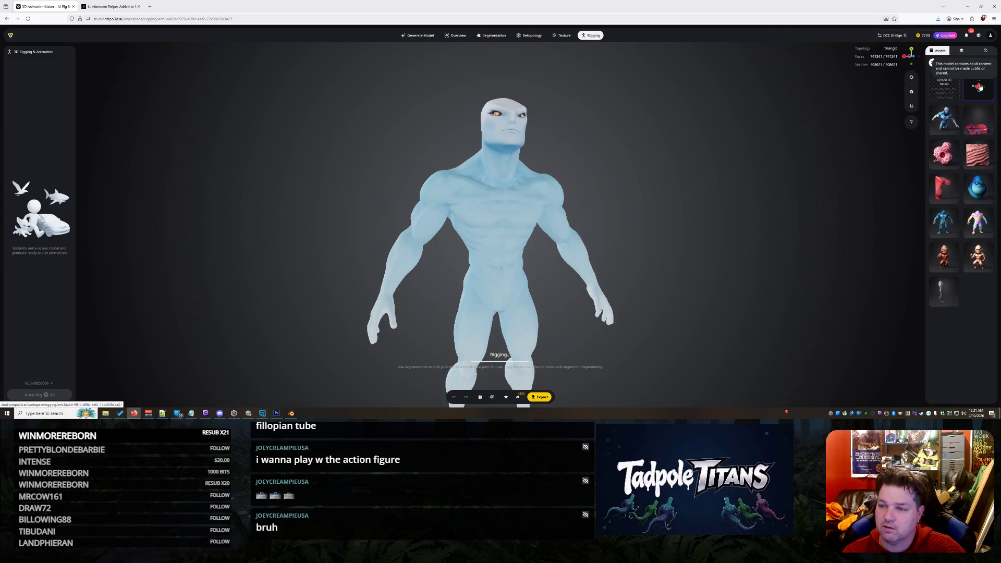
pyautogui.click(991, 36)
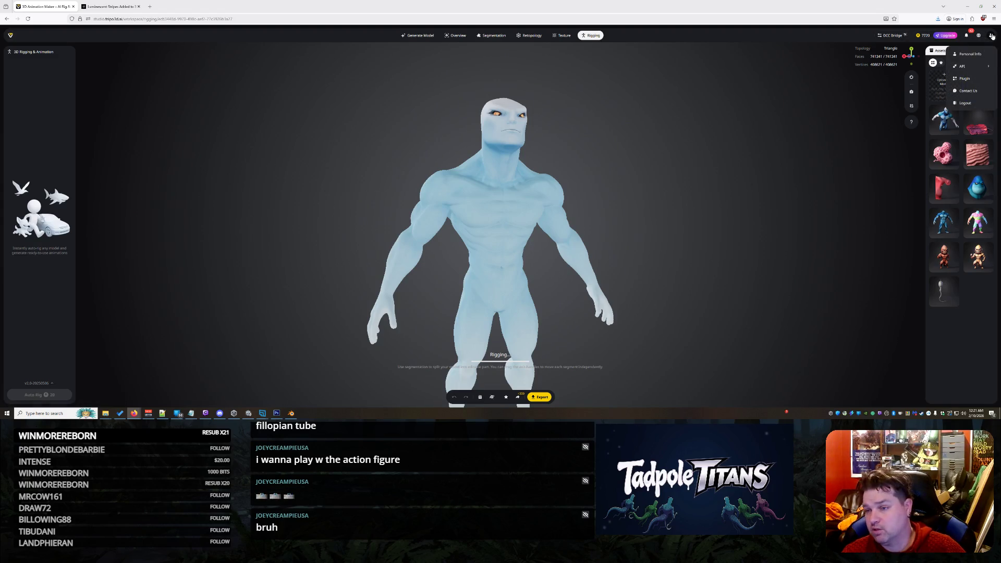
pyautogui.click(979, 36)
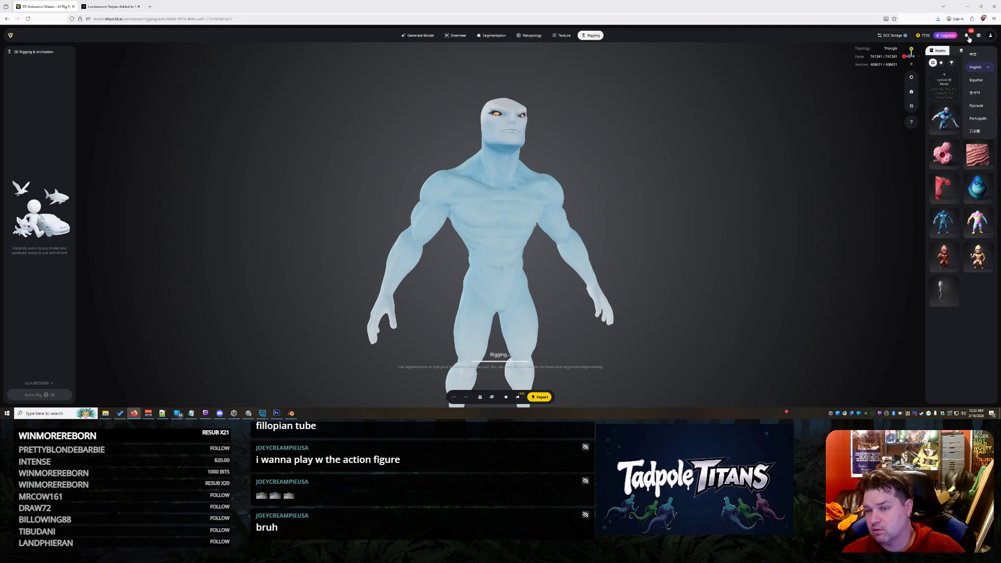
pyautogui.click(994, 39)
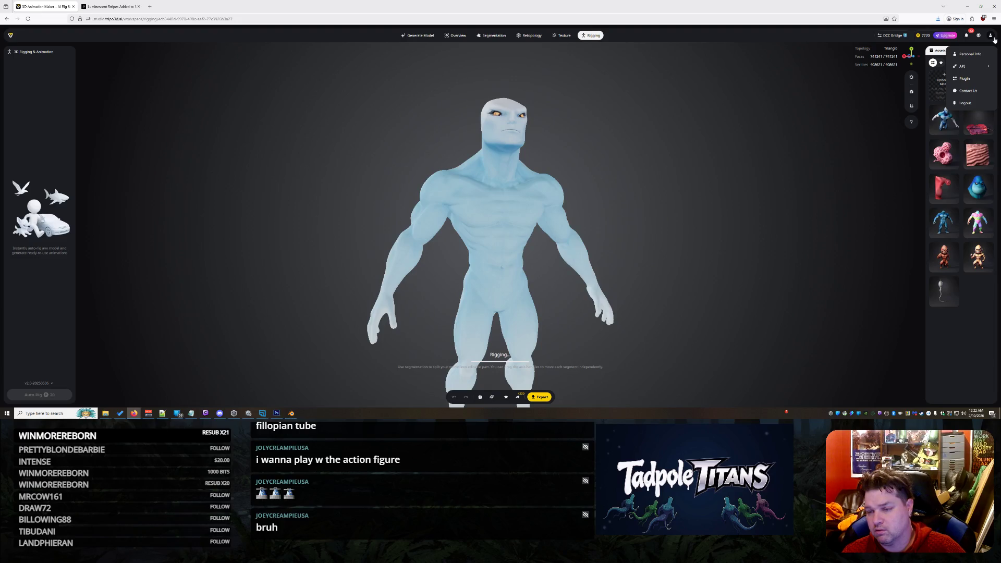
pyautogui.moveTo(977, 97)
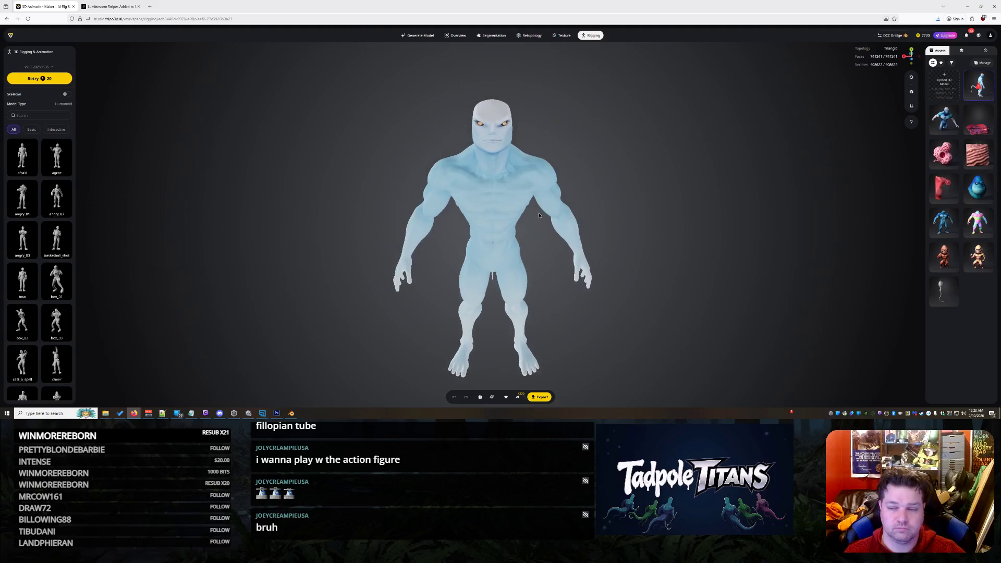
# Retarget an animation onto the rigged lizard, then apply swim from the top of the list
pyautogui.moveTo(539, 203)
pyautogui.mouseDown()
pyautogui.moveTo(429, 212)
pyautogui.moveTo(330, 193)
pyautogui.moveTo(563, 202)
pyautogui.moveTo(271, 193)
pyautogui.mouseUp()
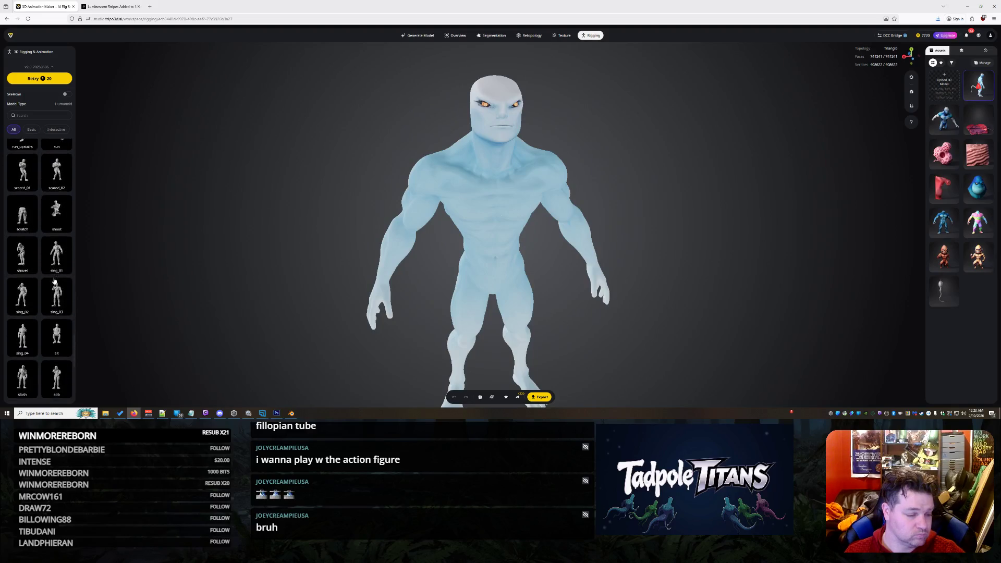
pyautogui.click(57, 227)
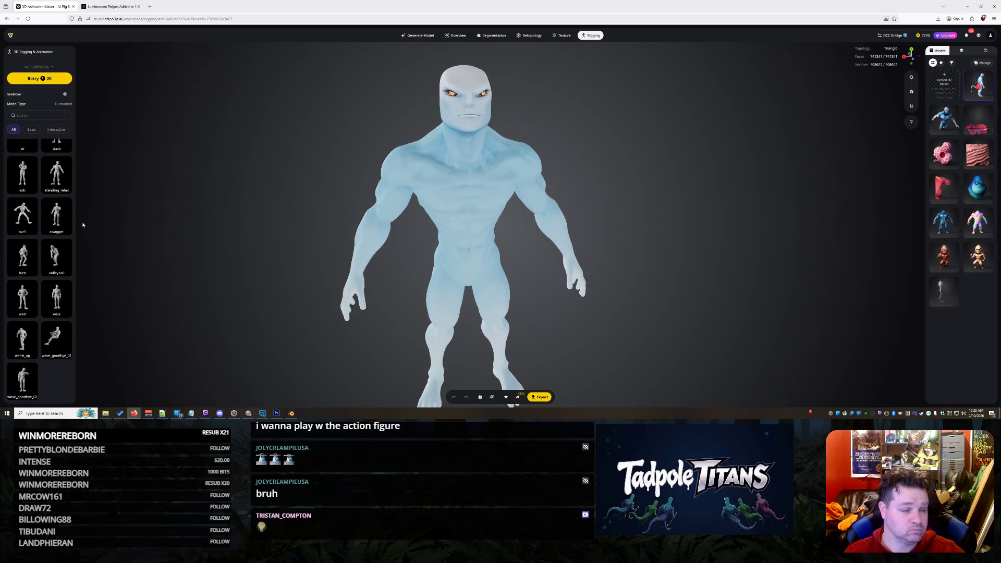
pyautogui.scroll(10, 20, 188)
pyautogui.scroll(10, 20, 188)
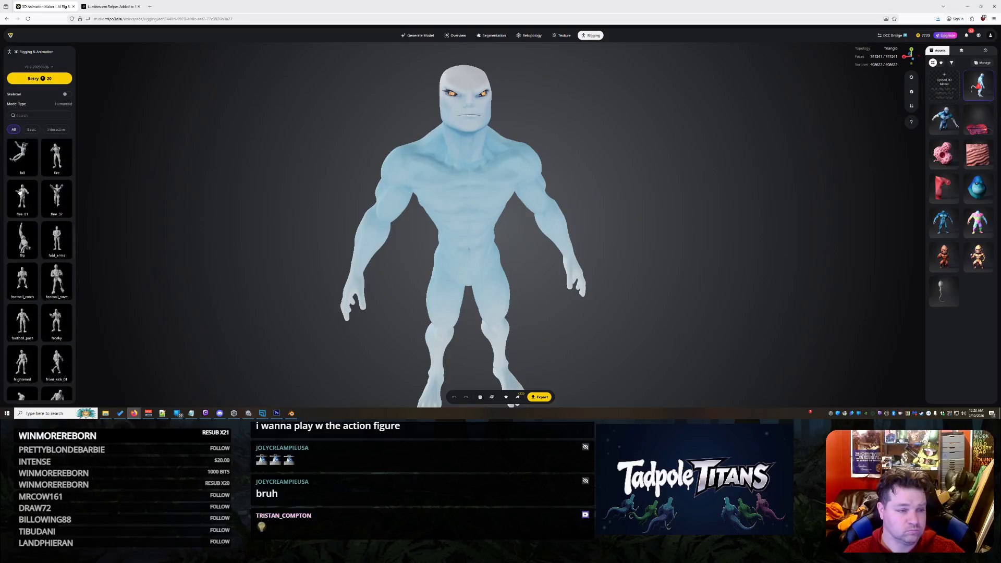
pyautogui.click(22, 167)
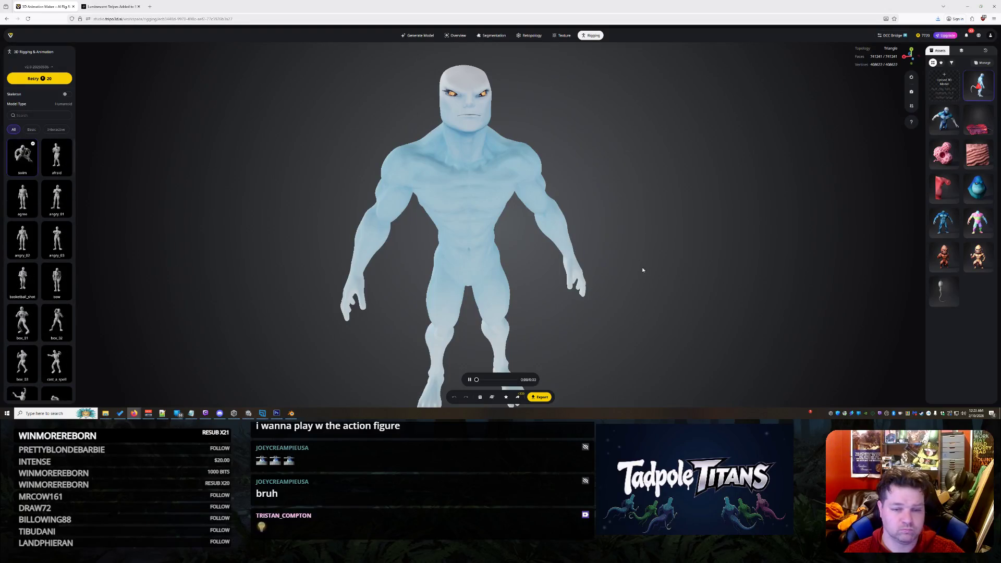
# Apply an animation from the bottom of the library to the swimming lizard
pyautogui.moveTo(579, 264)
pyautogui.mouseDown()
pyautogui.moveTo(749, 223)
pyautogui.moveTo(793, 186)
pyautogui.moveTo(576, 177)
pyautogui.moveTo(509, 188)
pyautogui.moveTo(757, 234)
pyautogui.moveTo(516, 181)
pyautogui.moveTo(334, 182)
pyautogui.mouseUp()
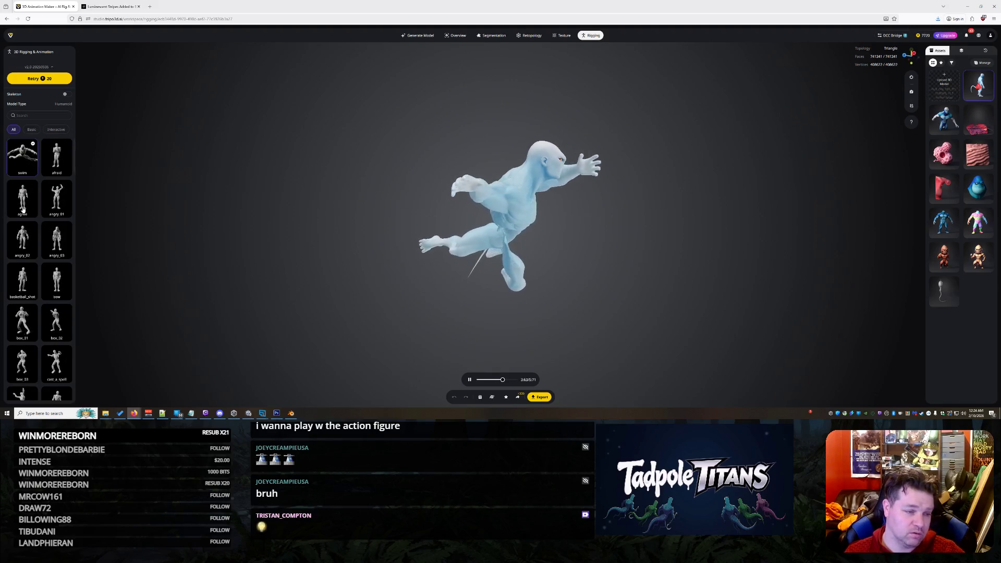
pyautogui.scroll(-4, 37, 317)
pyautogui.scroll(-5, 38, 317)
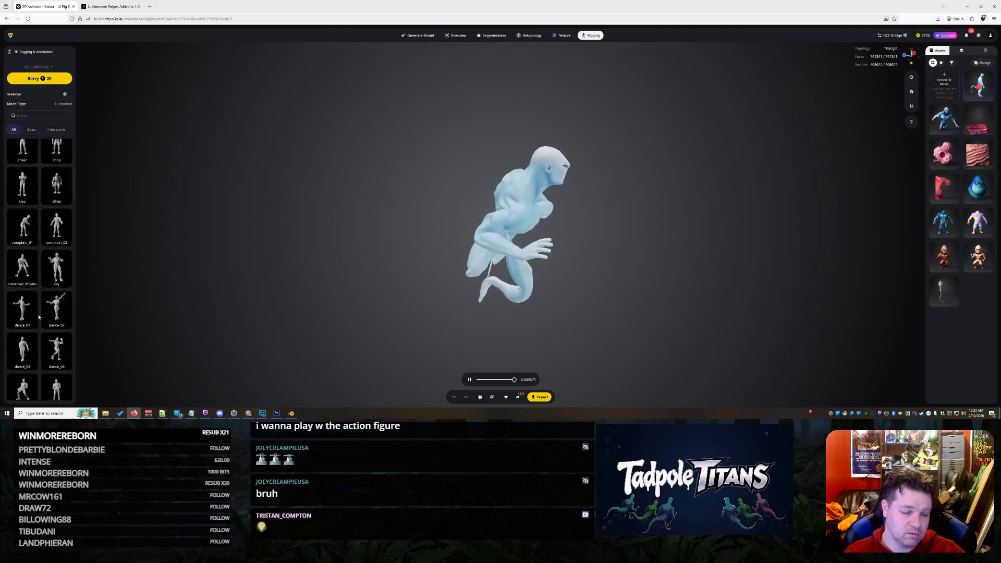
pyautogui.scroll(-6, 39, 316)
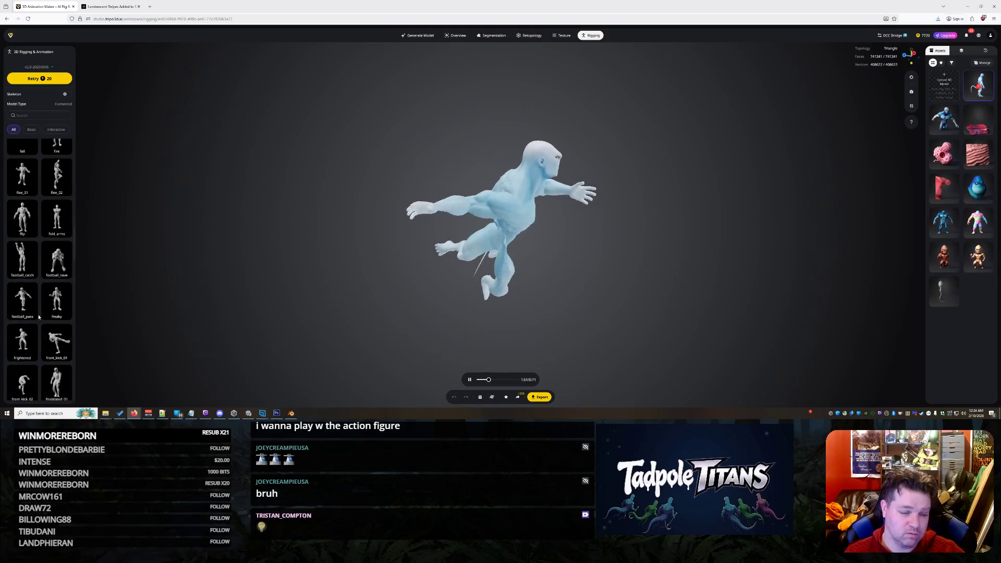
pyautogui.scroll(-6, 39, 316)
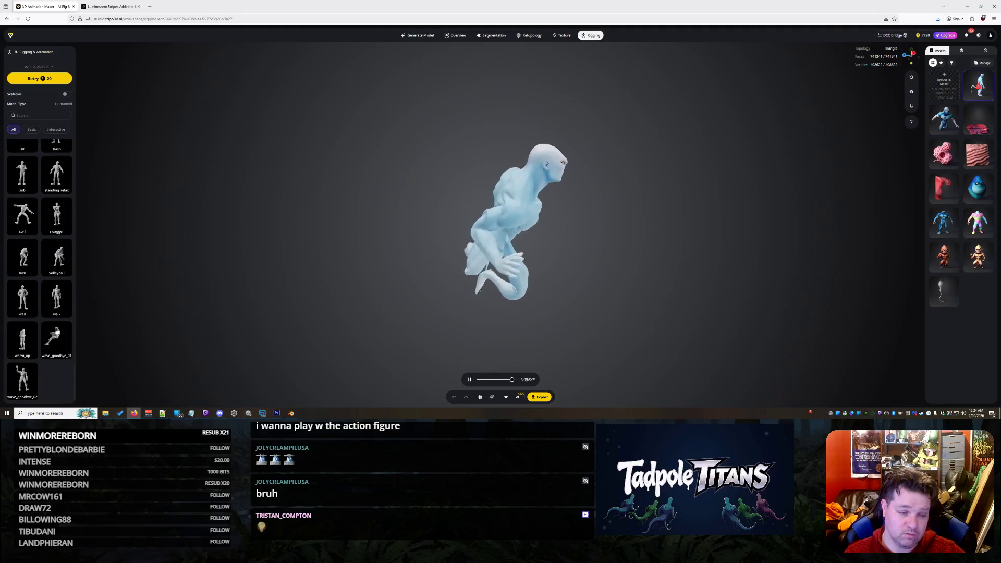
pyautogui.click(56, 298)
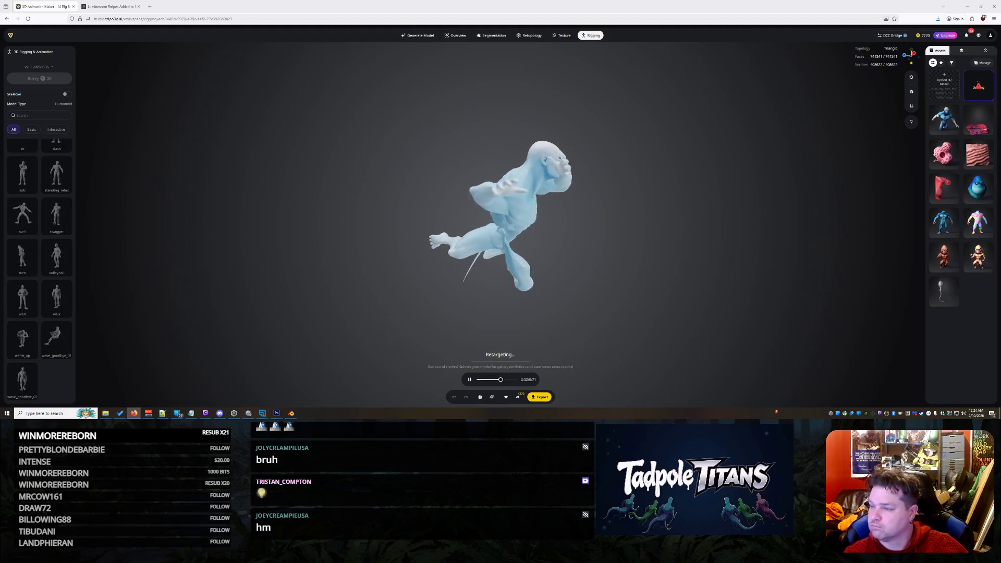
# Turn on the Skeleton overlay and apply the walk animation to the lizard
pyautogui.moveTo(503, 219); pyautogui.dragTo(640, 170)
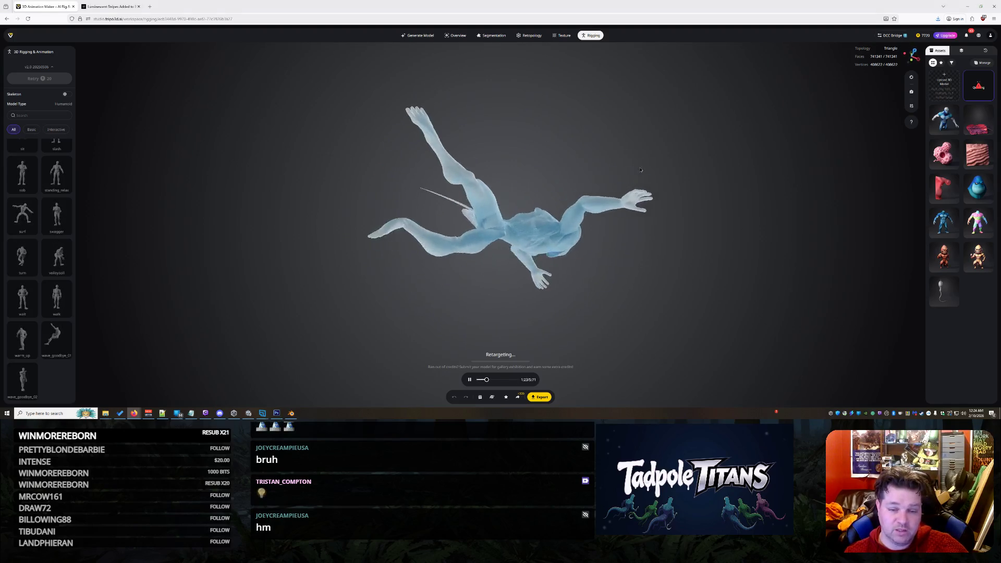
pyautogui.moveTo(681, 98)
pyautogui.mouseDown()
pyautogui.moveTo(743, 218)
pyautogui.moveTo(498, 177)
pyautogui.mouseUp()
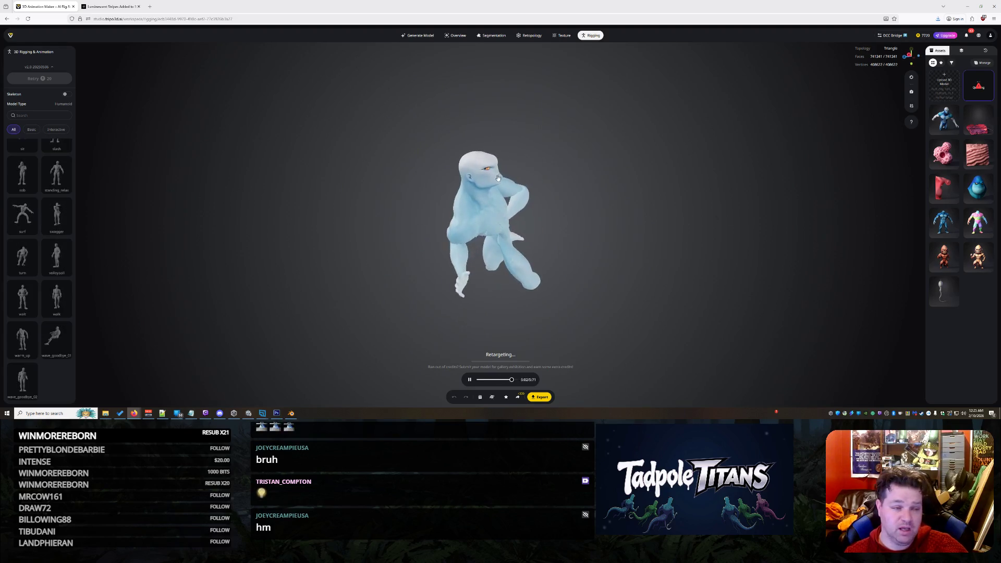
pyautogui.scroll(15, 30, 197)
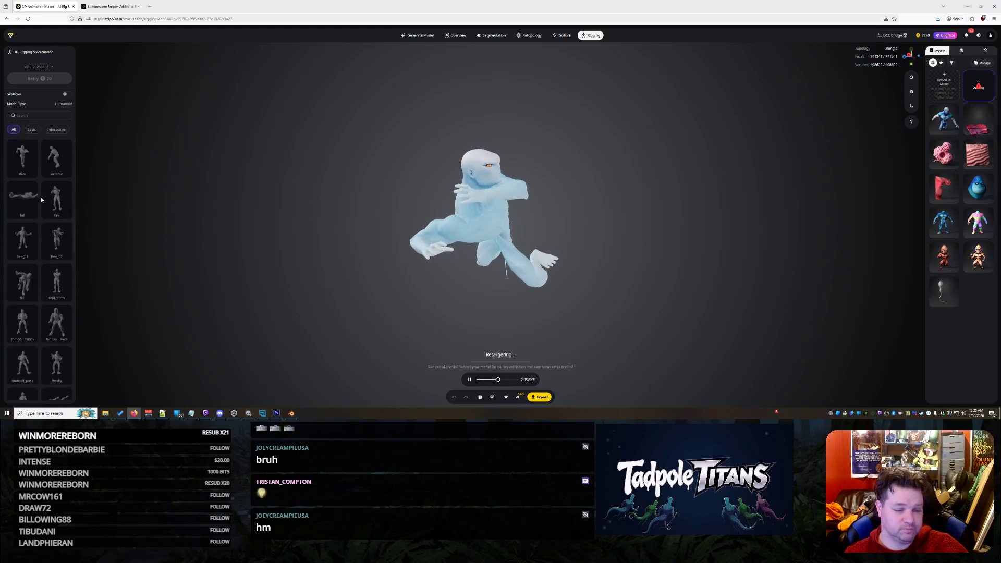
pyautogui.scroll(-10, 52, 204)
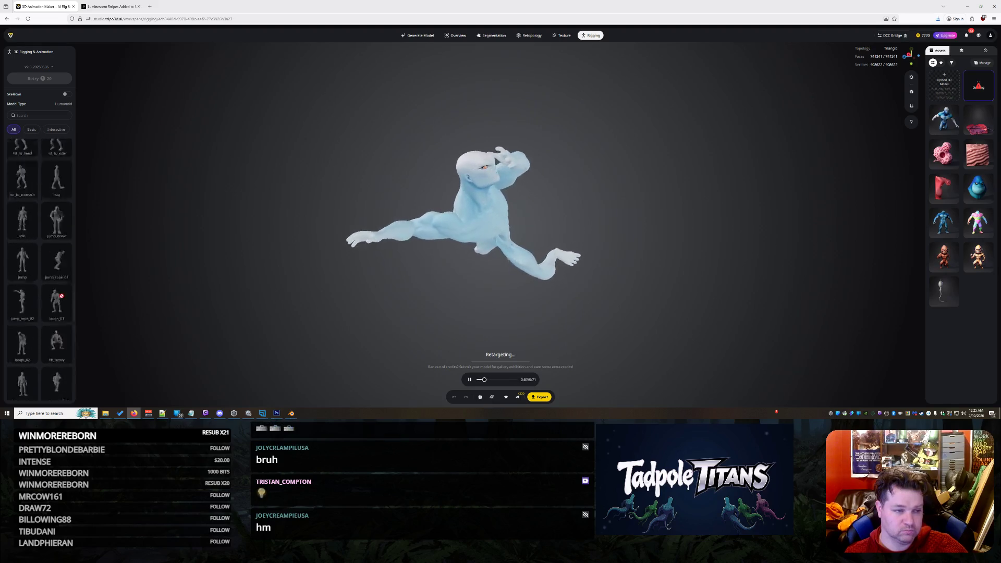
pyautogui.scroll(15, 61, 296)
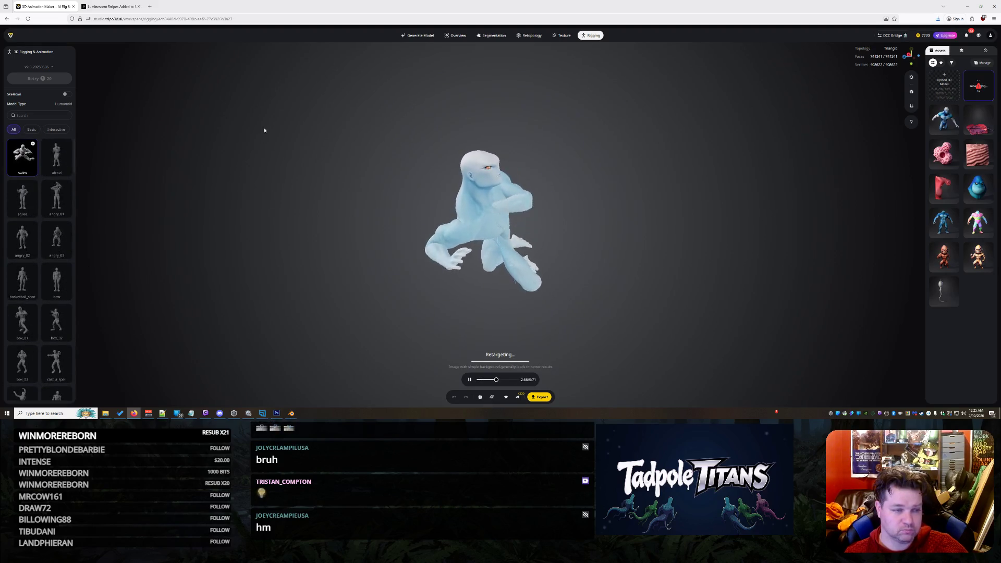
pyautogui.click(69, 96)
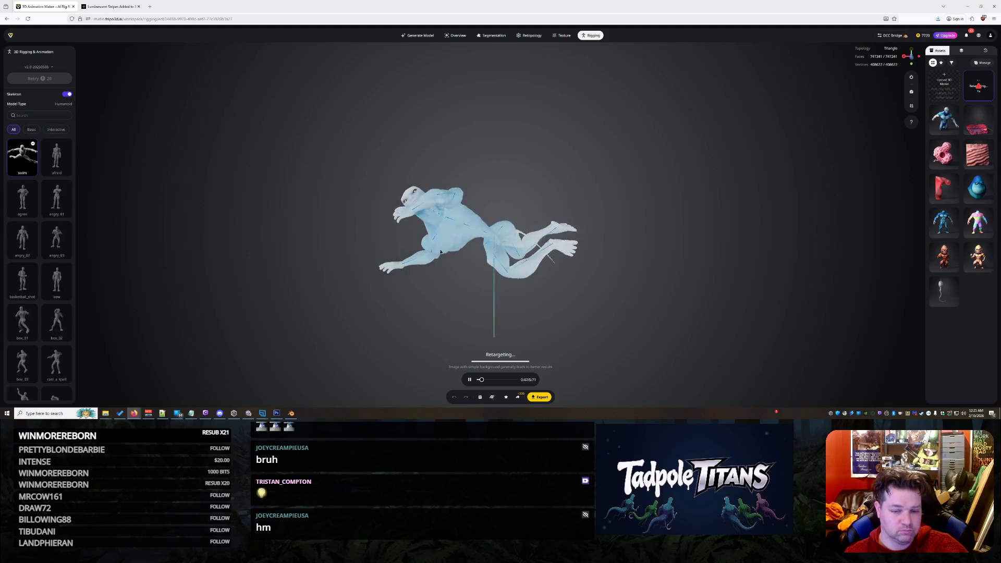
pyautogui.moveTo(396, 268)
pyautogui.mouseDown()
pyautogui.moveTo(512, 256)
pyautogui.moveTo(561, 222)
pyautogui.moveTo(657, 273)
pyautogui.mouseUp()
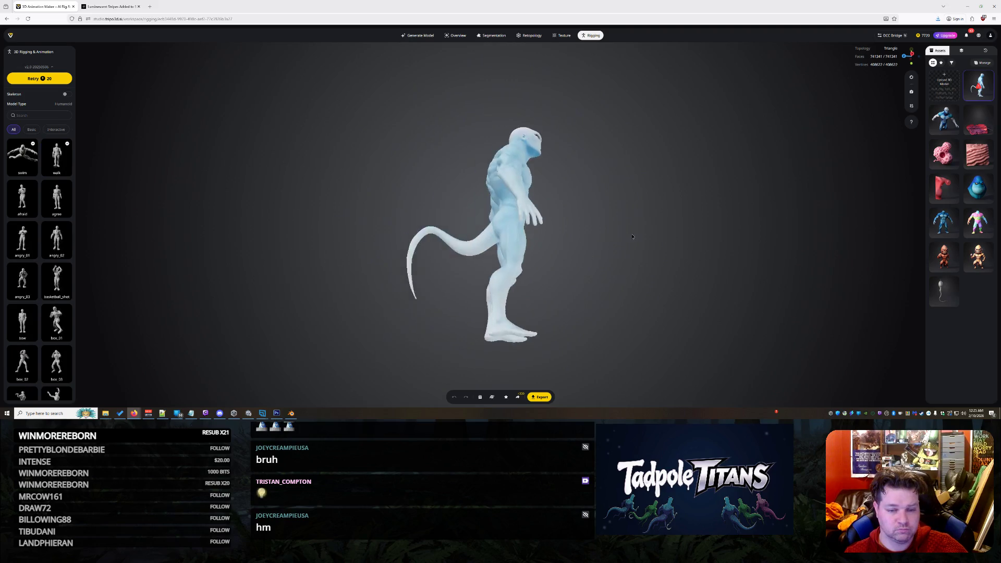
pyautogui.click(59, 164)
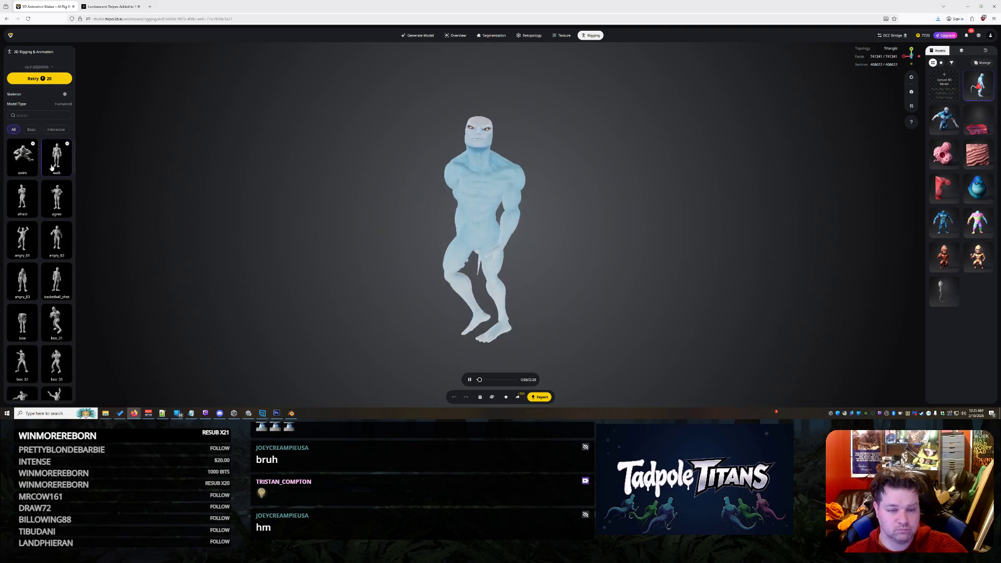
pyautogui.moveTo(659, 249)
pyautogui.mouseDown()
pyautogui.moveTo(770, 259)
pyautogui.moveTo(804, 249)
pyautogui.mouseUp()
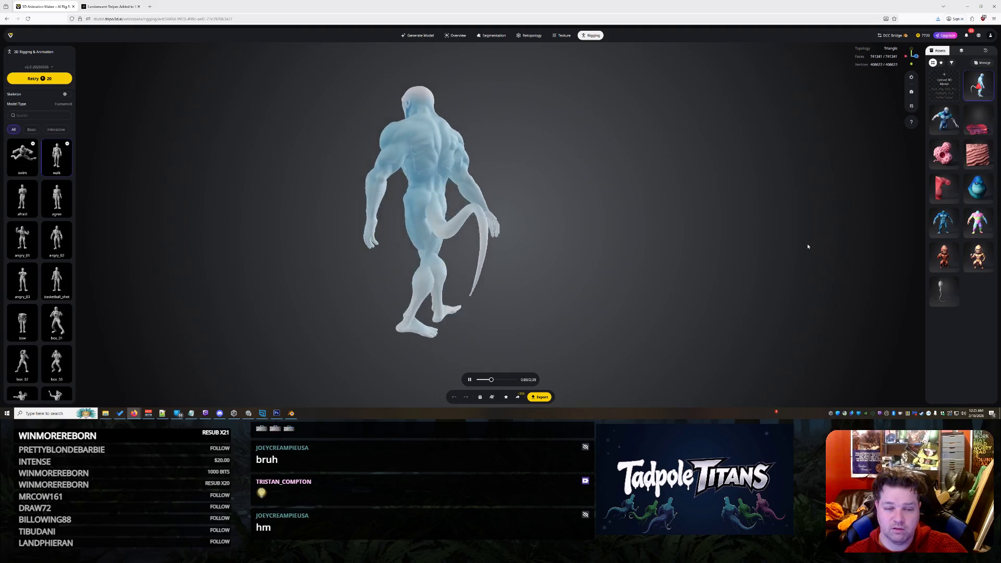
pyautogui.moveTo(807, 243)
pyautogui.mouseDown()
pyautogui.moveTo(634, 230)
pyautogui.moveTo(555, 253)
pyautogui.mouseUp()
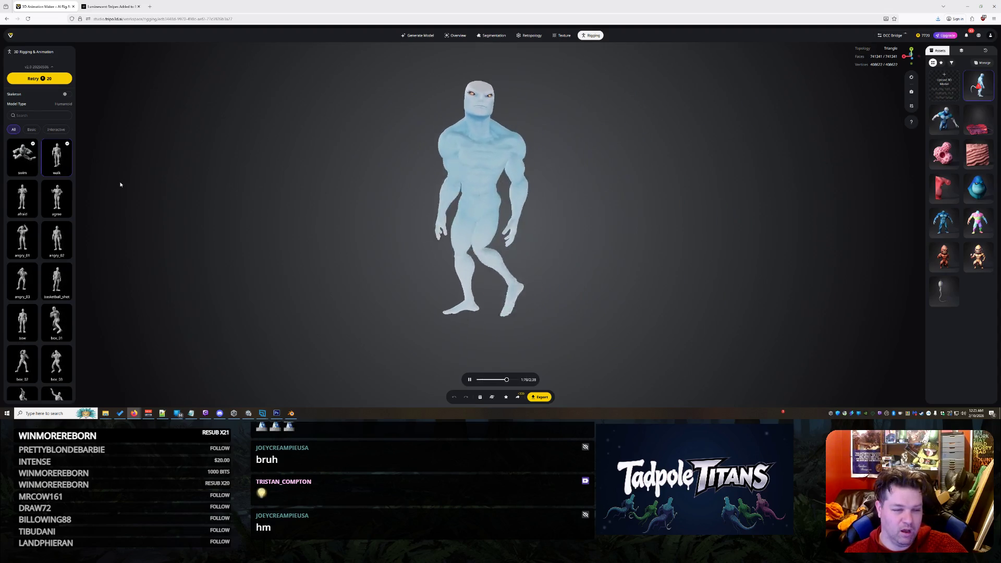
pyautogui.scroll(-2, 53, 210)
pyautogui.scroll(-5, 52, 211)
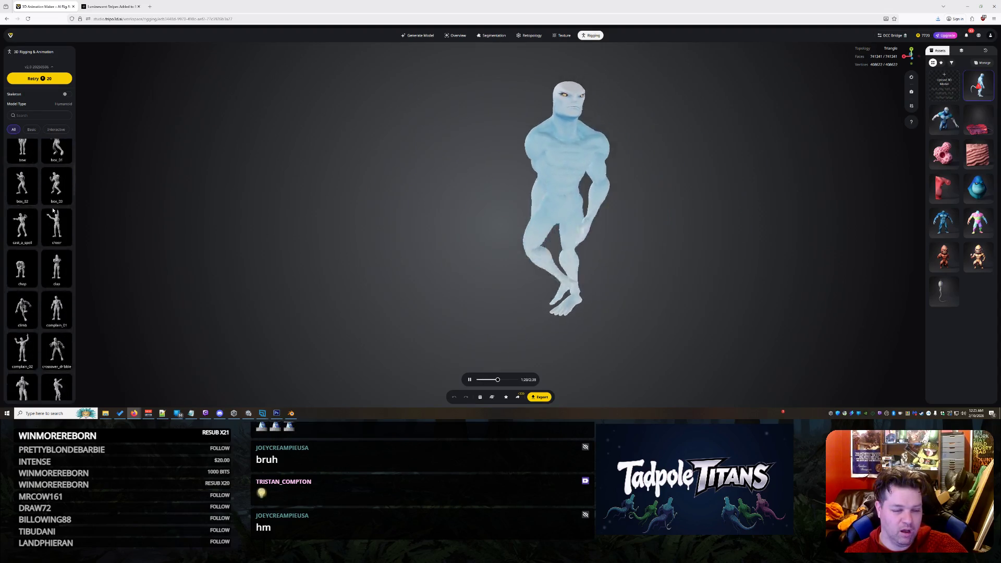
pyautogui.scroll(-4, 47, 247)
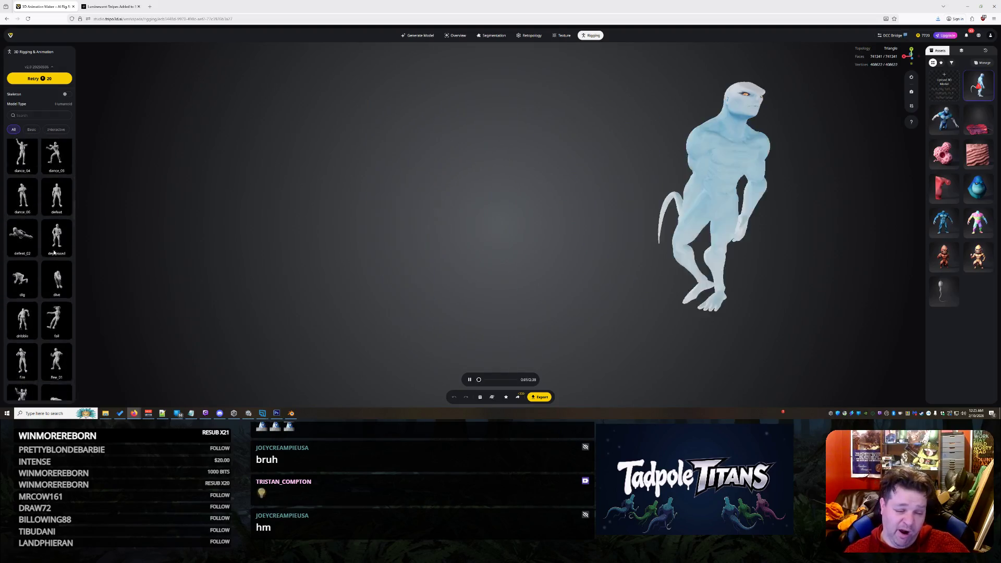
pyautogui.scroll(-4, 54, 253)
pyautogui.scroll(-5, 59, 252)
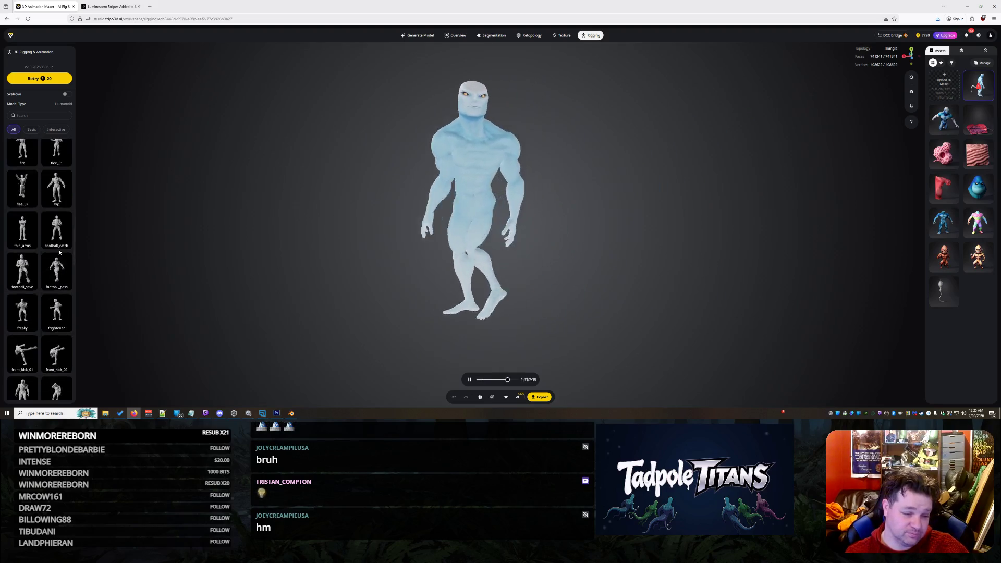
pyautogui.scroll(-8, 59, 256)
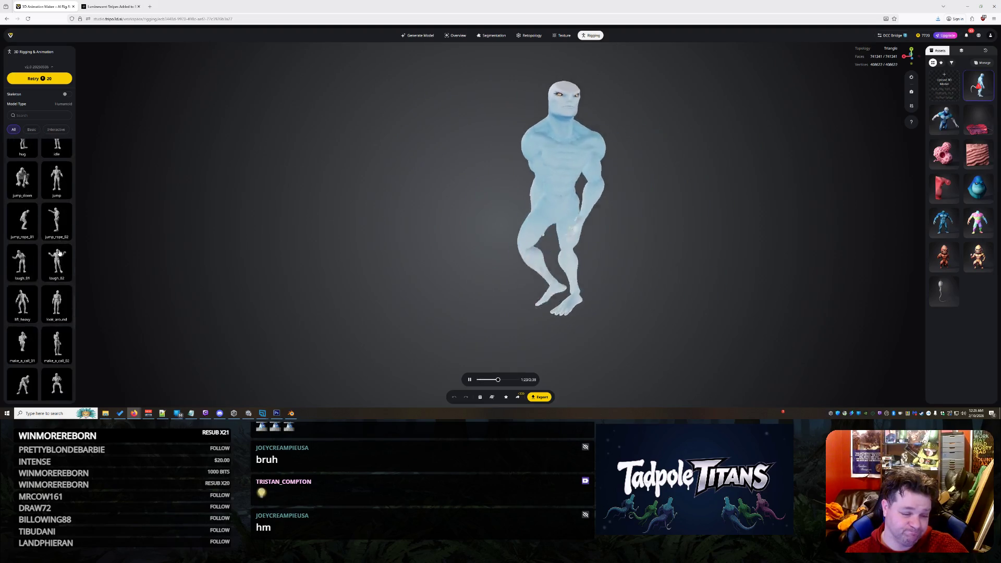
pyautogui.click(57, 259)
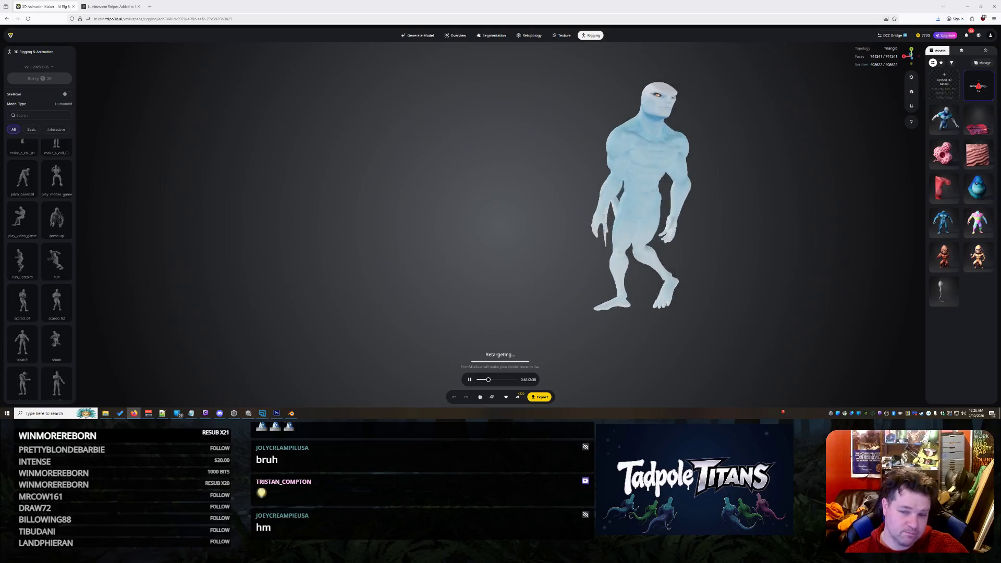
# Return to the top of the animation list after sending run to retarget
pyautogui.scroll(10, 39, 226)
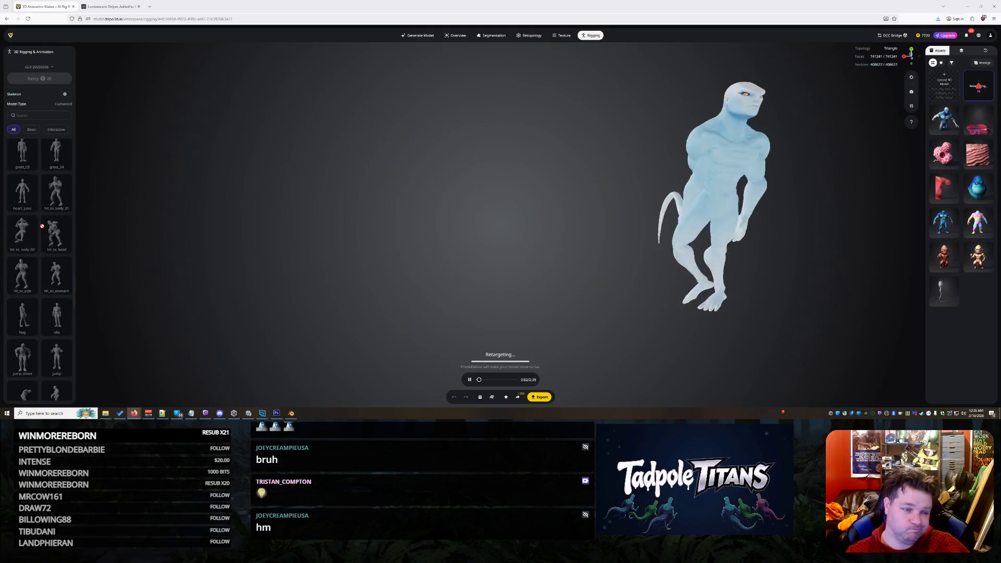
pyautogui.scroll(2, 39, 229)
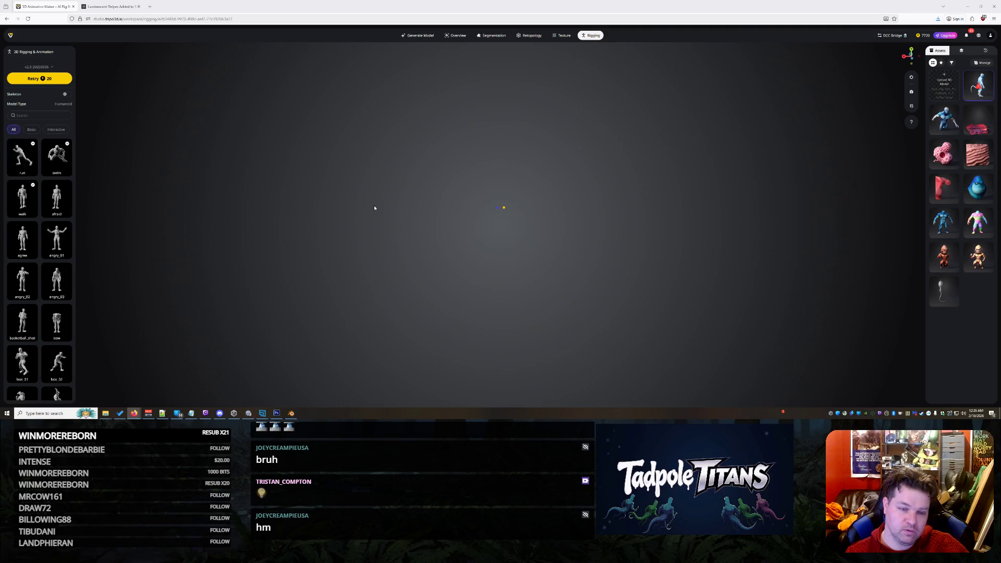
# Watch the running lizard from a left profile and a rear three-quarter angle
pyautogui.moveTo(719, 229)
pyautogui.mouseDown()
pyautogui.moveTo(356, 224)
pyautogui.moveTo(248, 197)
pyautogui.moveTo(491, 208)
pyautogui.moveTo(208, 229)
pyautogui.moveTo(91, 225)
pyautogui.mouseUp()
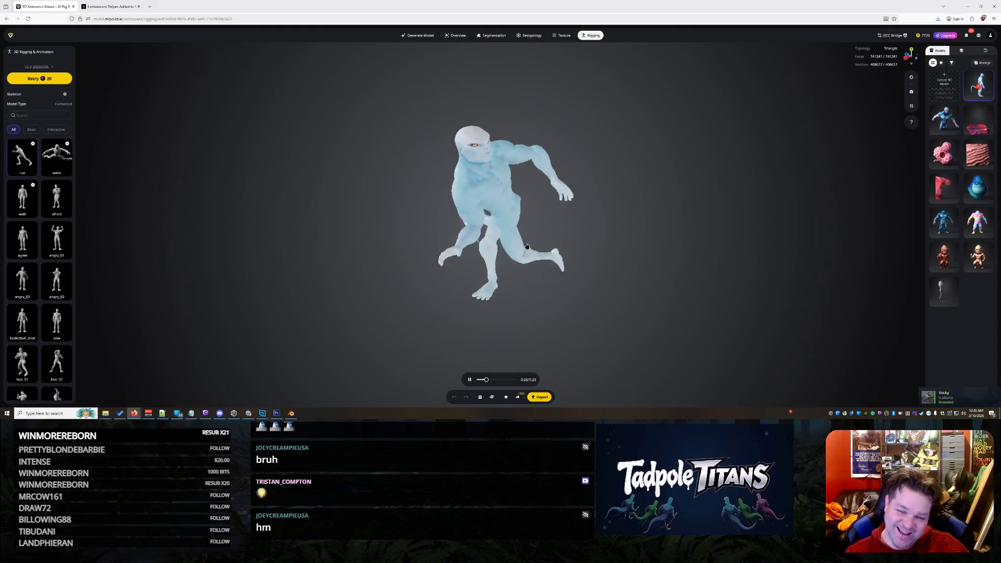
pyautogui.moveTo(639, 241); pyautogui.dragTo(654, 241)
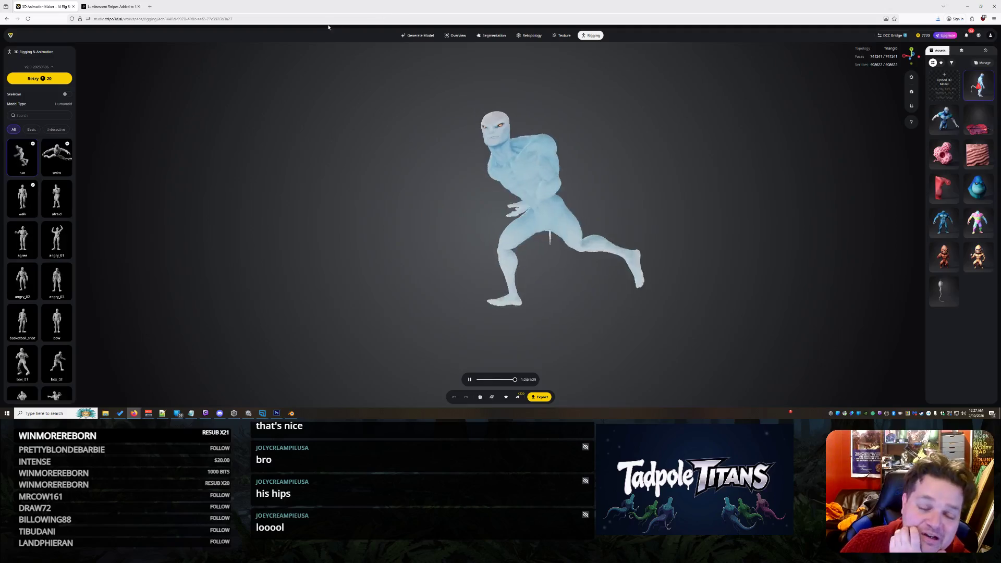
pyautogui.moveTo(616, 220); pyautogui.dragTo(590, 219)
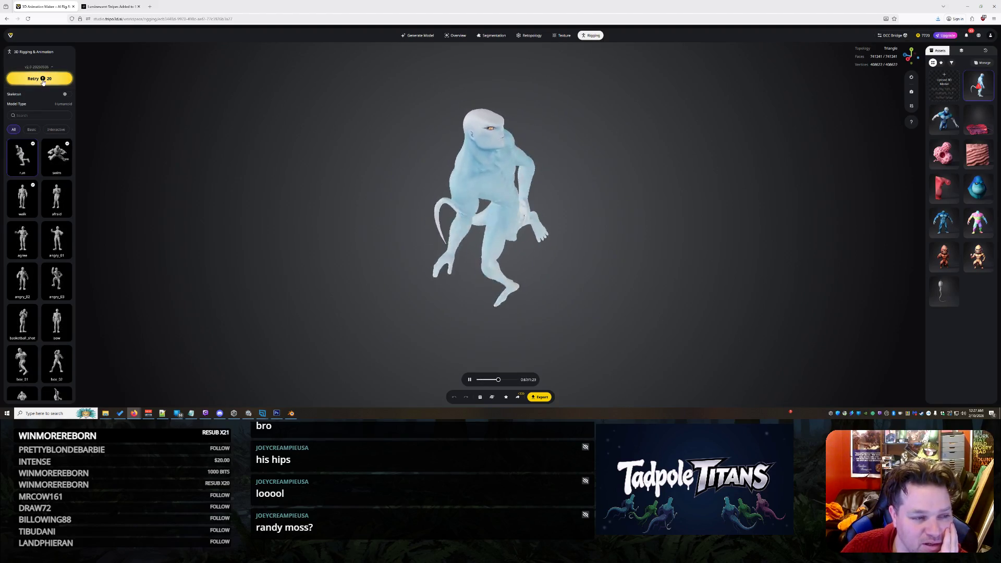
# Retry the rigging for a rest pose, then bring up the model asset's options
pyautogui.click(43, 81)
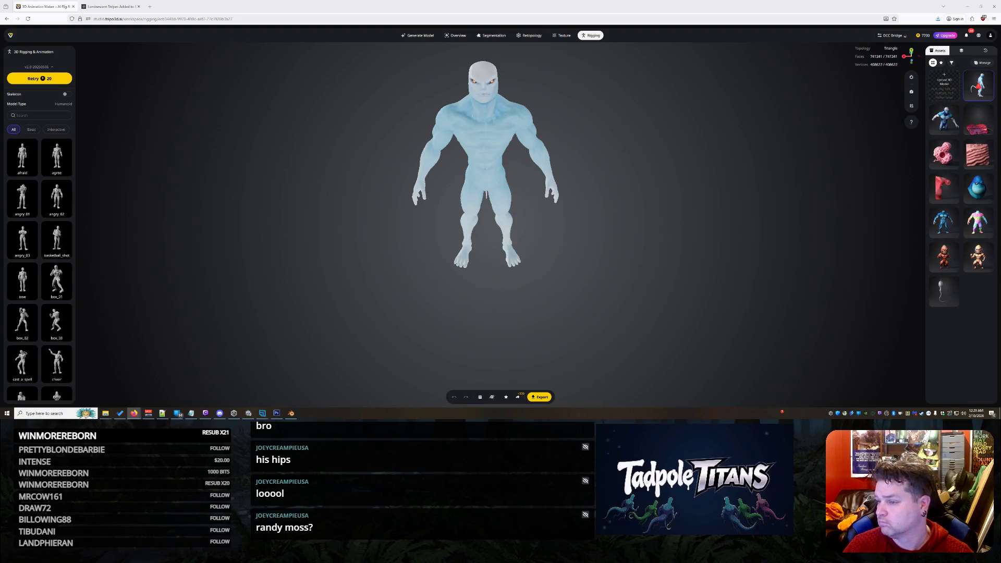
pyautogui.click(988, 78)
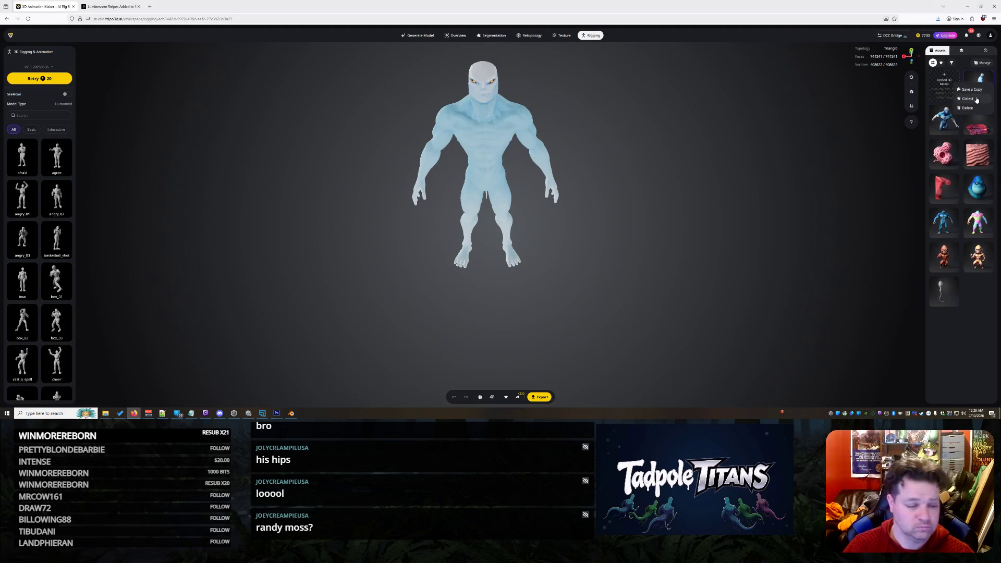
# Dismiss the asset options, orbit the re-rigged lizard, and browse the animation list for run
pyautogui.click(83, 107)
pyautogui.moveTo(384, 236)
pyautogui.mouseDown()
pyautogui.moveTo(402, 277)
pyautogui.moveTo(351, 230)
pyautogui.moveTo(313, 223)
pyautogui.moveTo(427, 233)
pyautogui.mouseUp()
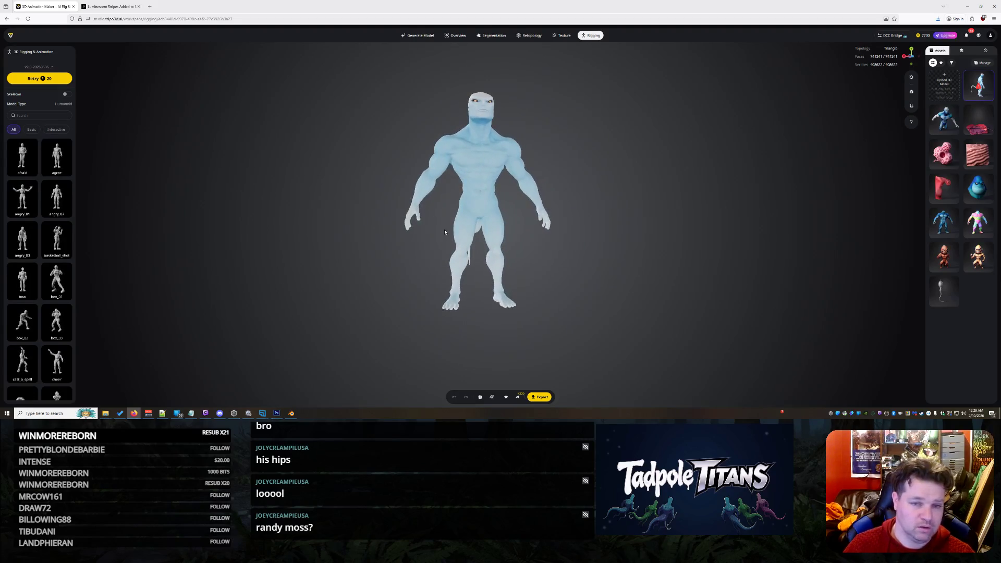
pyautogui.scroll(-5, 39, 296)
pyautogui.scroll(-4, 39, 296)
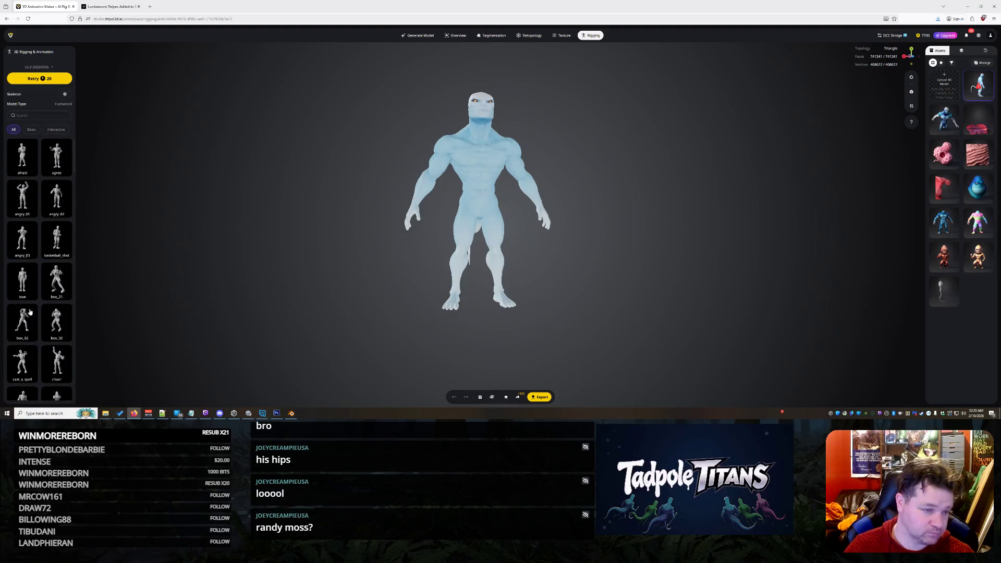
pyautogui.scroll(-6, 41, 308)
pyautogui.scroll(-5, 44, 310)
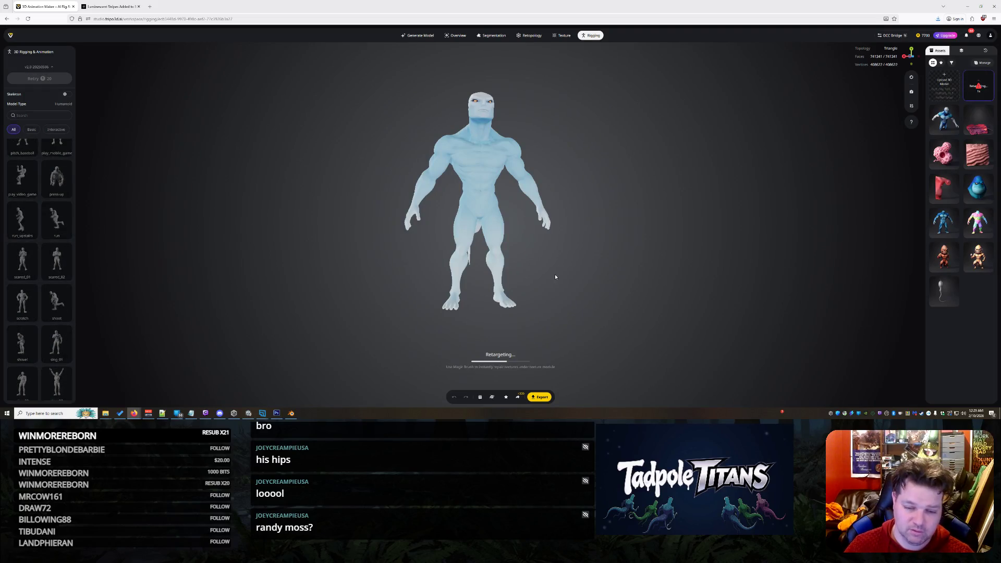
pyautogui.moveTo(566, 192)
pyautogui.mouseDown()
pyautogui.moveTo(469, 201)
pyautogui.moveTo(587, 208)
pyautogui.mouseUp()
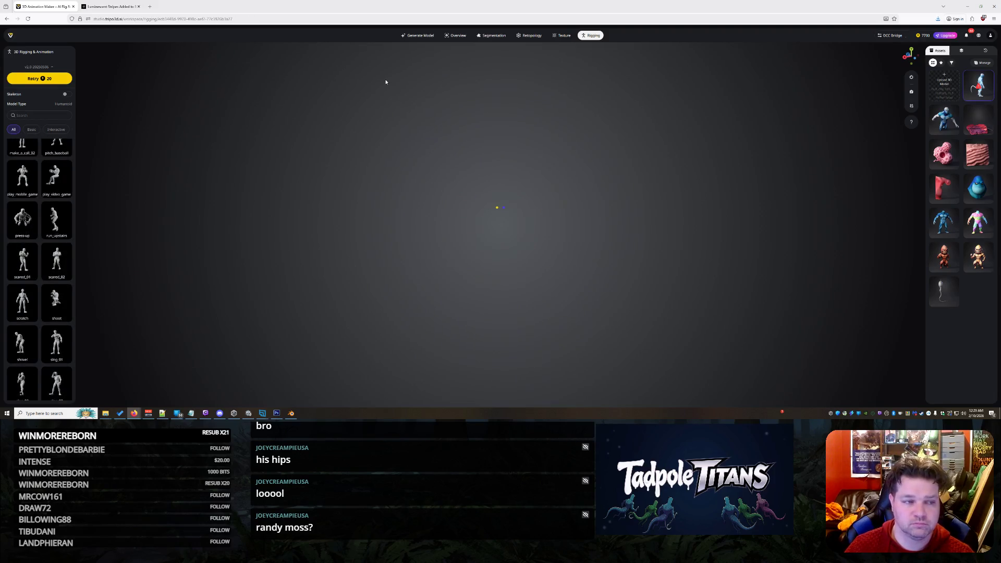
pyautogui.scroll(4, 45, 240)
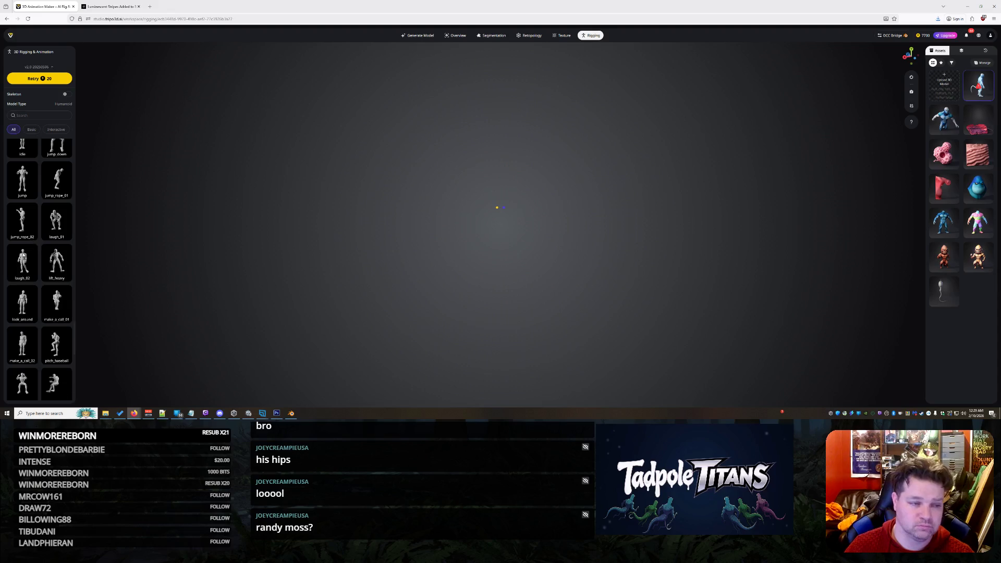
pyautogui.scroll(8, 23, 251)
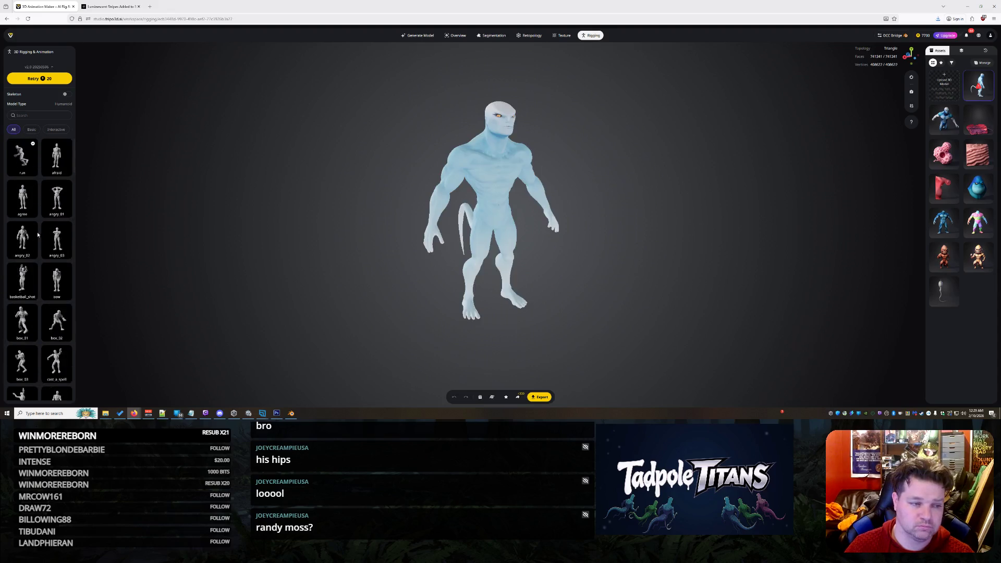
# Play the run animation on the re-rigged lizard and open the Personal Avatar profile from the account menu
pyautogui.click(29, 163)
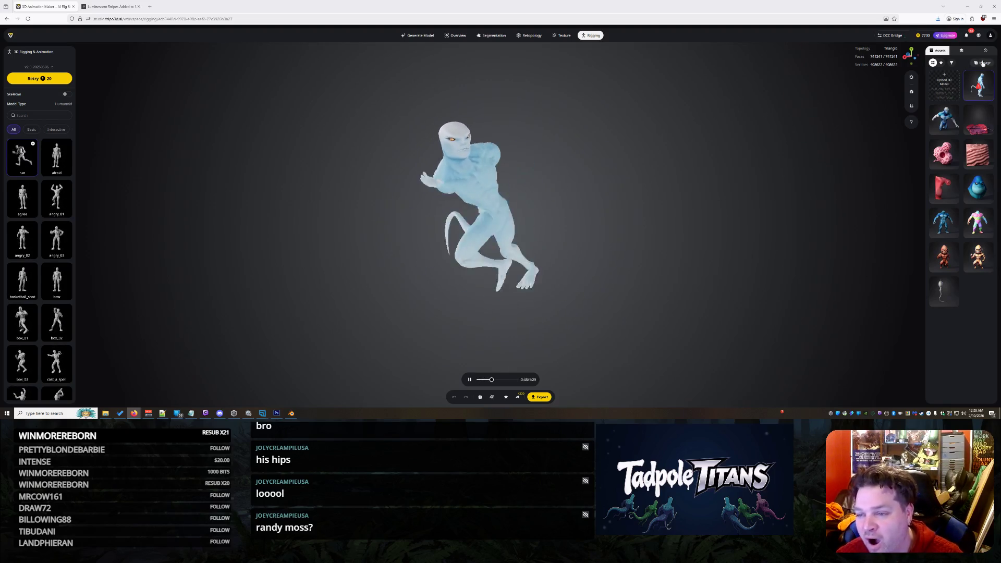
pyautogui.moveTo(990, 35)
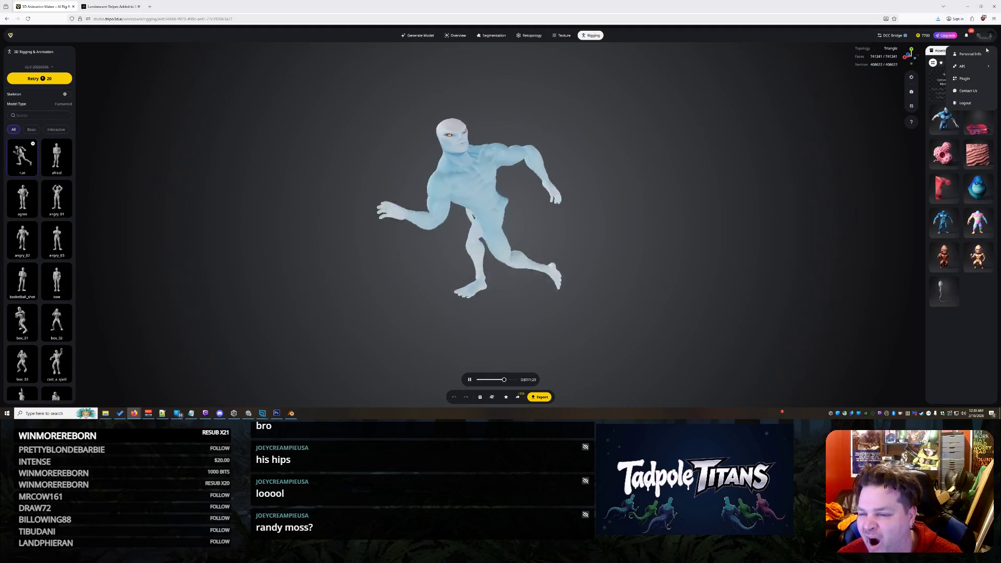
pyautogui.click(982, 54)
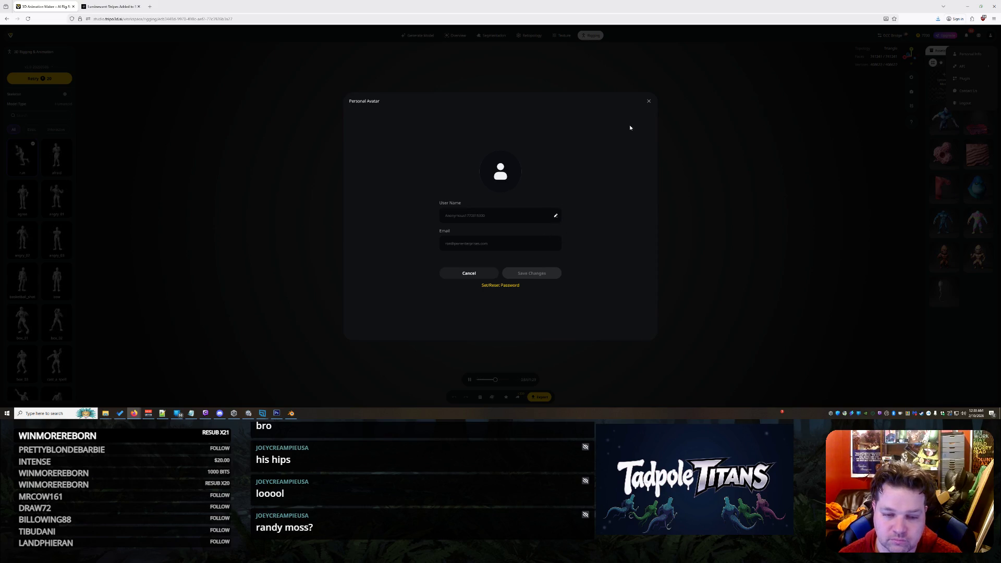
# Dismiss the User Name context menu, then close the Personal Avatar dialog and account dropdown
pyautogui.rightClick(475, 220)
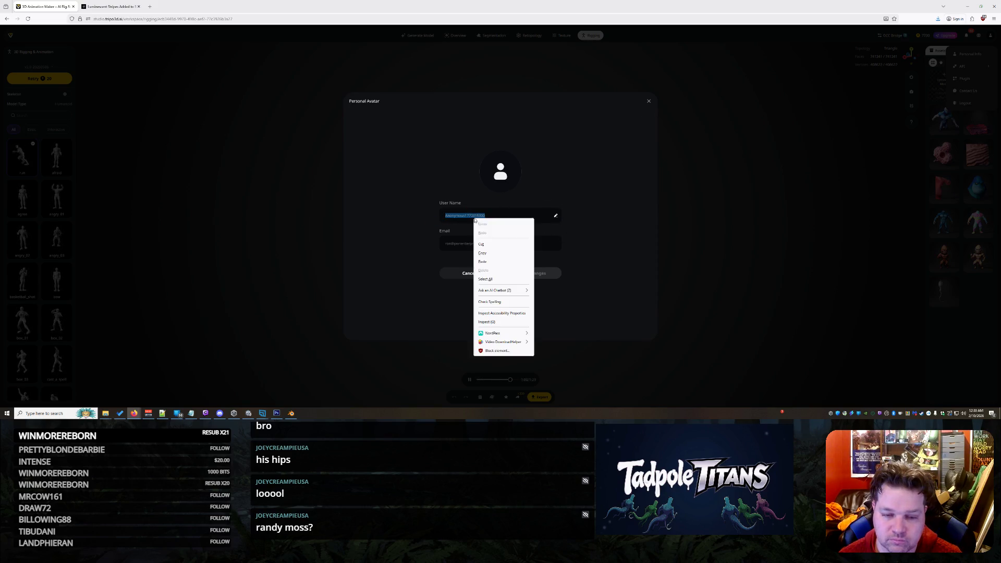
pyautogui.click(490, 253)
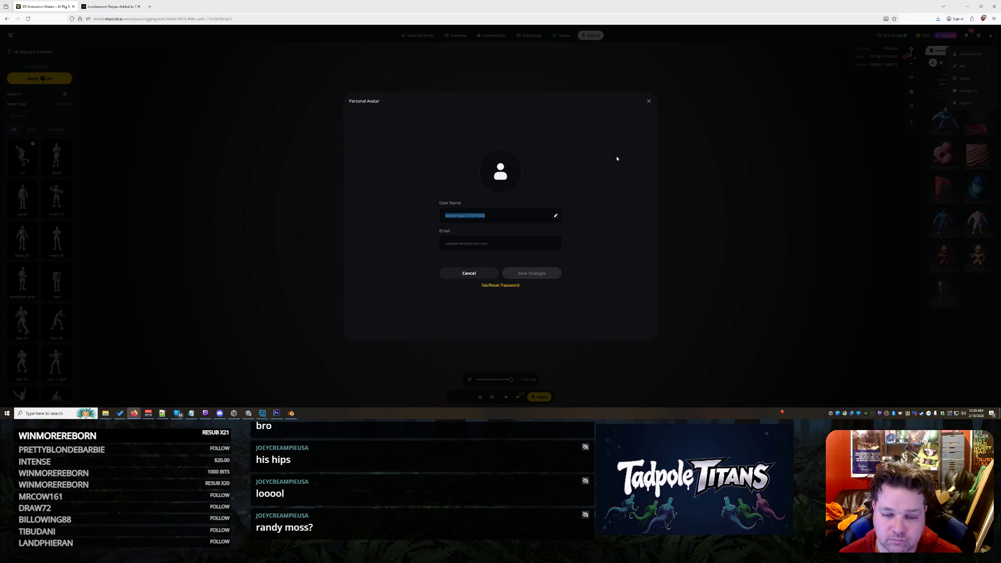
pyautogui.click(649, 103)
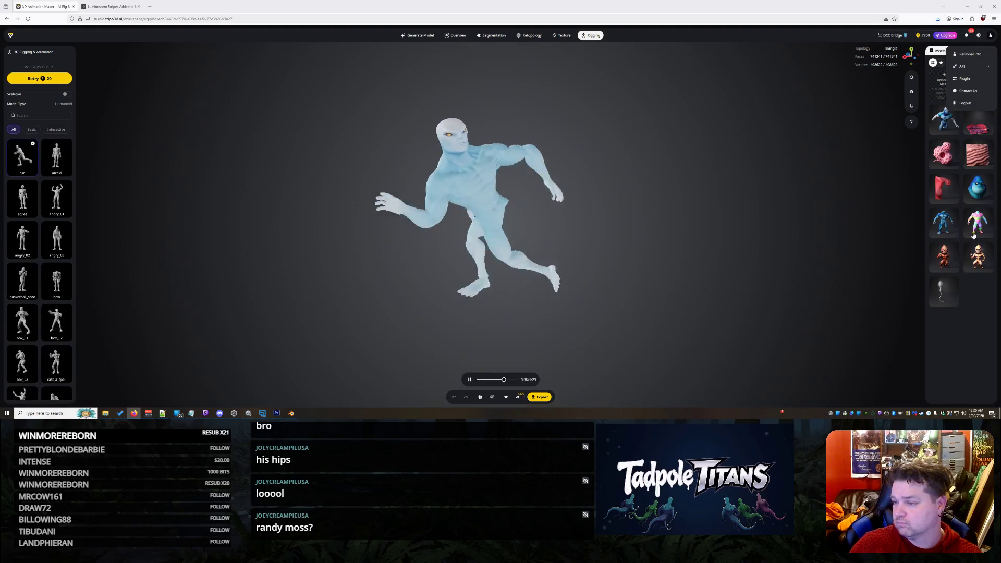
pyautogui.click(581, 170)
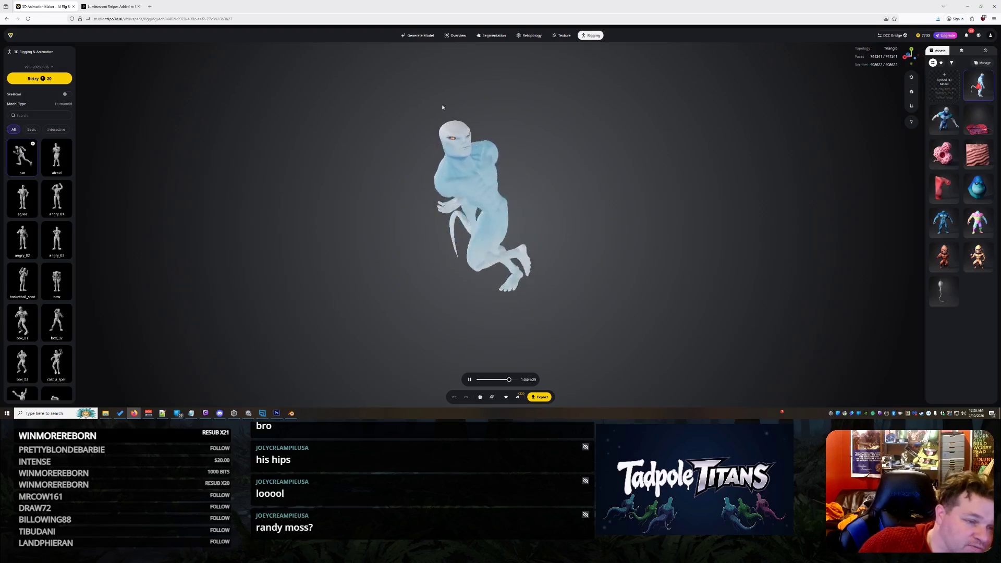
# Show the lizard's 18-part colour segmentation and orbit it to view side and front
pyautogui.click(503, 37)
pyautogui.moveTo(643, 192)
pyautogui.mouseDown()
pyautogui.moveTo(612, 192)
pyautogui.moveTo(601, 214)
pyautogui.moveTo(425, 216)
pyautogui.moveTo(512, 178)
pyautogui.mouseUp()
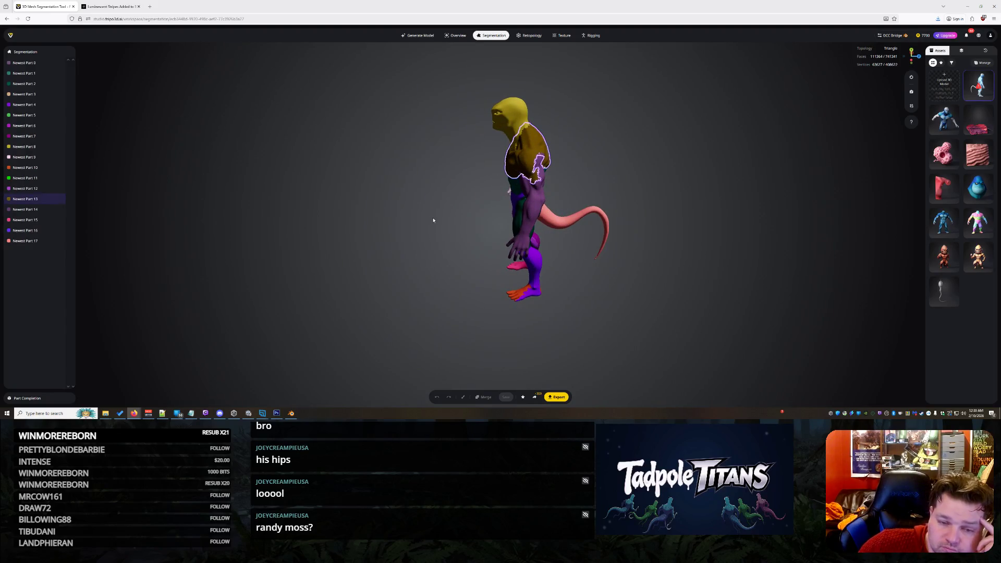
pyautogui.moveTo(413, 259)
pyautogui.mouseDown()
pyautogui.moveTo(467, 264)
pyautogui.moveTo(538, 246)
pyautogui.moveTo(689, 237)
pyautogui.moveTo(641, 219)
pyautogui.moveTo(626, 229)
pyautogui.moveTo(650, 248)
pyautogui.moveTo(535, 255)
pyautogui.moveTo(534, 243)
pyautogui.moveTo(606, 245)
pyautogui.moveTo(737, 274)
pyautogui.moveTo(577, 275)
pyautogui.moveTo(544, 255)
pyautogui.mouseUp()
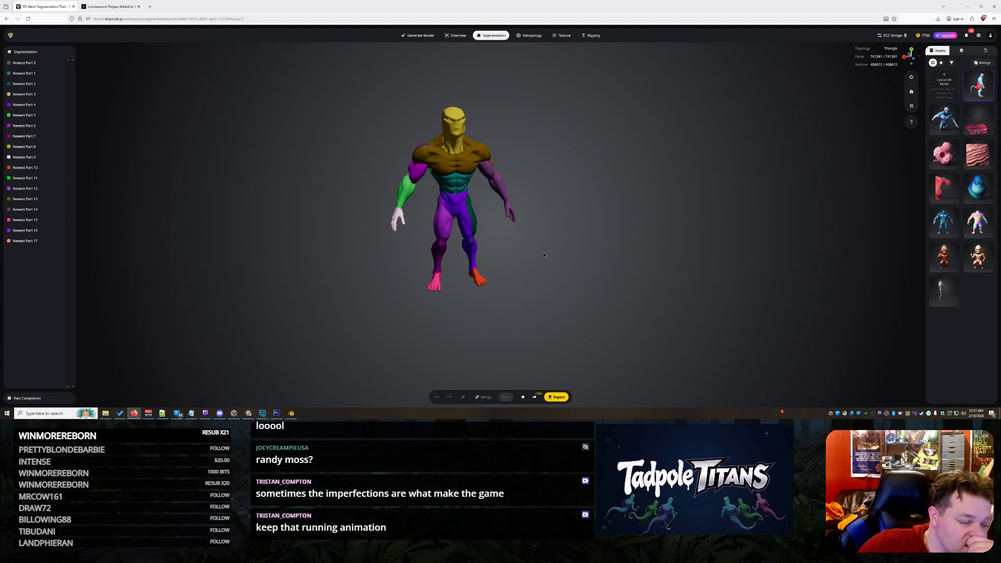
pyautogui.moveTo(544, 254)
pyautogui.mouseDown(button='right')
pyautogui.moveTo(529, 300)
pyautogui.moveTo(521, 286)
pyautogui.mouseUp(button='right')
pyautogui.scroll(3, 522, 286)
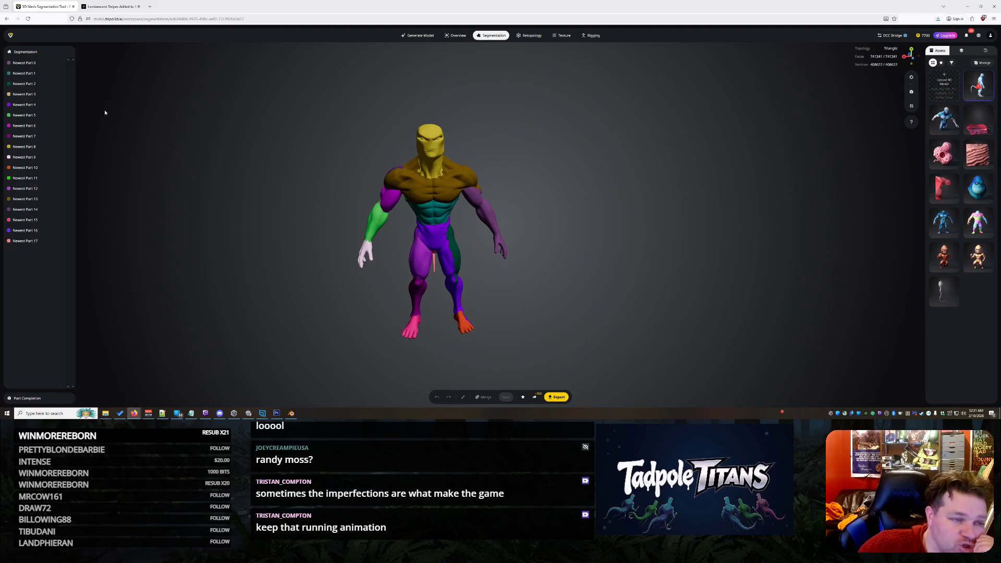
# Return to the Rigging page and scroll the animation thumbnail list to the end
pyautogui.click(592, 35)
pyautogui.scroll(-10, 44, 312)
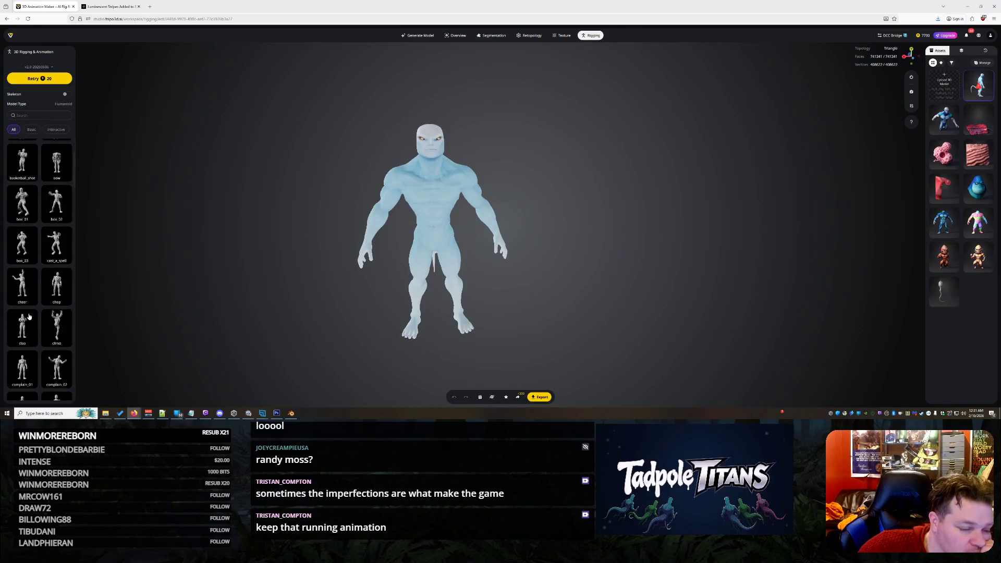
pyautogui.scroll(-15, 43, 311)
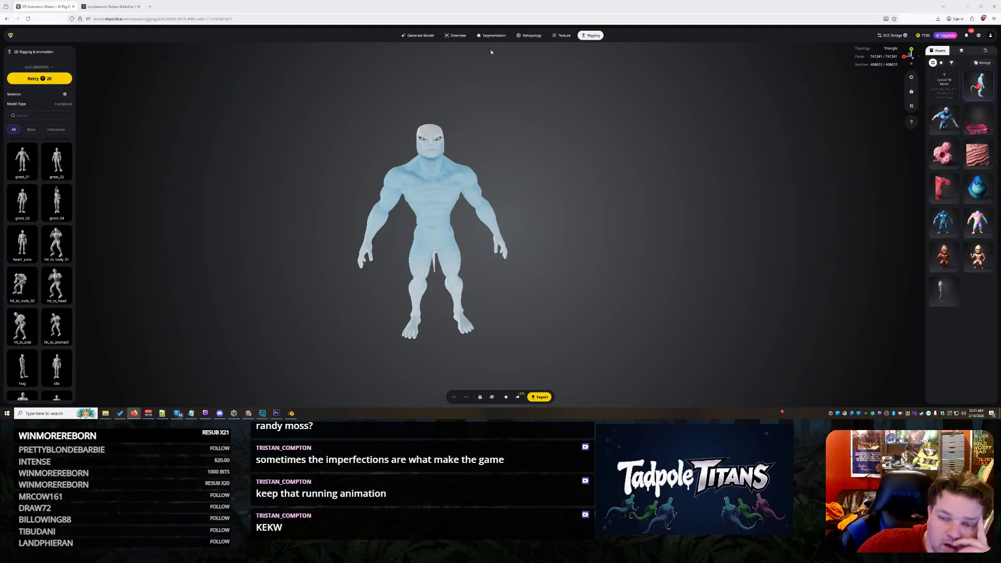
# Select all animations, run and swim, for inclusion in the export settings
pyautogui.click(539, 397)
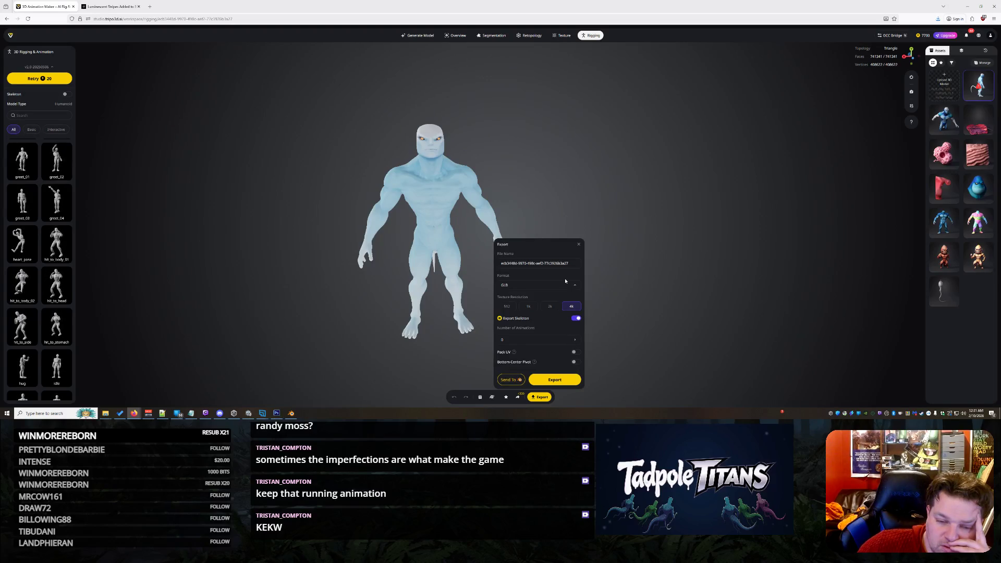
pyautogui.click(576, 342)
pyautogui.click(637, 252)
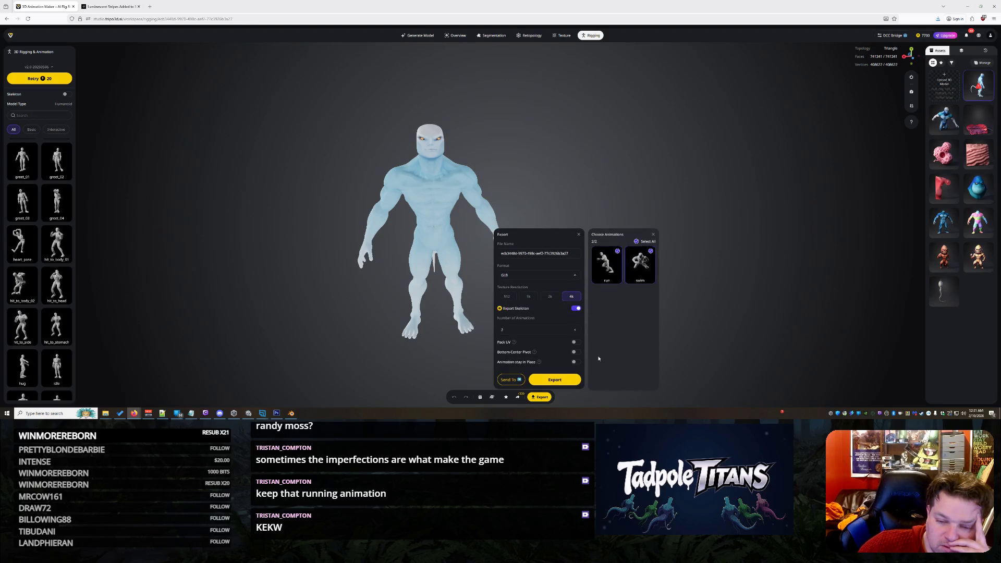
pyautogui.click(706, 251)
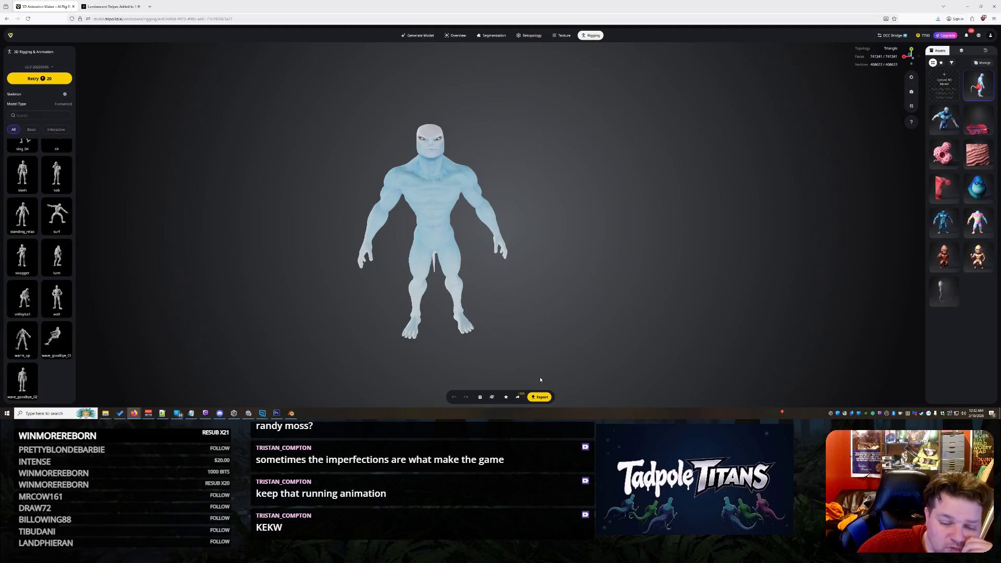
# Export the rigged lizard as GLB with skeleton and 4K textures
pyautogui.click(539, 397)
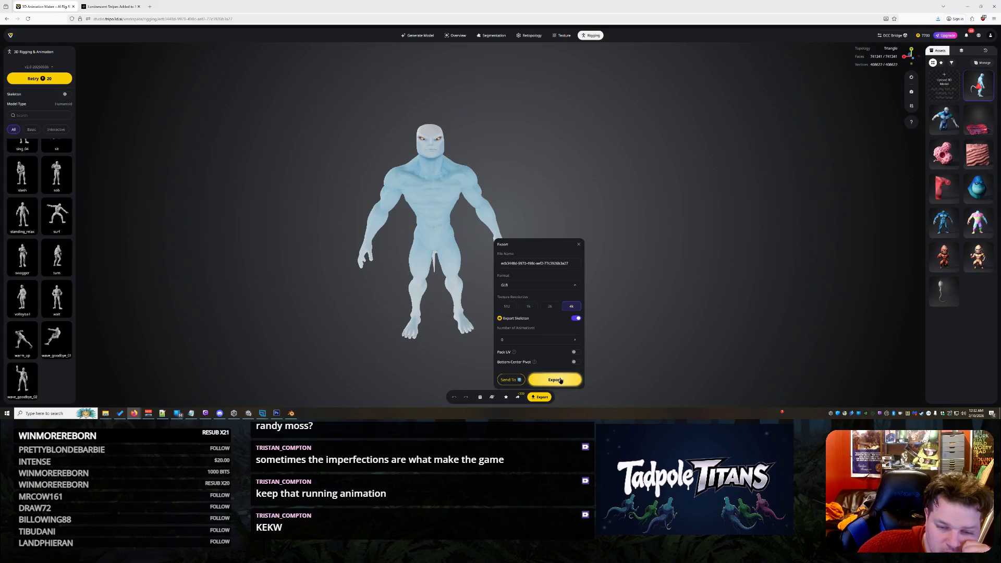
pyautogui.click(560, 380)
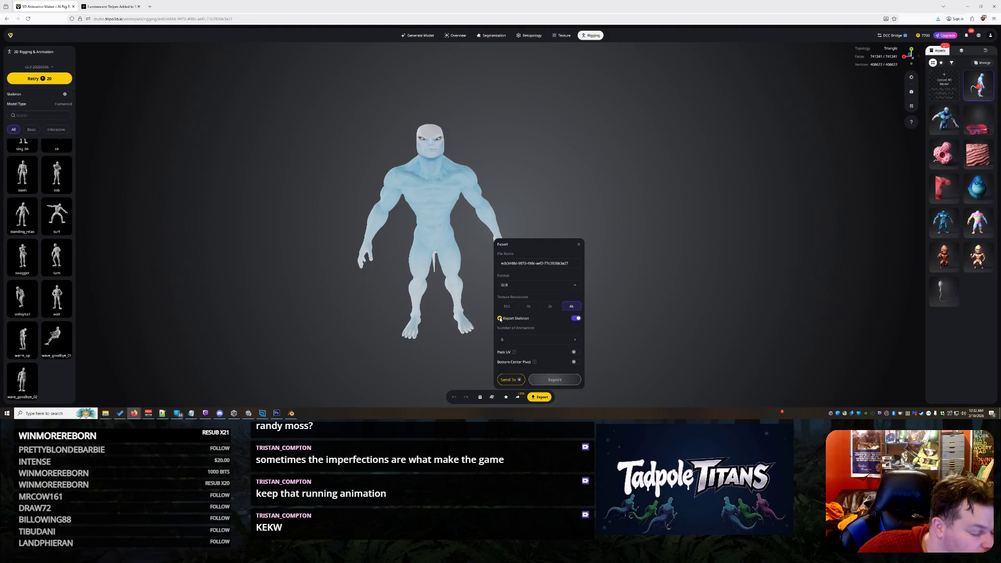
pyautogui.click(290, 414)
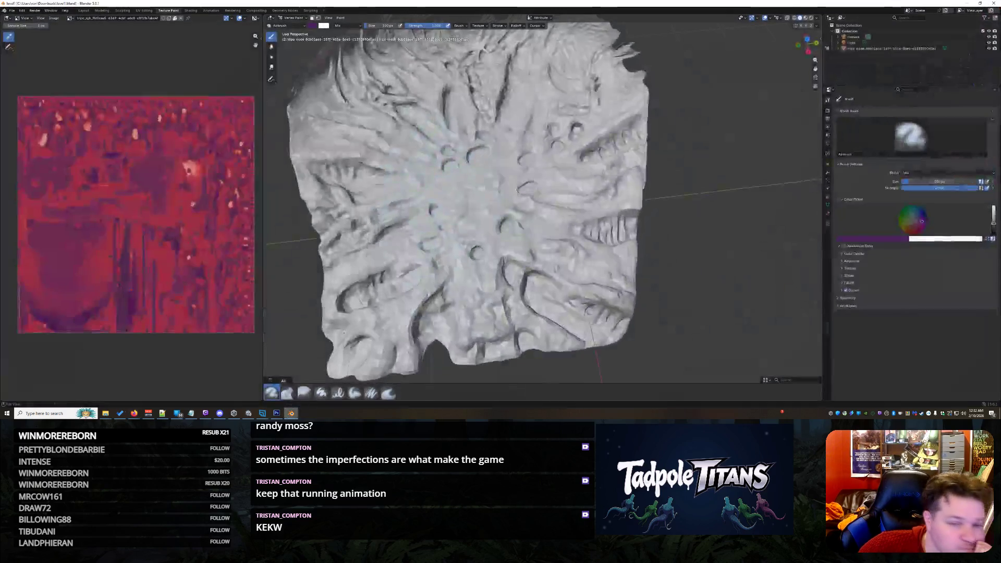
# Save the level1 texture-painting file, then cancel a File > Open browse
pyautogui.click(12, 11)
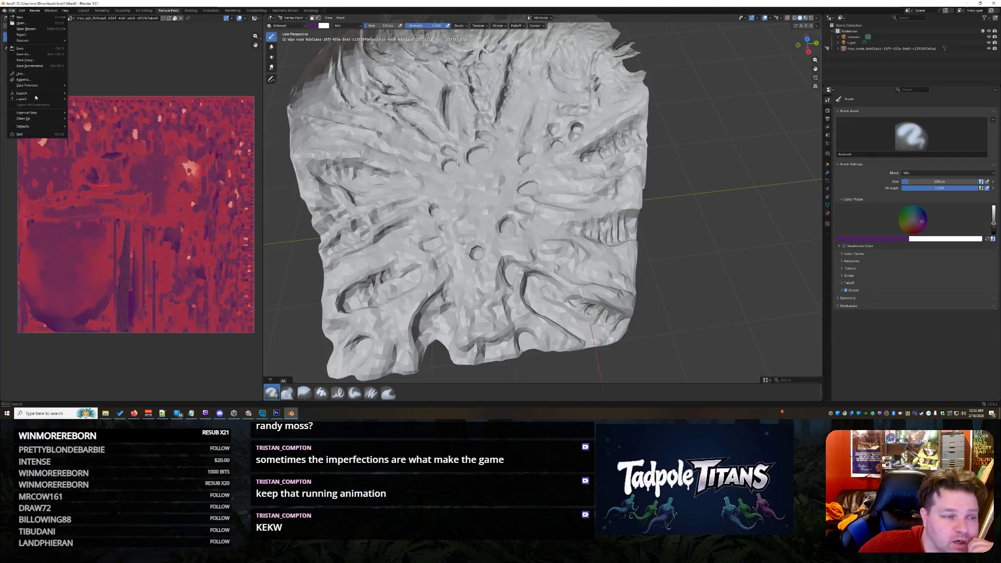
pyautogui.click(21, 48)
pyautogui.click(15, 13)
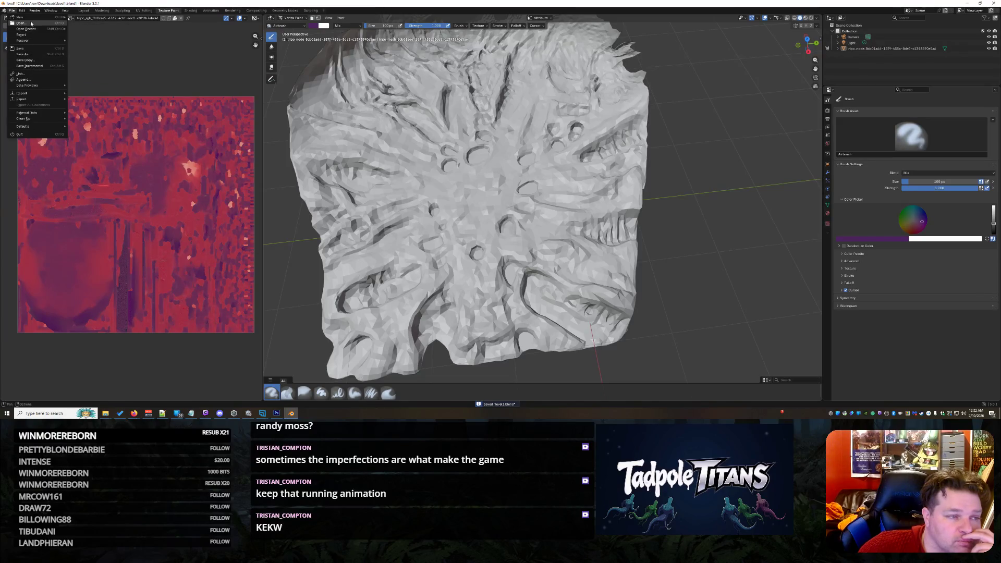
pyautogui.click(31, 23)
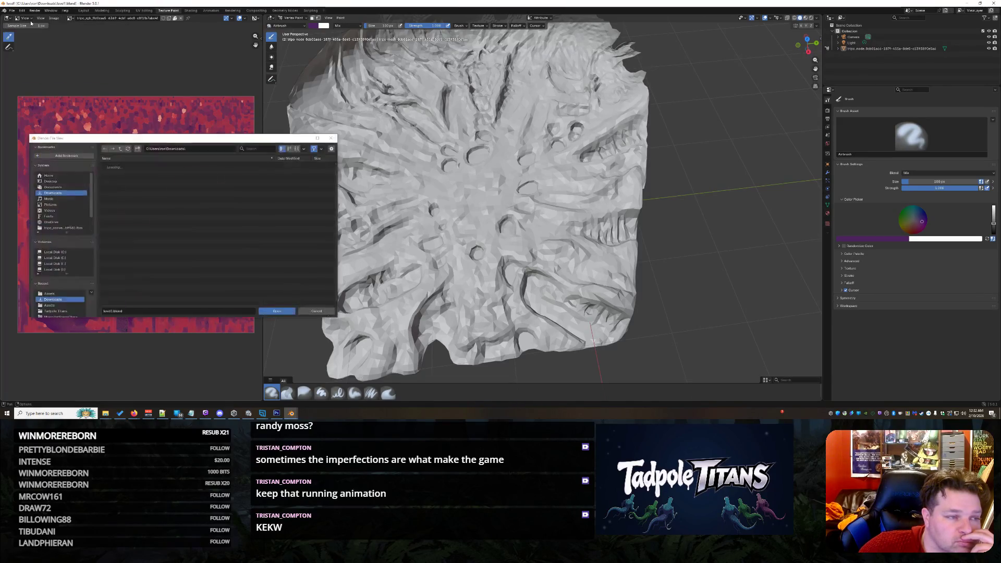
pyautogui.click(329, 139)
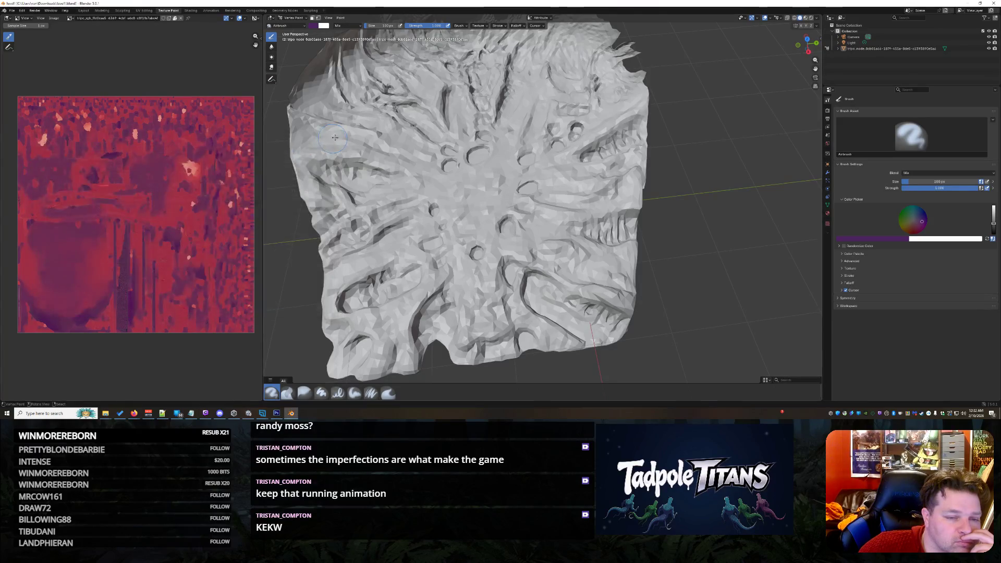
# Start a new General scene from the File > New menu
pyautogui.click(12, 10)
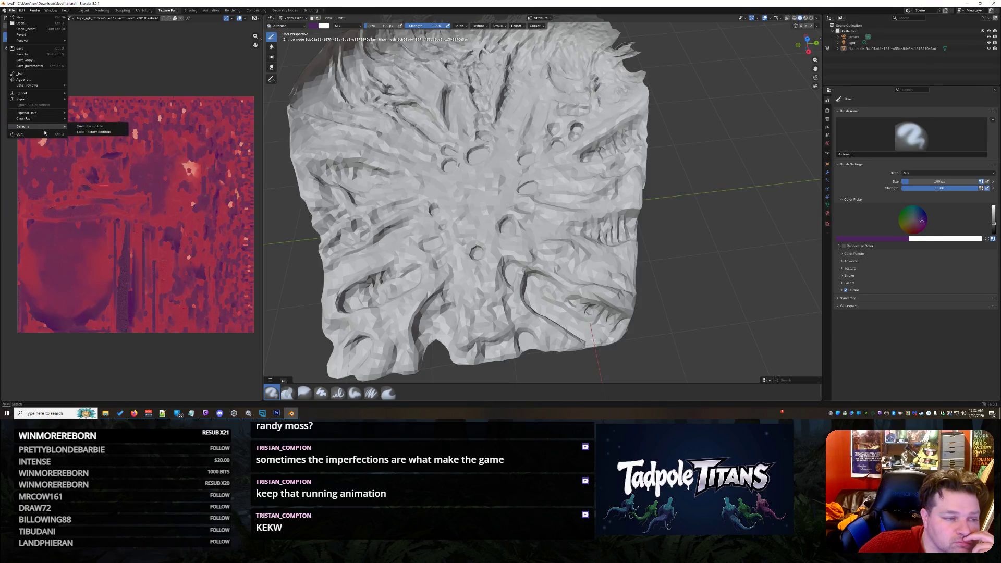
pyautogui.moveTo(46, 119)
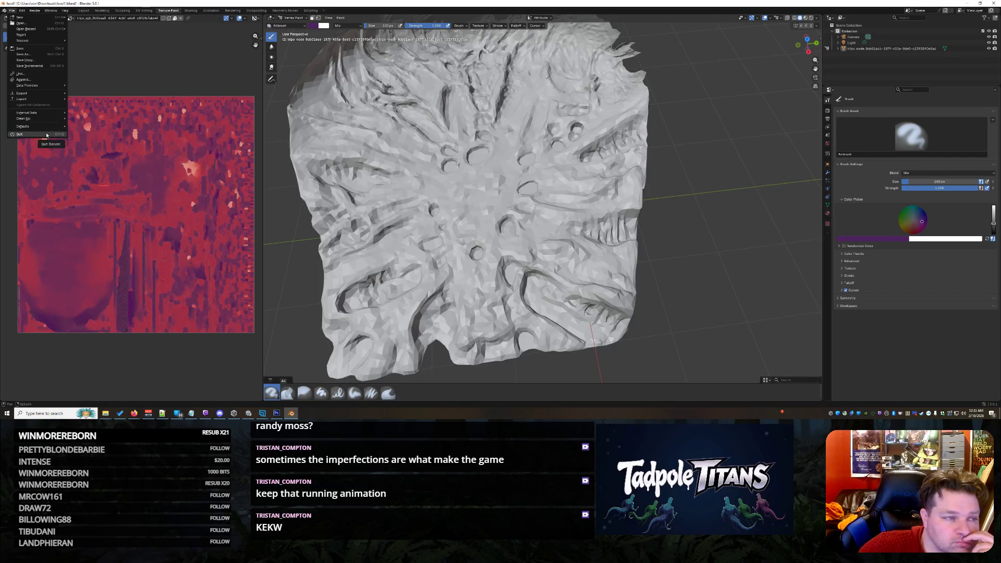
pyautogui.moveTo(46, 20)
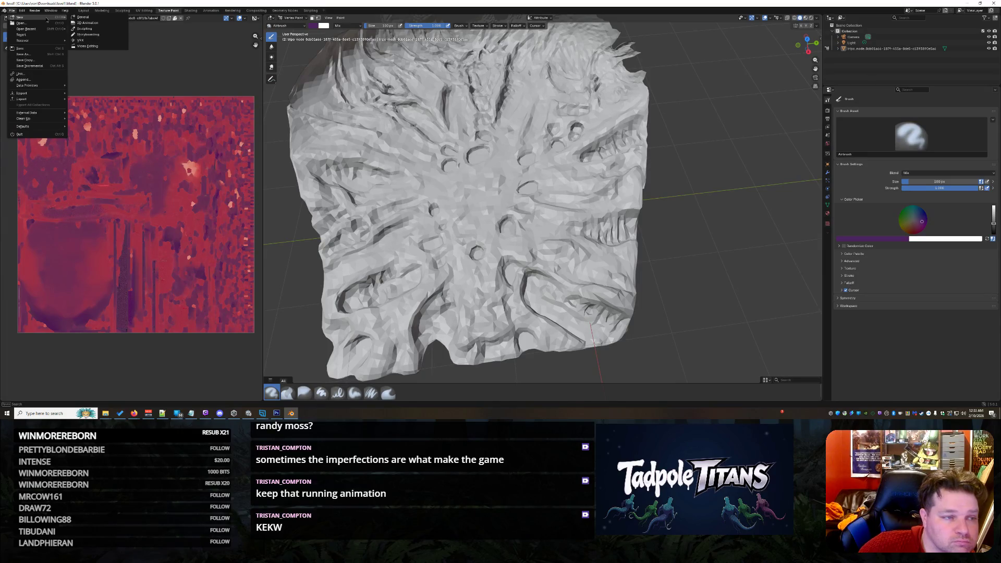
pyautogui.click(83, 17)
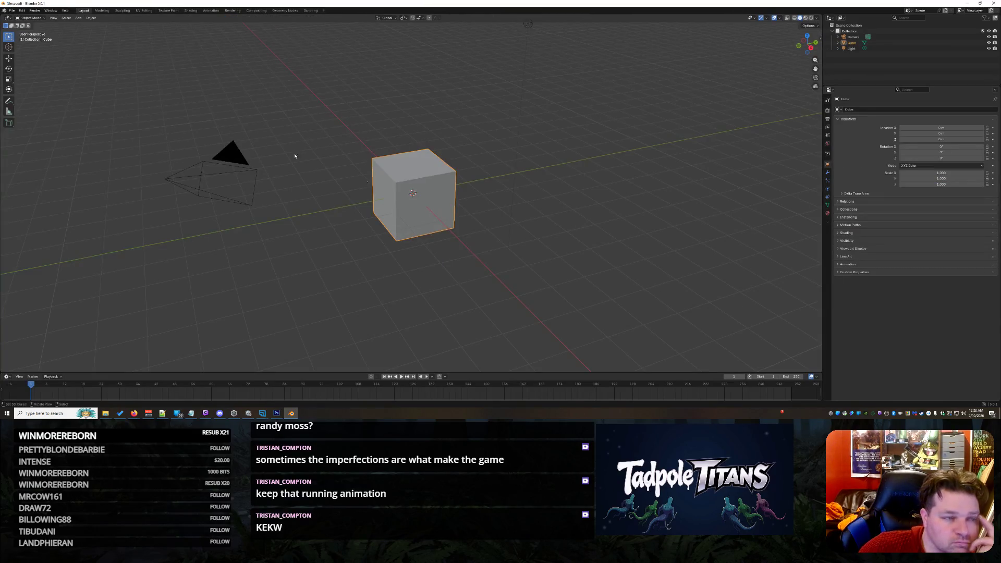
# Delete the default cube and import the exported lizard .glb as glTF 2.0
pyautogui.press('Delete')
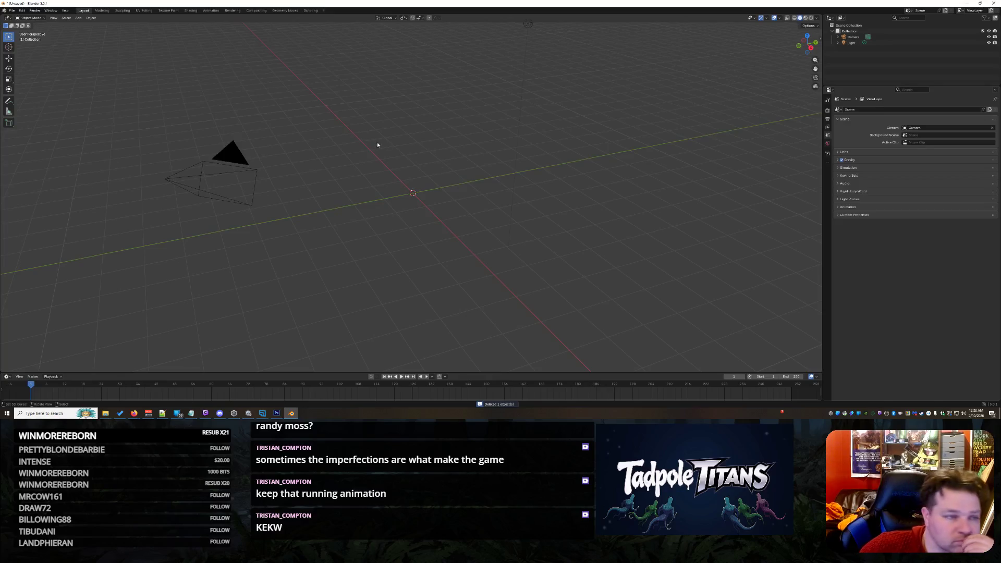
pyautogui.press('super+e')
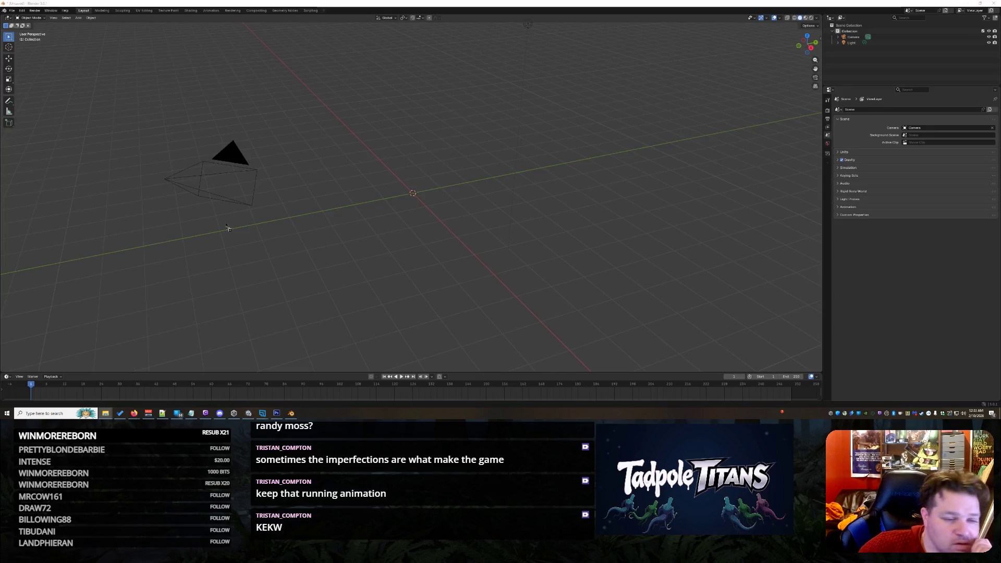
pyautogui.moveTo(0, 372); pyautogui.dragTo(264, 372)
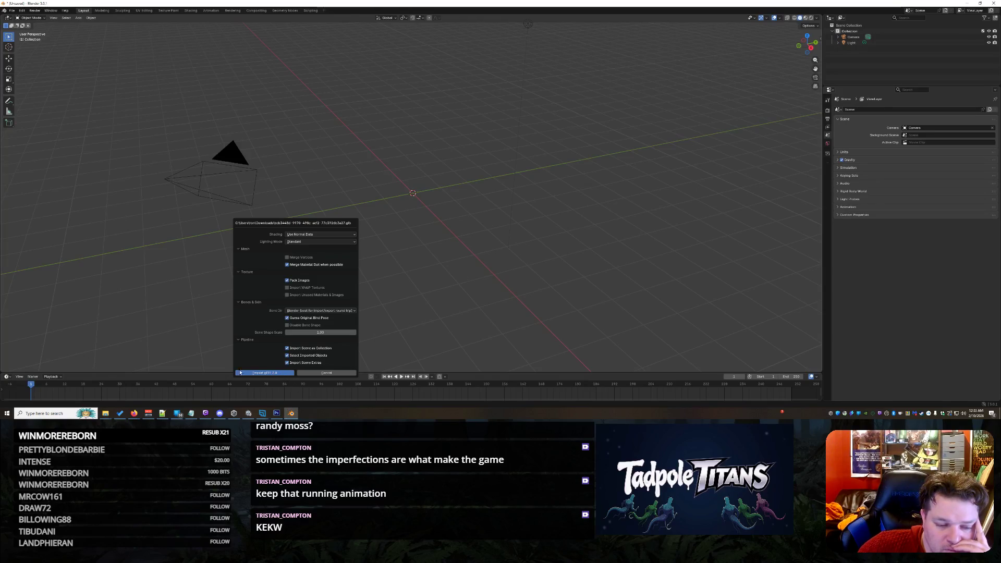
pyautogui.click(273, 372)
pyautogui.press('KP_Decimal')
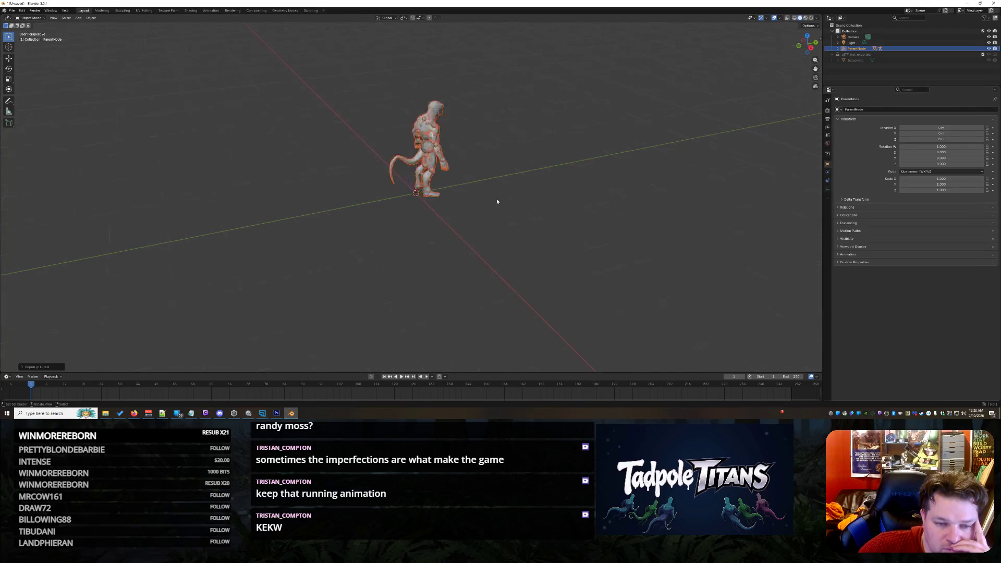
# Select the character's leg mesh and frame the lizard's head and front in view
pyautogui.click(546, 216)
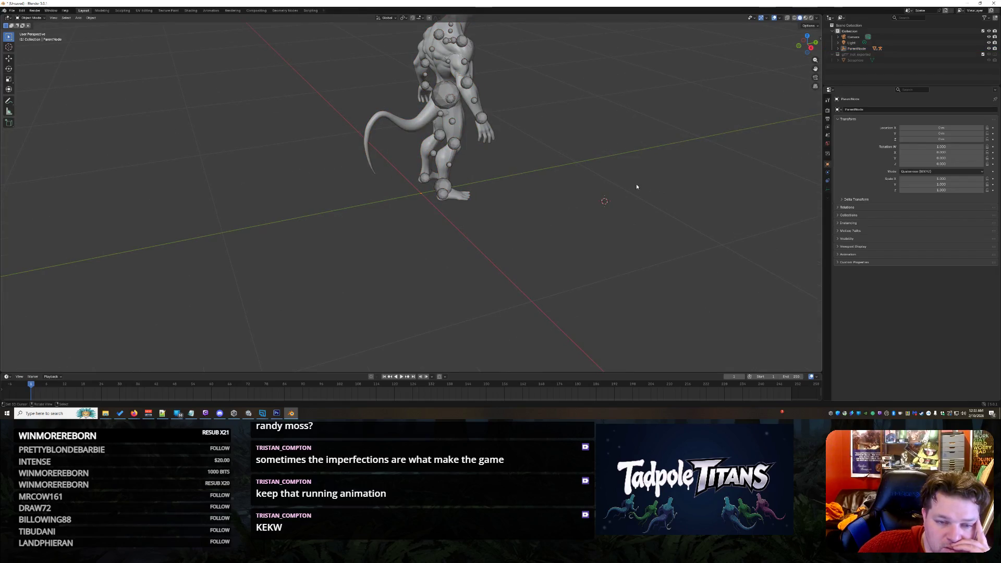
pyautogui.moveTo(562, 228); pyautogui.dragTo(452, 191)
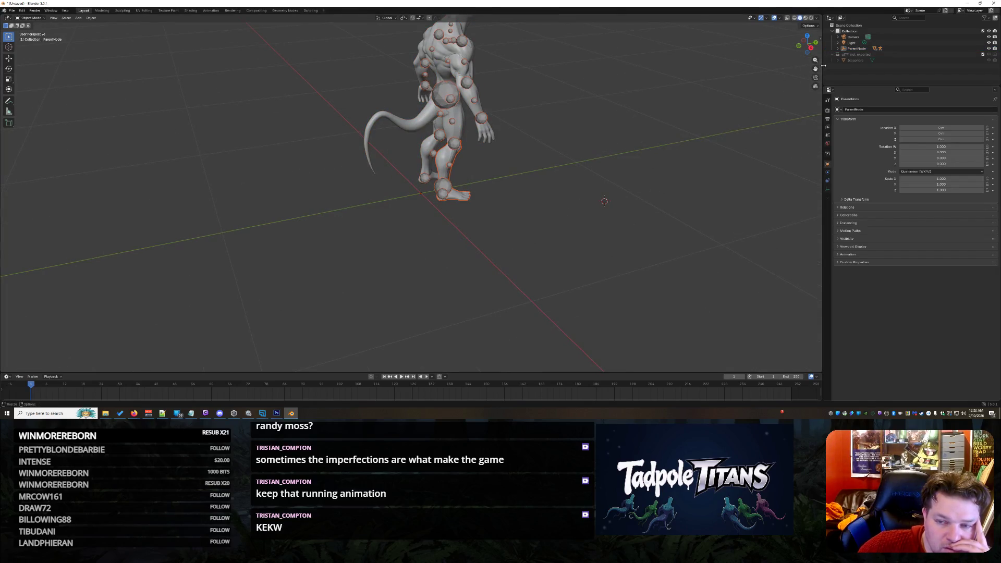
pyautogui.moveTo(816, 68)
pyautogui.mouseDown()
pyautogui.moveTo(714, 125)
pyautogui.moveTo(711, 146)
pyautogui.mouseUp()
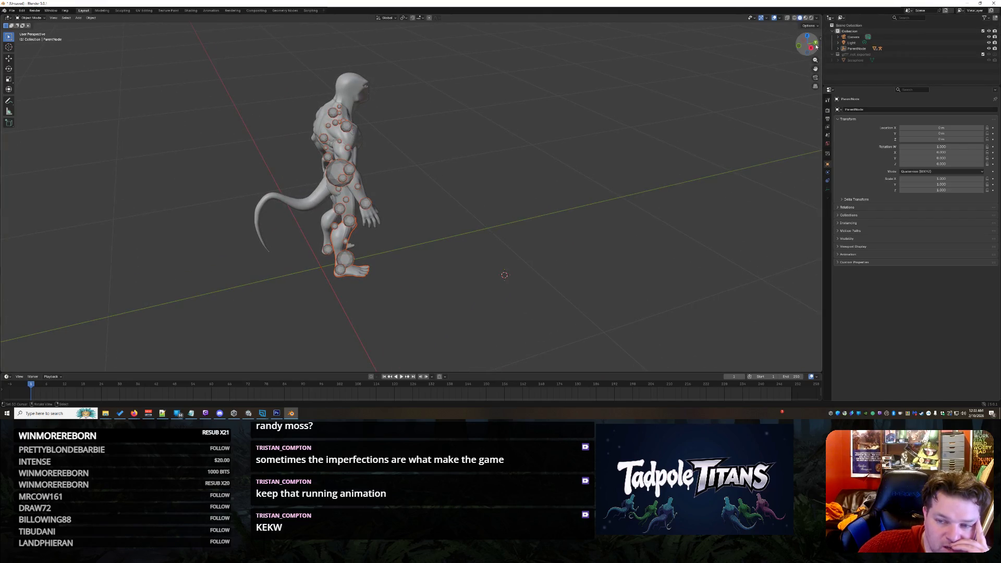
pyautogui.moveTo(811, 46); pyautogui.dragTo(725, 70)
pyautogui.scroll(4, 609, 107)
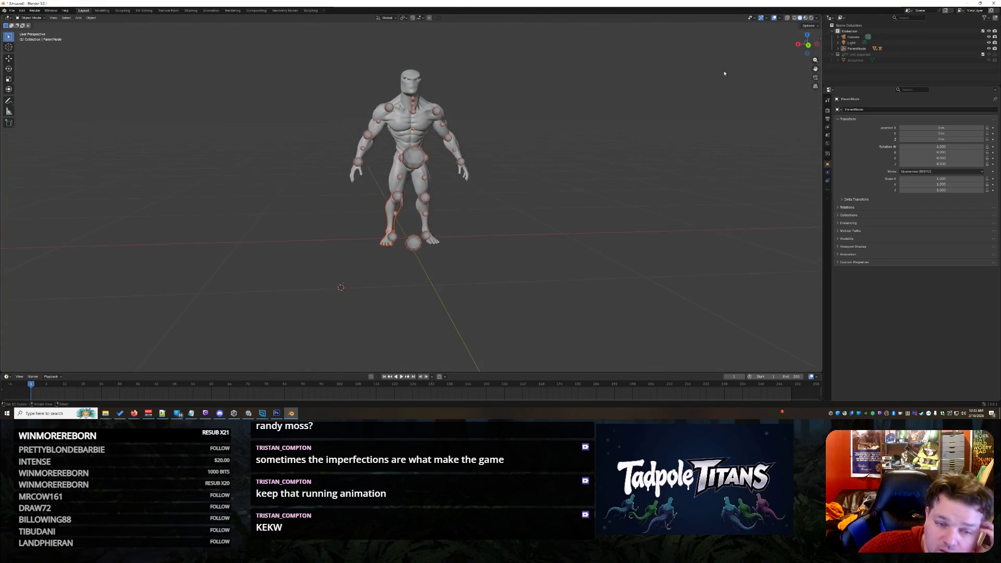
pyautogui.moveTo(807, 45)
pyautogui.mouseDown()
pyautogui.moveTo(797, 57)
pyautogui.moveTo(811, 74)
pyautogui.moveTo(779, 112)
pyautogui.moveTo(776, 102)
pyautogui.mouseUp()
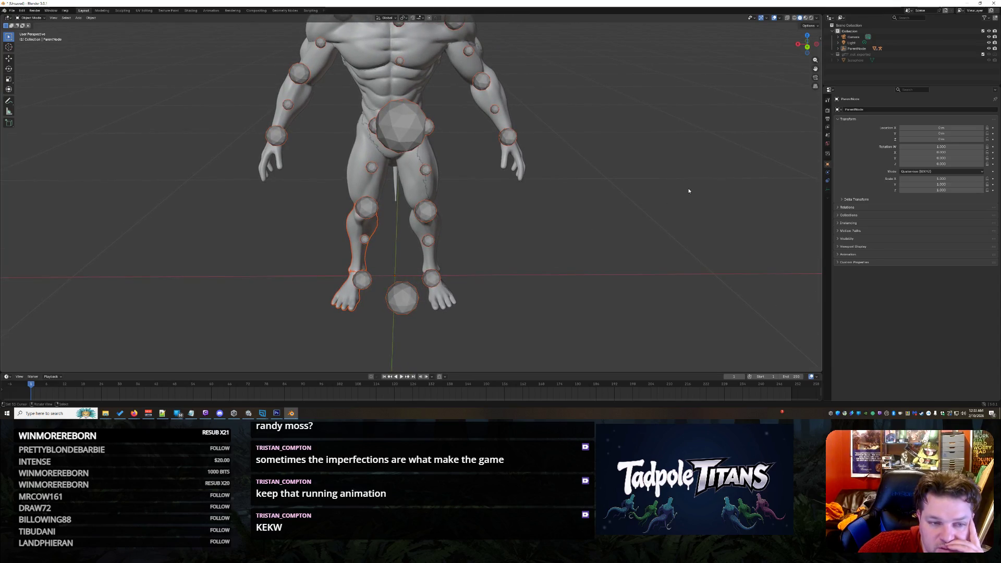
pyautogui.scroll(-2, 616, 164)
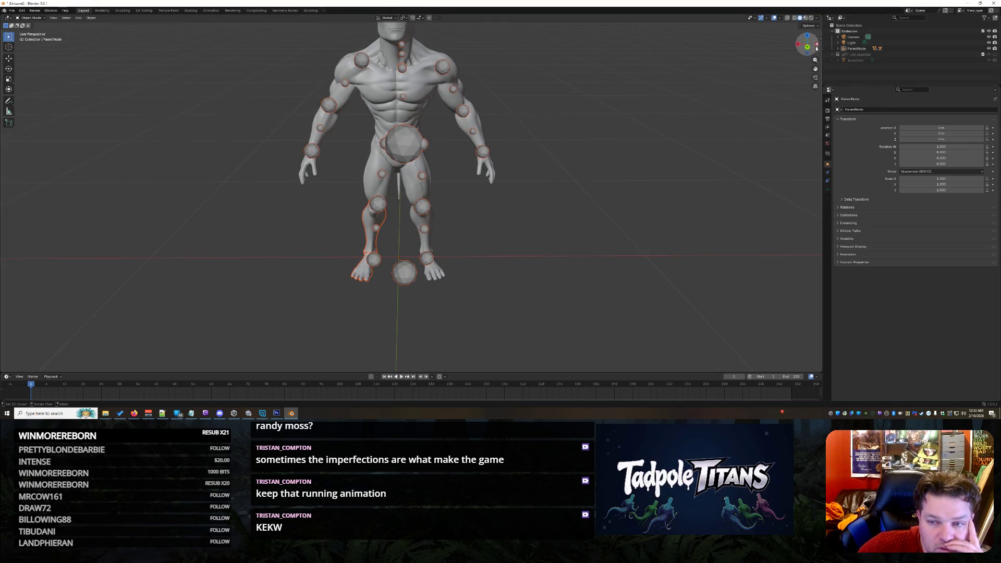
pyautogui.moveTo(815, 69); pyautogui.dragTo(809, 104)
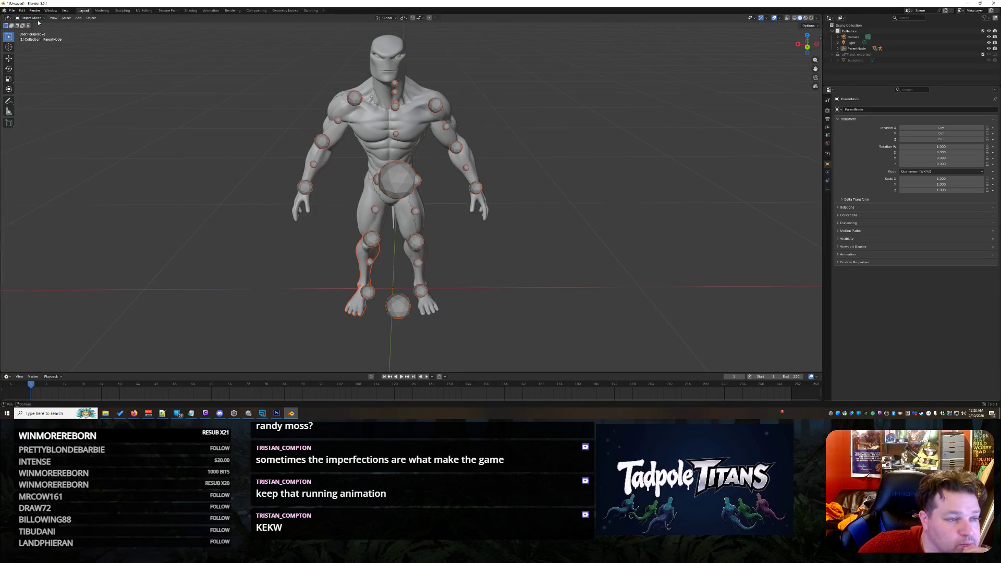
# Expand ParentNode and its Armature in the Outliner to list the pose and mesh parts
pyautogui.click(838, 48)
pyautogui.click(843, 54)
pyautogui.click(844, 55)
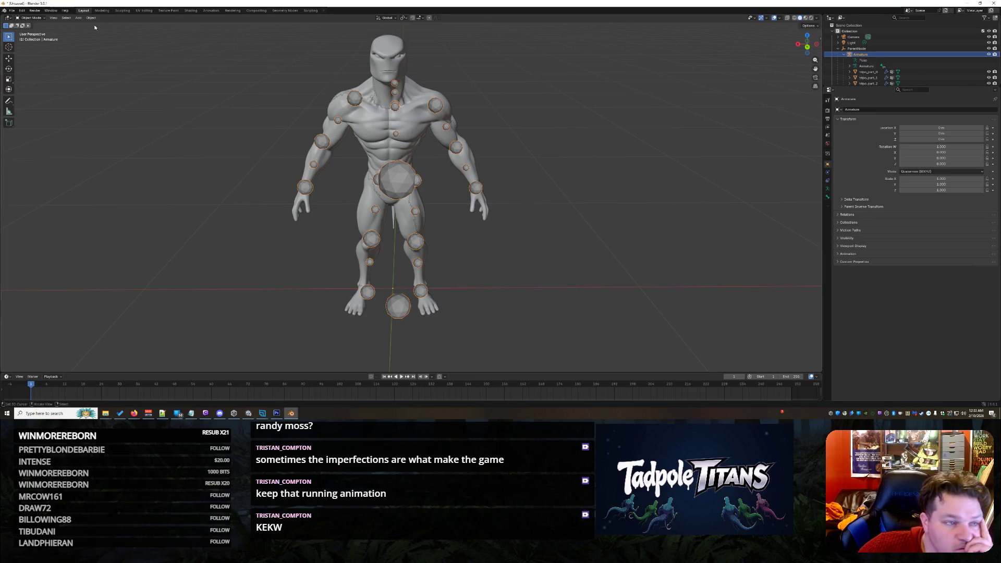
pyautogui.click(37, 20)
# Enter Edit Mode and slide the Root bone back over the body along Y
pyautogui.click(31, 29)
pyautogui.press('g')
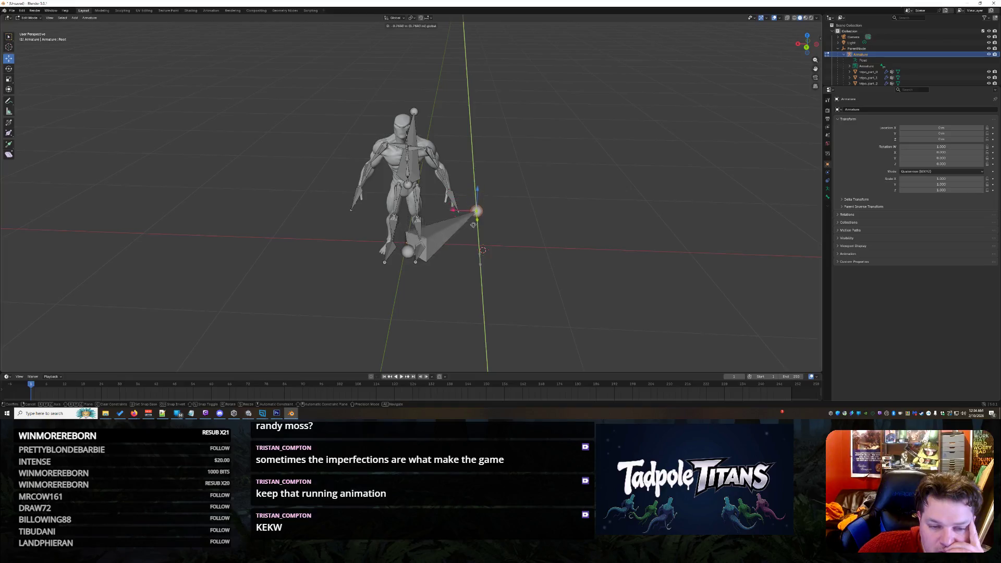
pyautogui.click(464, 225)
pyautogui.moveTo(454, 212); pyautogui.dragTo(388, 212)
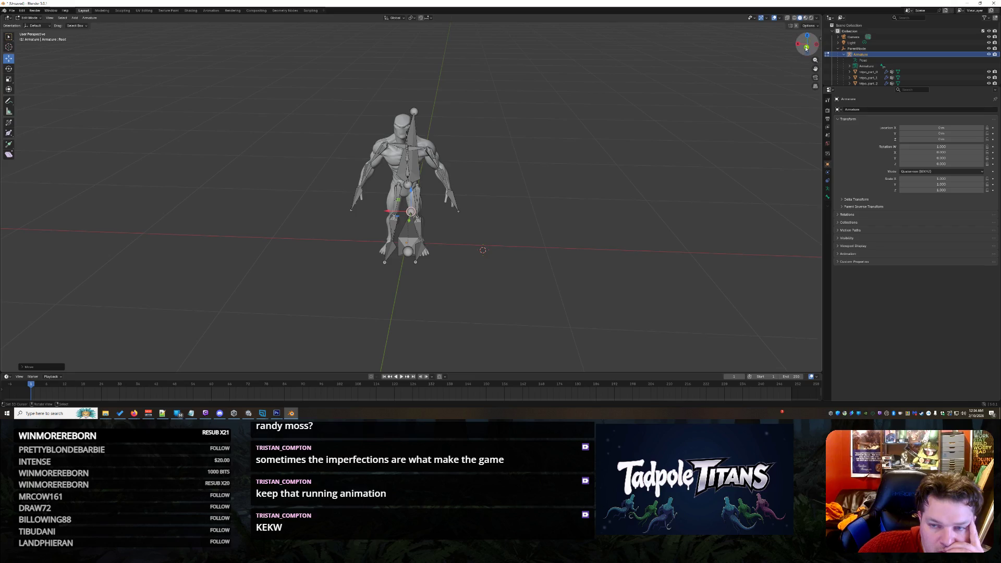
pyautogui.moveTo(807, 44)
pyautogui.mouseDown()
pyautogui.moveTo(795, 45)
pyautogui.moveTo(805, 45)
pyautogui.mouseUp()
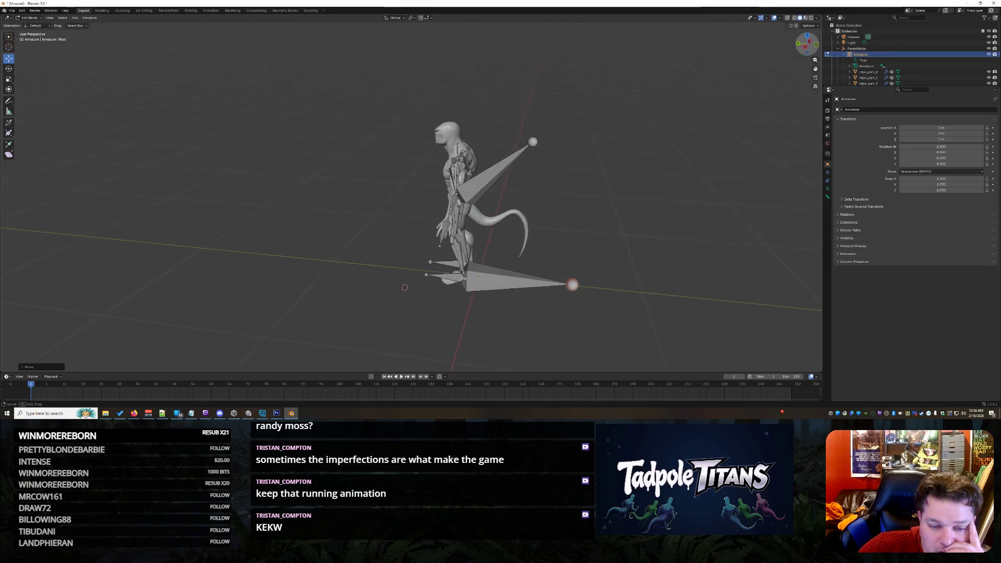
pyautogui.moveTo(546, 283); pyautogui.dragTo(486, 283)
pyautogui.click(486, 283)
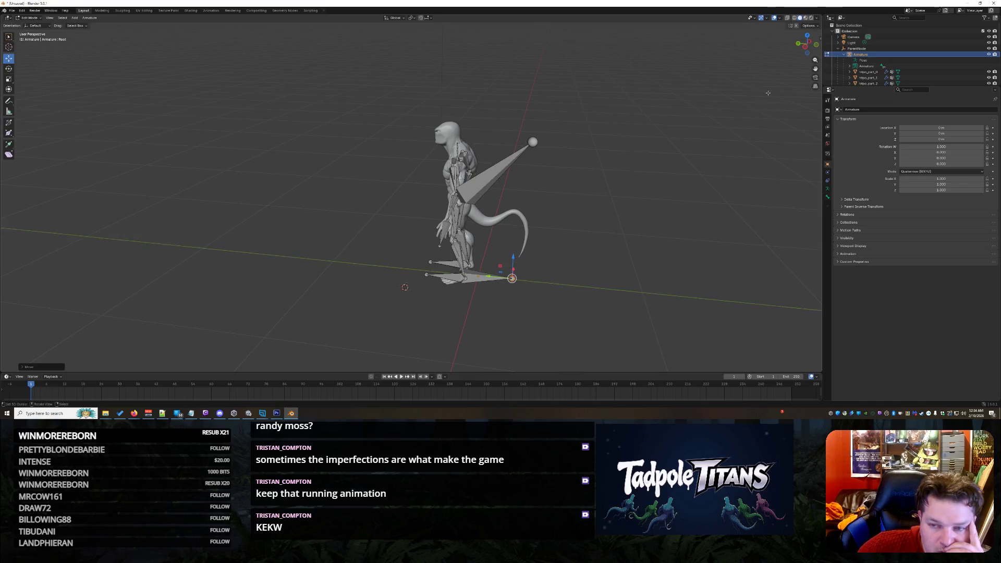
pyautogui.moveTo(486, 283); pyautogui.dragTo(605, 282, button='middle')
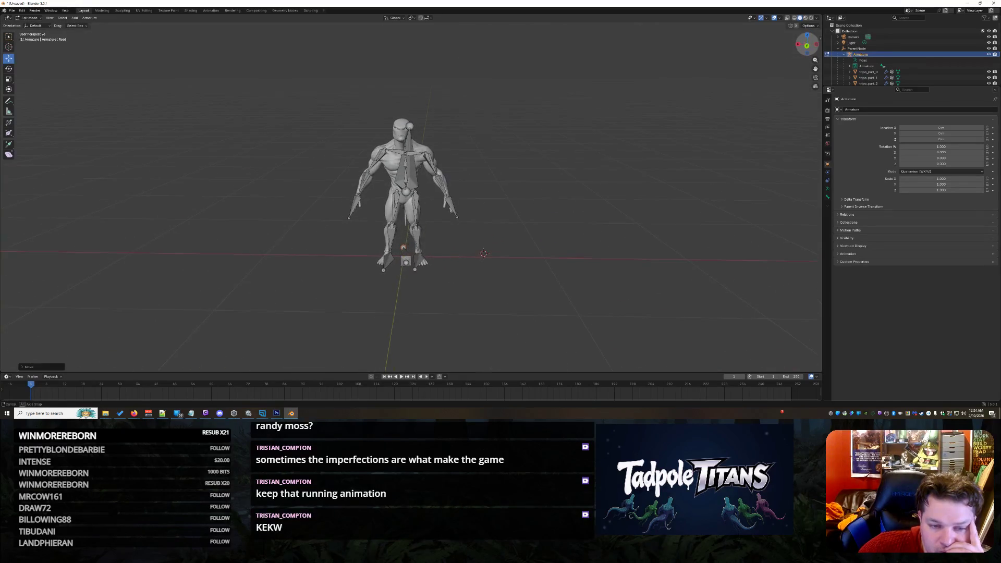
pyautogui.scroll(5, 400, 188)
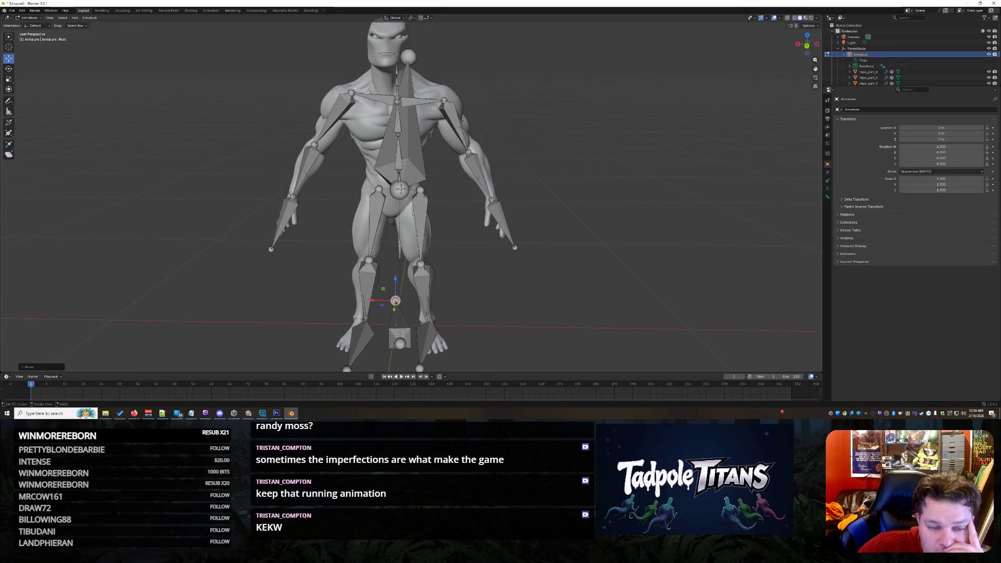
# Move the Hip bone along X and the L Thigh bone in the X/Y plane
pyautogui.click(400, 189)
pyautogui.press('g')
pyautogui.press('x')
pyautogui.click(370, 191)
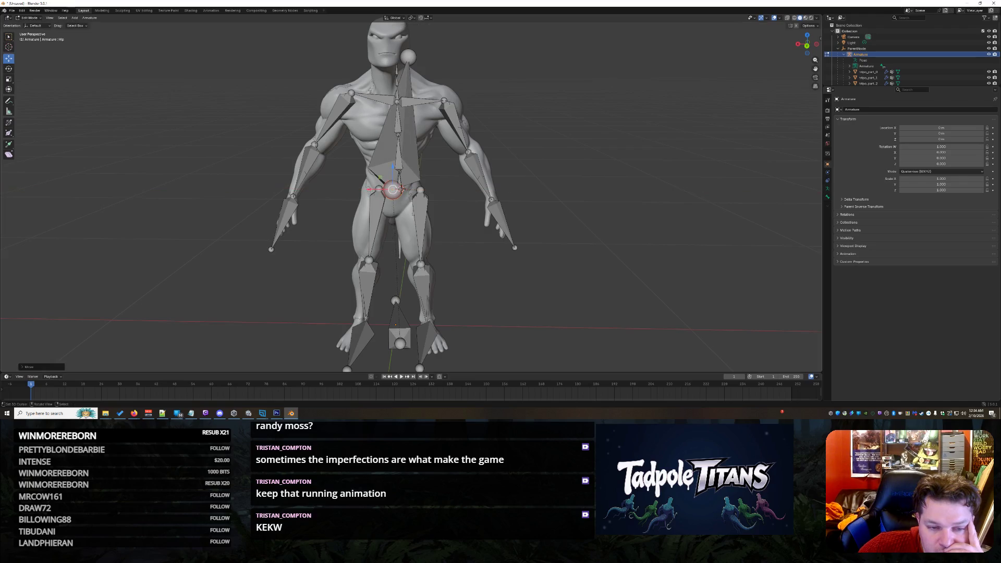
pyautogui.click(368, 189)
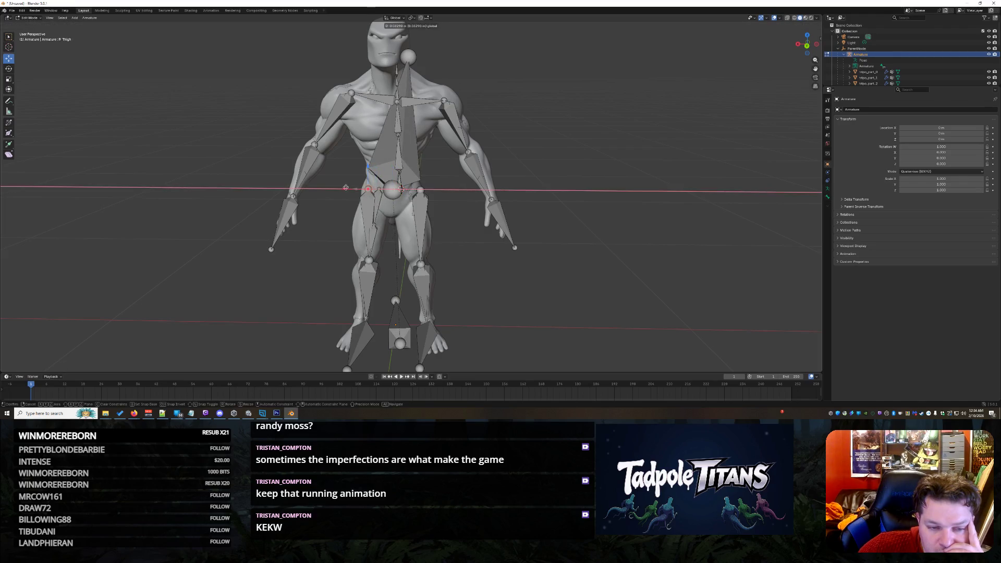
pyautogui.click(416, 186)
pyautogui.press('g')
pyautogui.hotkey('shift', 'z')
pyautogui.click(394, 190)
# Move the R Thigh bone along X after cancelling an R Calf move
pyautogui.click(368, 260)
pyautogui.press('g')
pyautogui.press('x')
pyautogui.press('Escape')
pyautogui.click(355, 259)
pyautogui.press('g')
pyautogui.press('x')
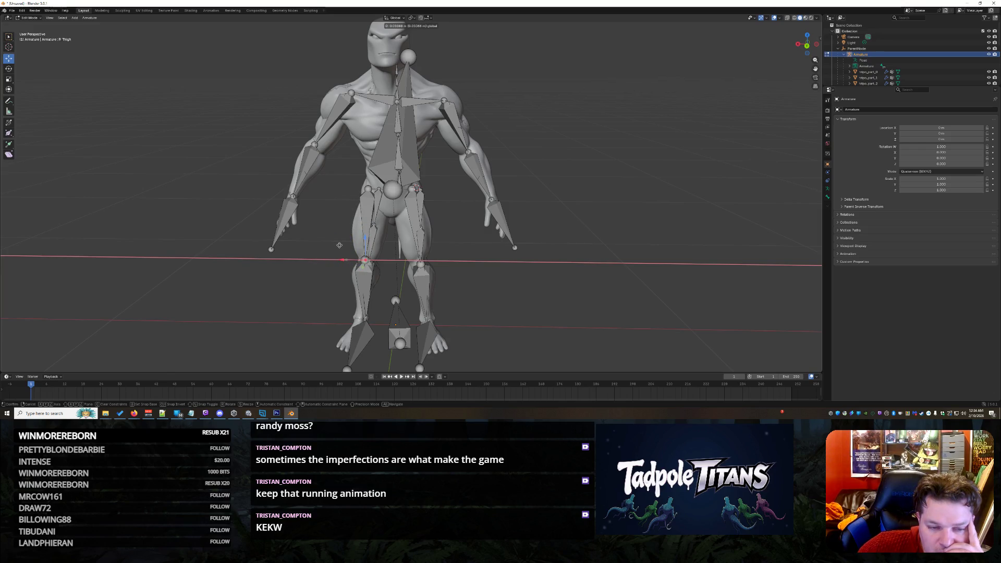
pyautogui.click(338, 245)
# Nudge the pelvis hip joint, L ThighTwist01 and thigh twist bones along X
pyautogui.click(368, 189)
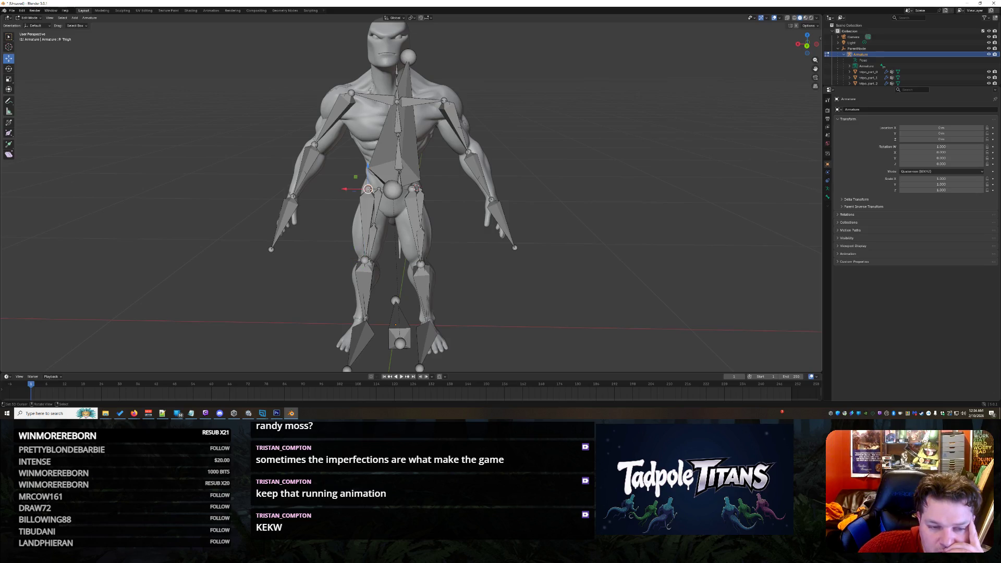
pyautogui.moveTo(351, 187); pyautogui.dragTo(356, 187)
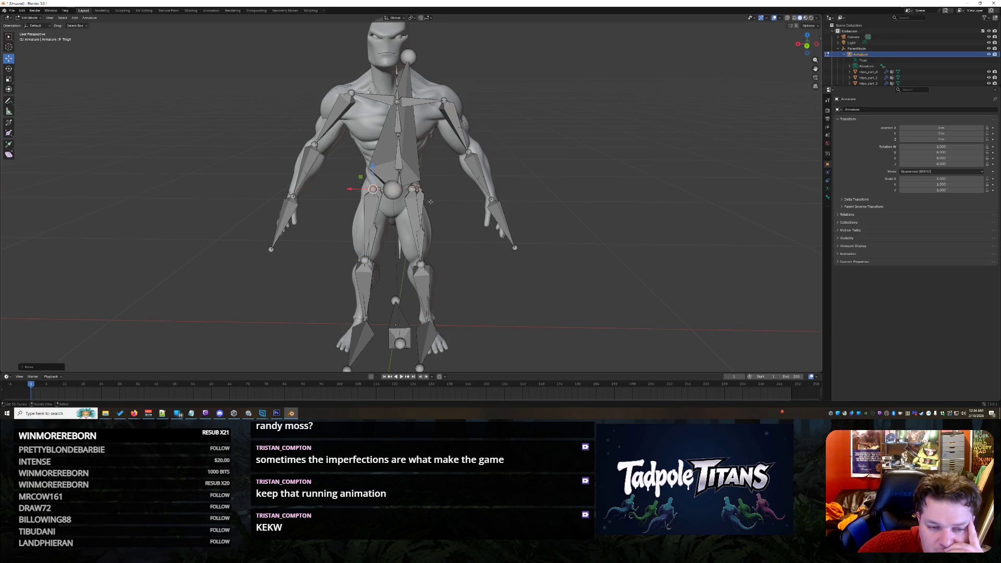
pyautogui.click(420, 190)
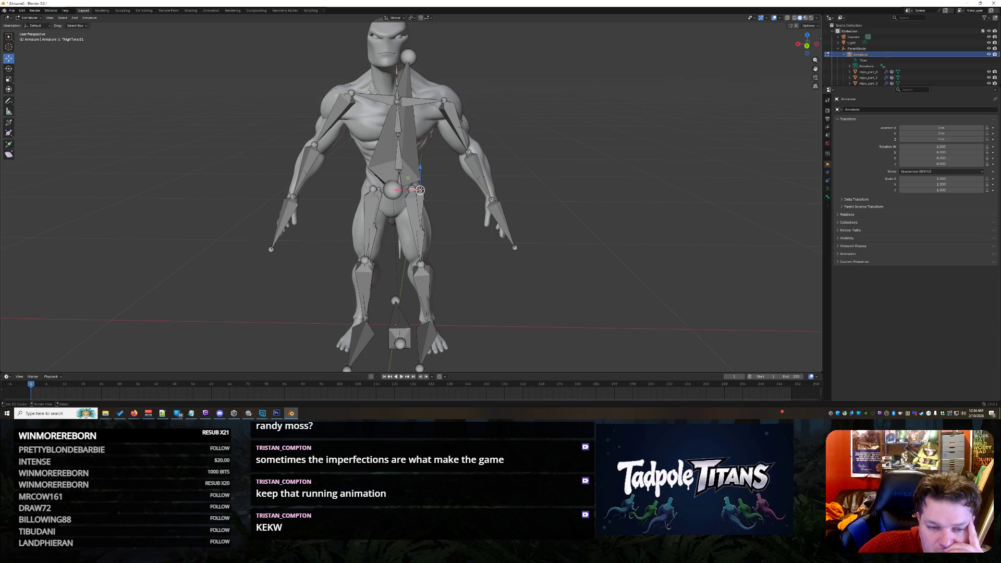
pyautogui.moveTo(420, 190); pyautogui.dragTo(414, 189)
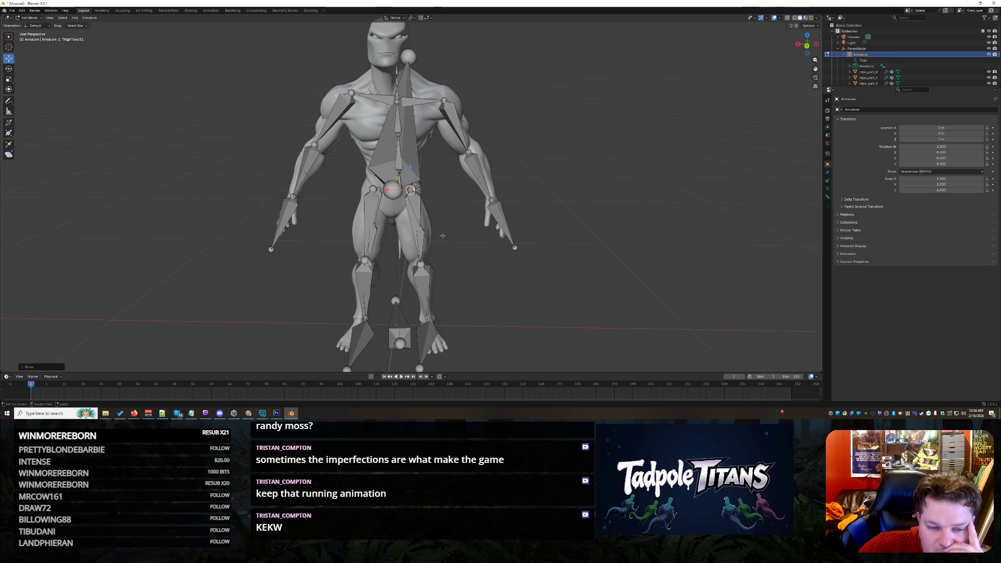
pyautogui.moveTo(403, 224); pyautogui.dragTo(396, 226)
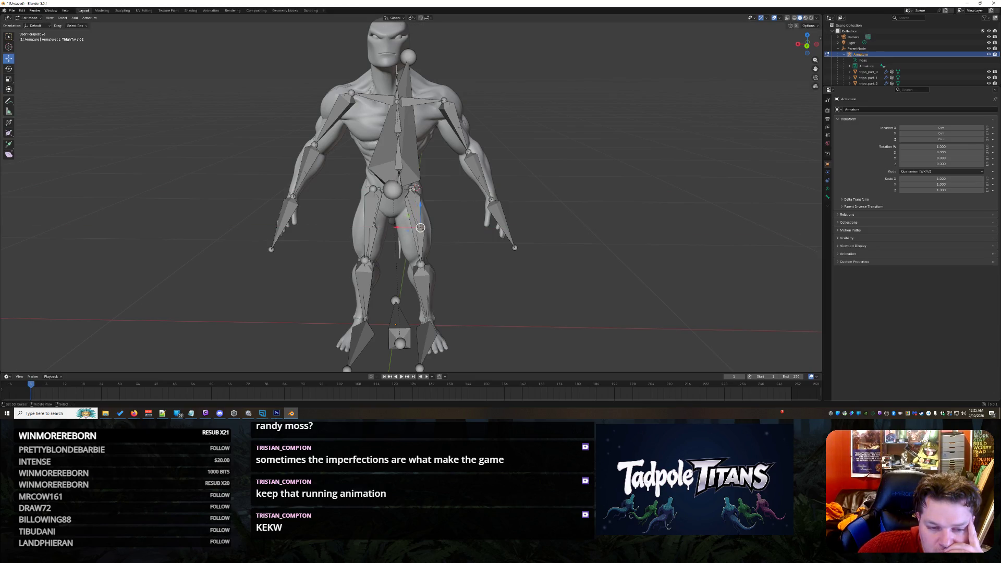
pyautogui.moveTo(395, 227); pyautogui.dragTo(369, 224)
# Nudge R CalfTwist02 left and shift the R Foot bone along X
pyautogui.click(376, 227)
pyautogui.click(380, 254)
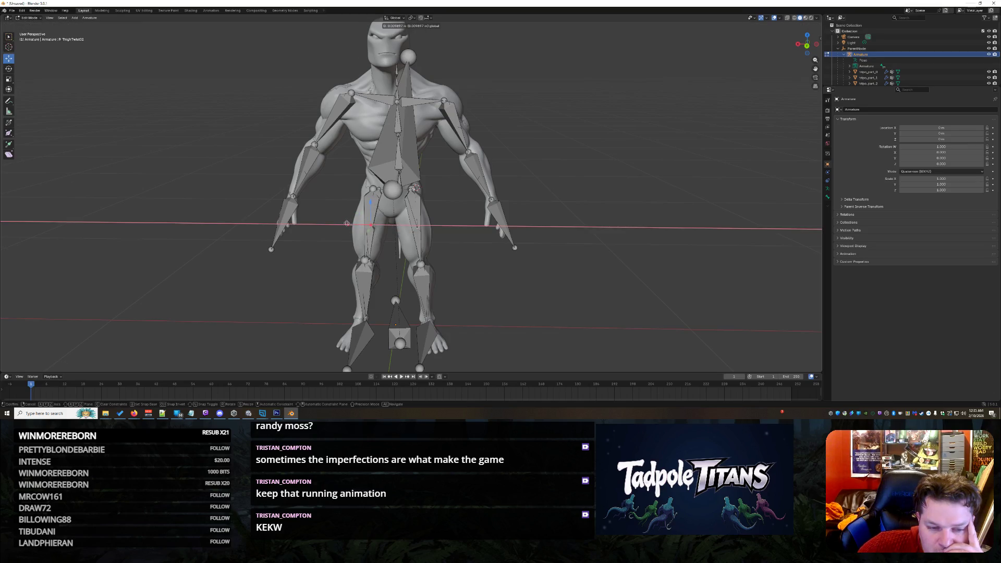
pyautogui.click(365, 319)
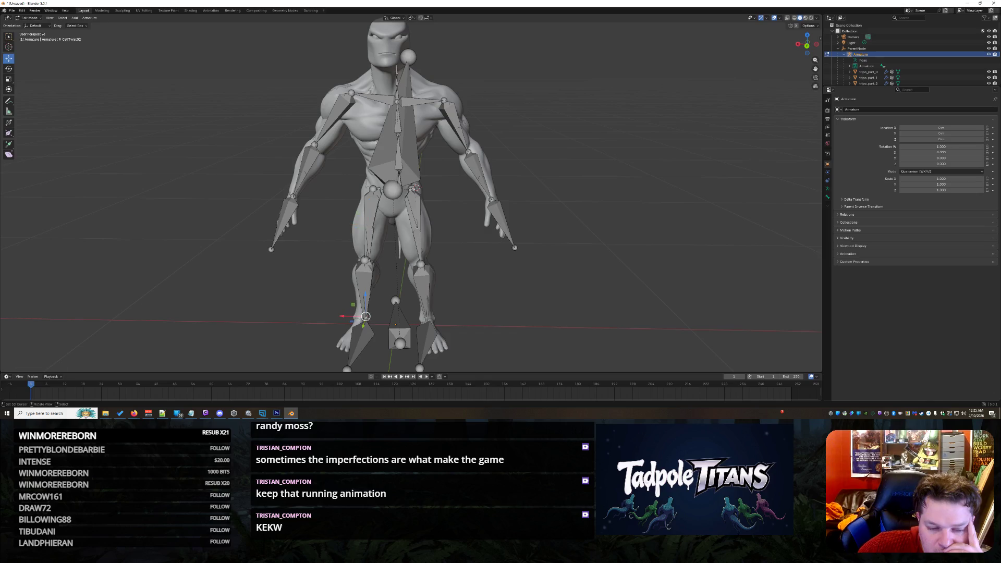
pyautogui.moveTo(342, 317); pyautogui.dragTo(335, 316)
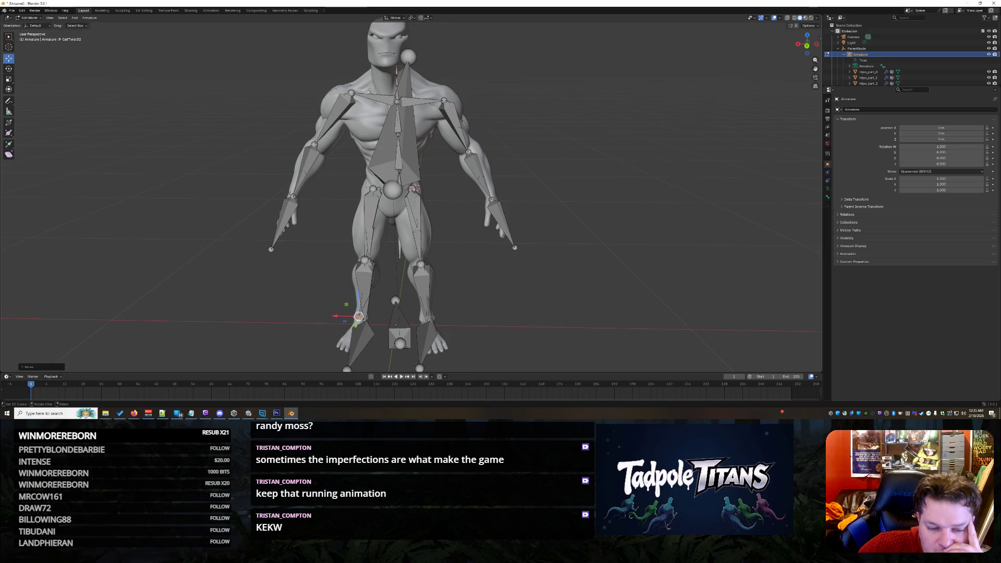
pyautogui.click(360, 318)
pyautogui.click(355, 354)
pyautogui.moveTo(326, 368); pyautogui.dragTo(310, 368)
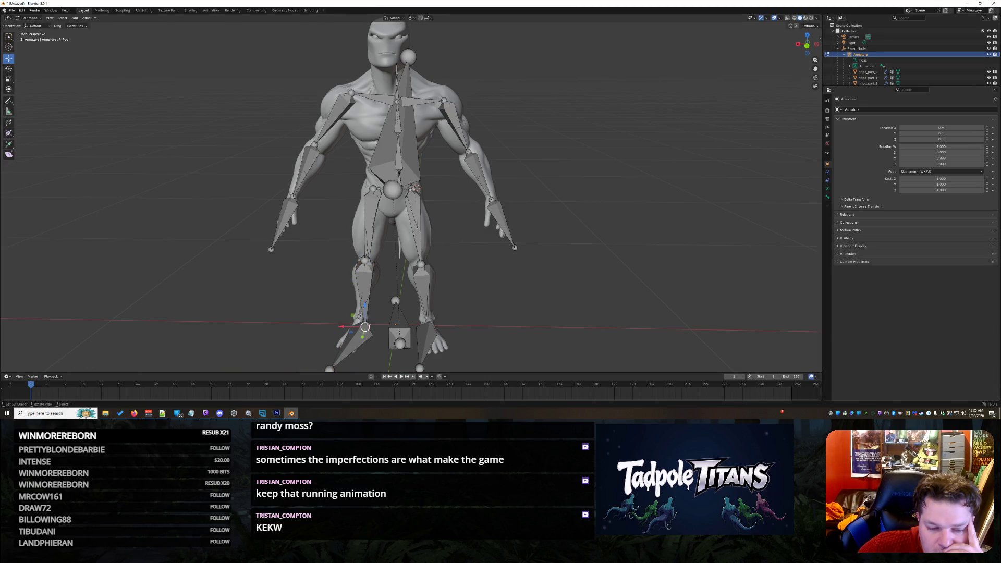
pyautogui.press('g')
pyautogui.press('x')
pyautogui.click(333, 325)
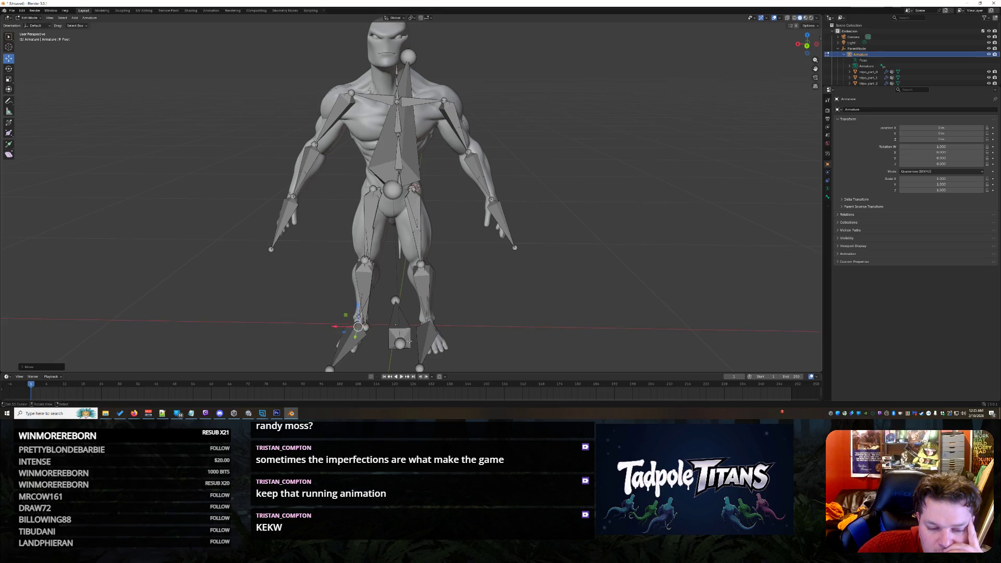
# Shift the Root bone, a lower leg joint and the Hip bone slightly along X
pyautogui.click(420, 367)
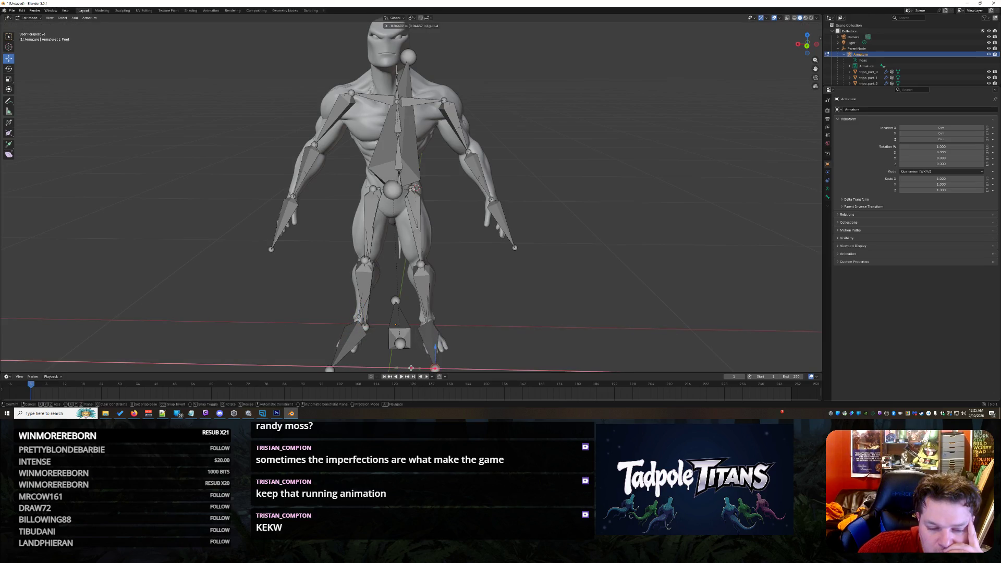
pyautogui.click(401, 341)
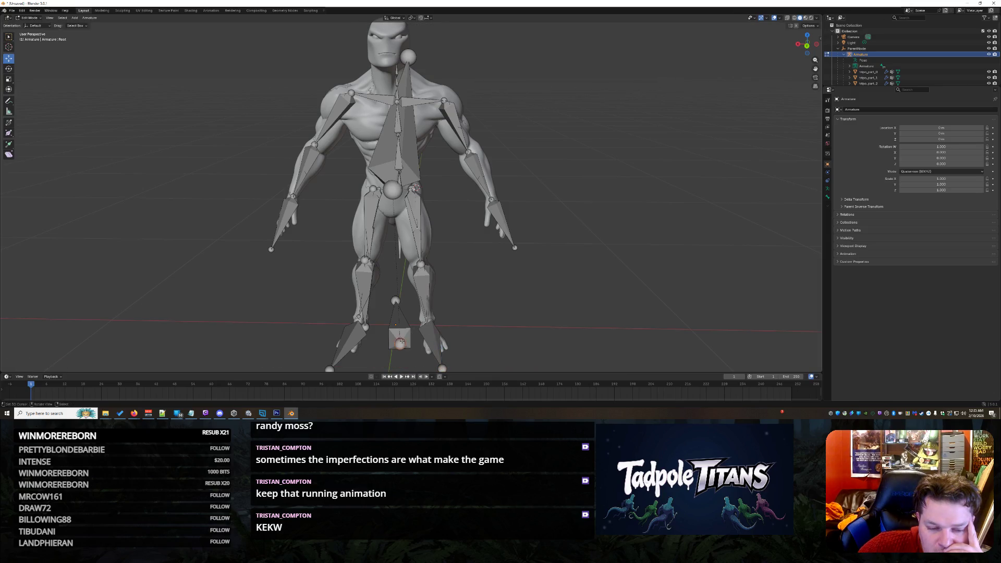
pyautogui.moveTo(380, 342); pyautogui.dragTo(372, 342)
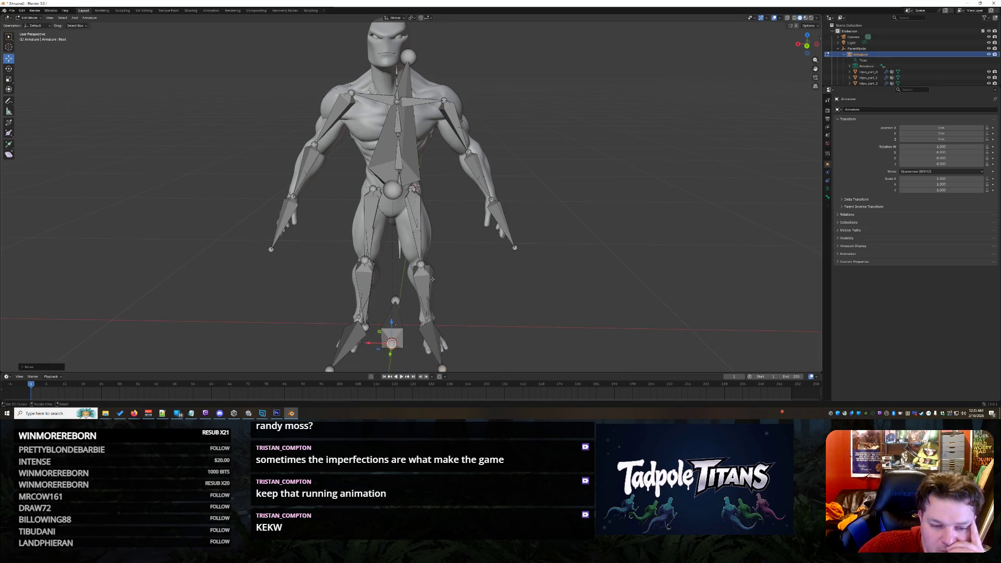
pyautogui.click(395, 301)
pyautogui.moveTo(376, 301); pyautogui.dragTo(372, 300)
pyautogui.click(392, 191)
pyautogui.moveTo(368, 189); pyautogui.dragTo(365, 189)
pyautogui.click(408, 56)
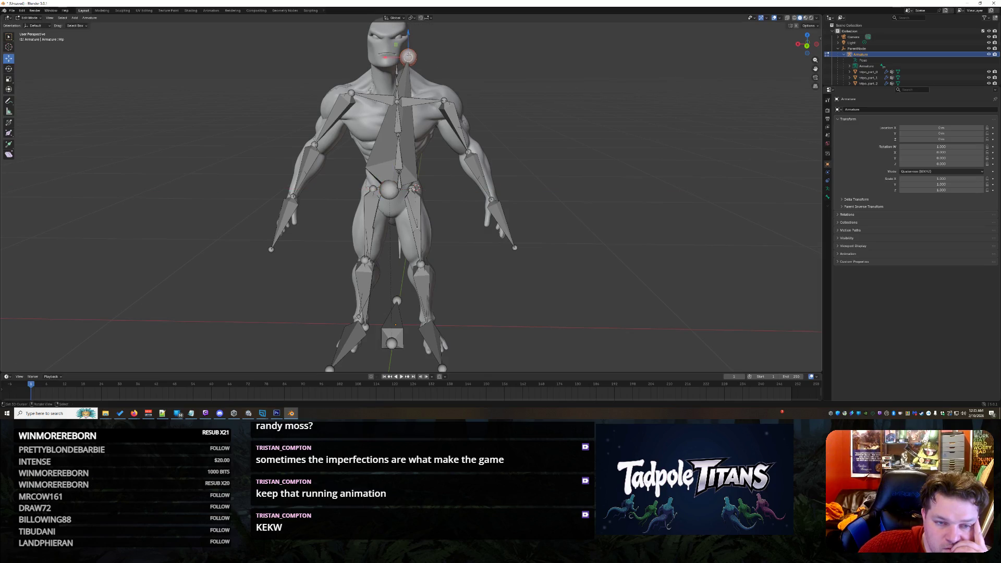
# Move the head bone tip and hip left, then slide Spine01 left along X
pyautogui.moveTo(378, 56); pyautogui.dragTo(363, 57)
pyautogui.click(400, 186)
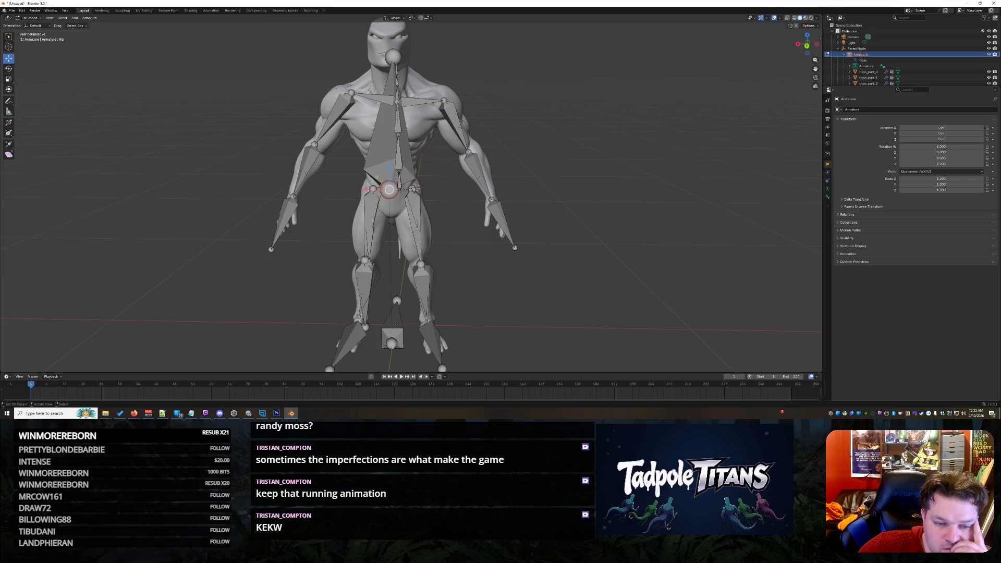
pyautogui.moveTo(382, 191)
pyautogui.mouseDown()
pyautogui.moveTo(373, 190)
pyautogui.moveTo(409, 170)
pyautogui.moveTo(369, 171)
pyautogui.mouseUp()
pyautogui.click(399, 188)
pyautogui.click(398, 170)
pyautogui.click(400, 168)
pyautogui.click(398, 171)
pyautogui.click(398, 135)
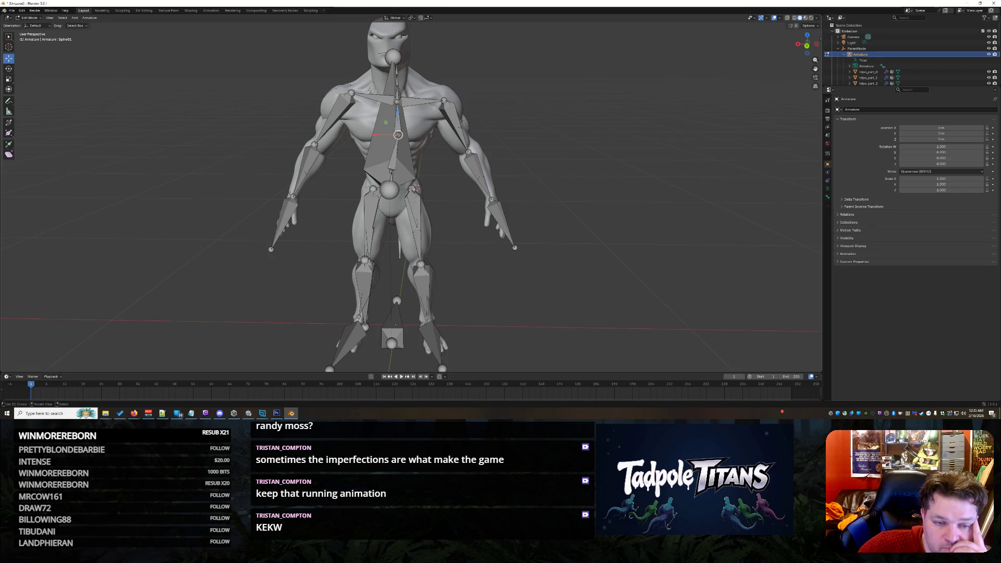
pyautogui.moveTo(379, 134); pyautogui.dragTo(369, 134)
pyautogui.moveTo(375, 134); pyautogui.dragTo(364, 100)
pyautogui.click(367, 133)
# Slide Spine02, NeckTwist02 and R UpperarmTwist01 along X to centre the upper spine and right arm
pyautogui.click(397, 102)
pyautogui.click(395, 119)
pyautogui.click(374, 101)
pyautogui.click(399, 101)
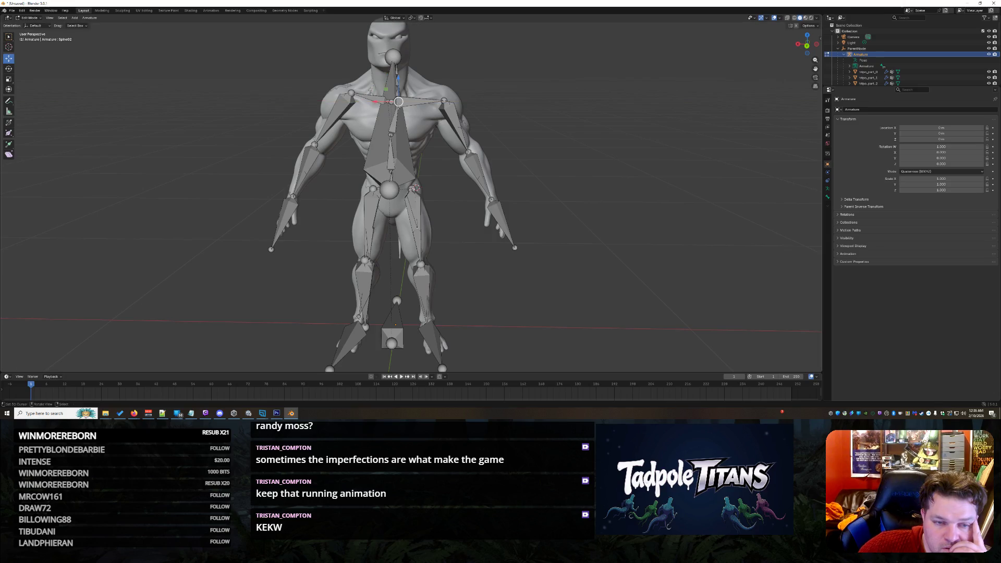
pyautogui.moveTo(373, 102)
pyautogui.mouseDown()
pyautogui.moveTo(368, 68)
pyautogui.moveTo(323, 91)
pyautogui.mouseUp()
pyautogui.click(397, 92)
pyautogui.click(396, 76)
pyautogui.click(397, 69)
pyautogui.click(352, 93)
pyautogui.click(352, 93)
pyautogui.click(344, 93)
# Raise the left upper-arm and upper-arm twist joints vertically
pyautogui.click(444, 100)
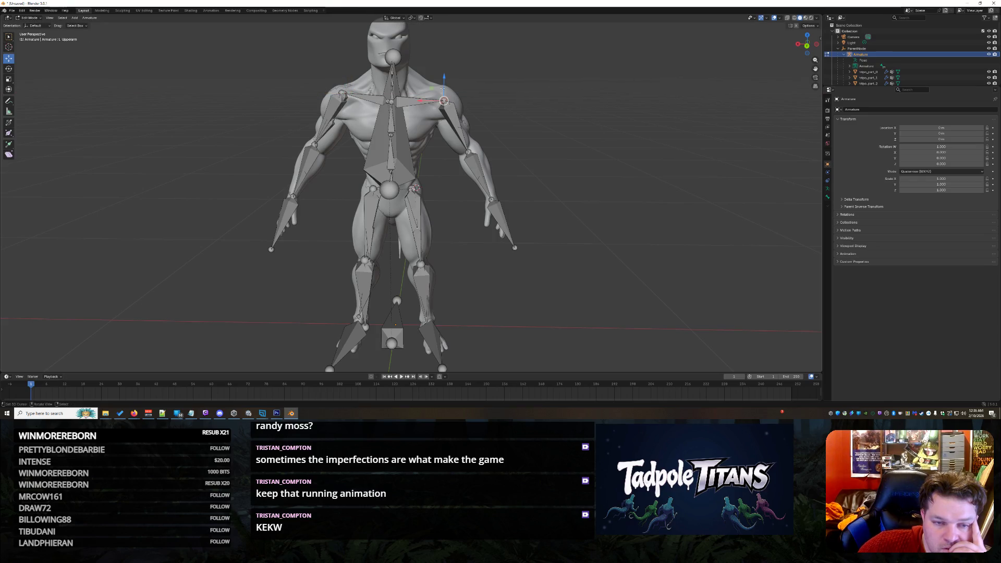
pyautogui.moveTo(443, 77); pyautogui.dragTo(442, 71)
pyautogui.click(428, 103)
pyautogui.click(444, 99)
pyautogui.moveTo(450, 89); pyautogui.dragTo(448, 89)
pyautogui.click(431, 101)
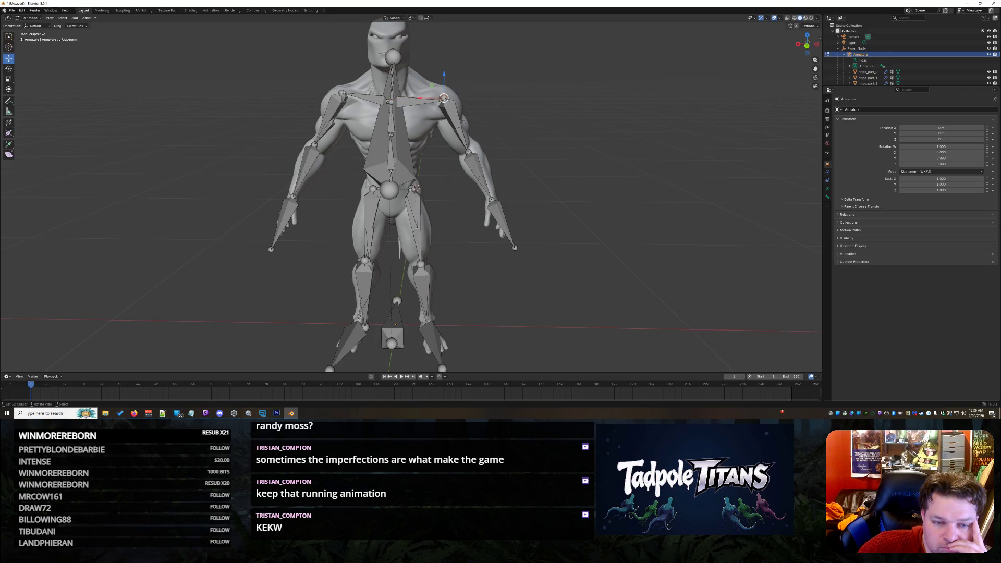
pyautogui.click(445, 99)
pyautogui.moveTo(450, 89); pyautogui.dragTo(450, 94)
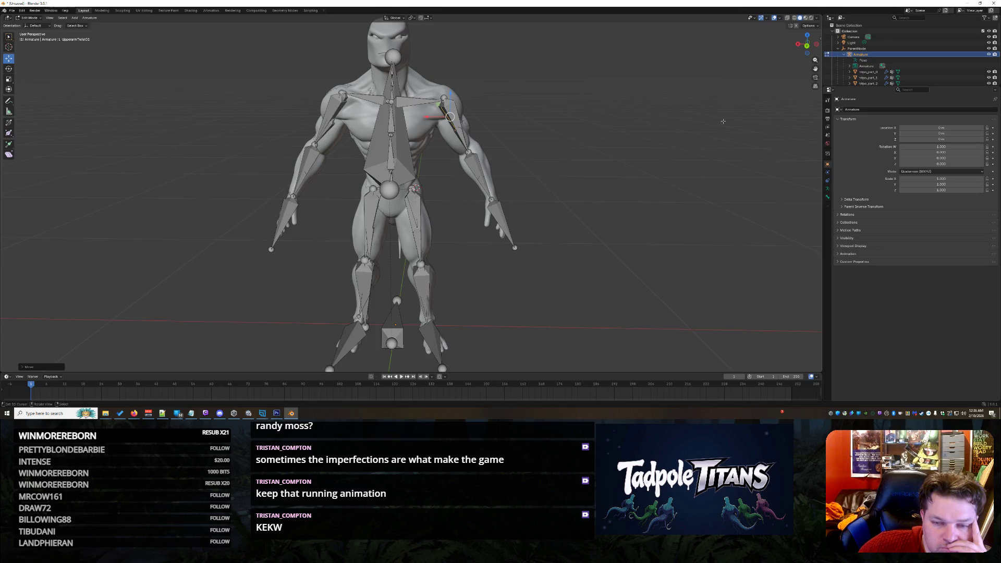
# Orbit to the rig's back and lift the right clavicle joint slightly
pyautogui.moveTo(807, 44); pyautogui.dragTo(725, 51)
pyautogui.click(434, 169)
pyautogui.moveTo(435, 168); pyautogui.dragTo(468, 168)
# Move the right clavicle along X and raise the Spine02 joint slightly
pyautogui.press('g')
pyautogui.press('x')
pyautogui.click(460, 170)
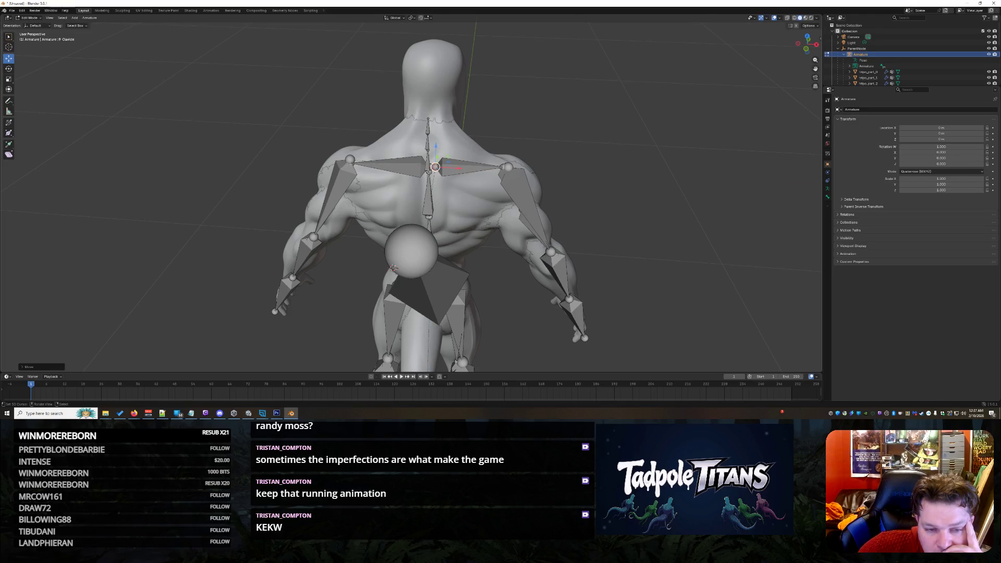
pyautogui.click(428, 171)
pyautogui.moveTo(428, 171); pyautogui.dragTo(418, 159)
# Shift the left clavicle along X and raise it
pyautogui.click(449, 166)
pyautogui.press('g')
pyautogui.press('x')
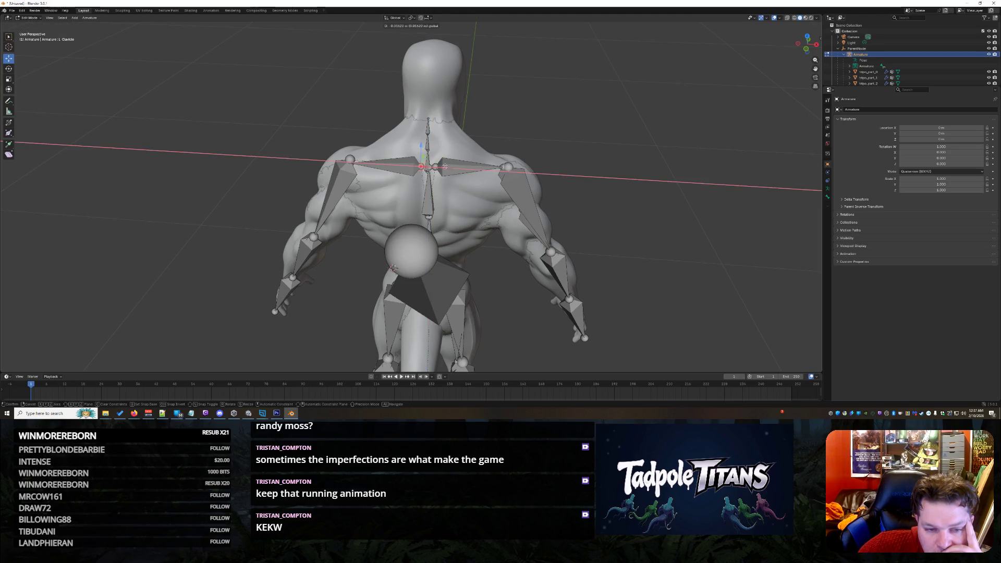
pyautogui.click(446, 167)
pyautogui.moveTo(421, 144); pyautogui.dragTo(421, 132)
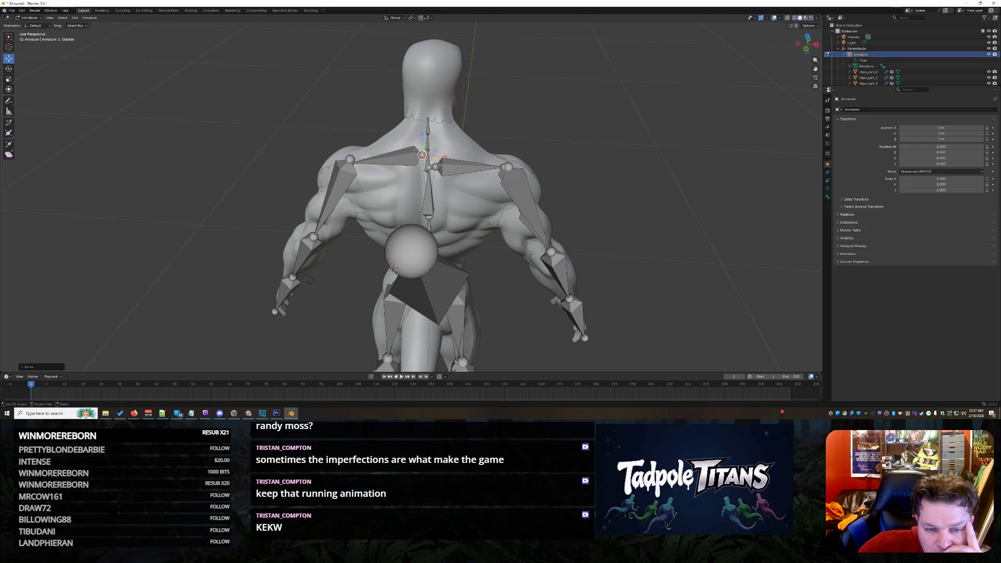
pyautogui.click(436, 155)
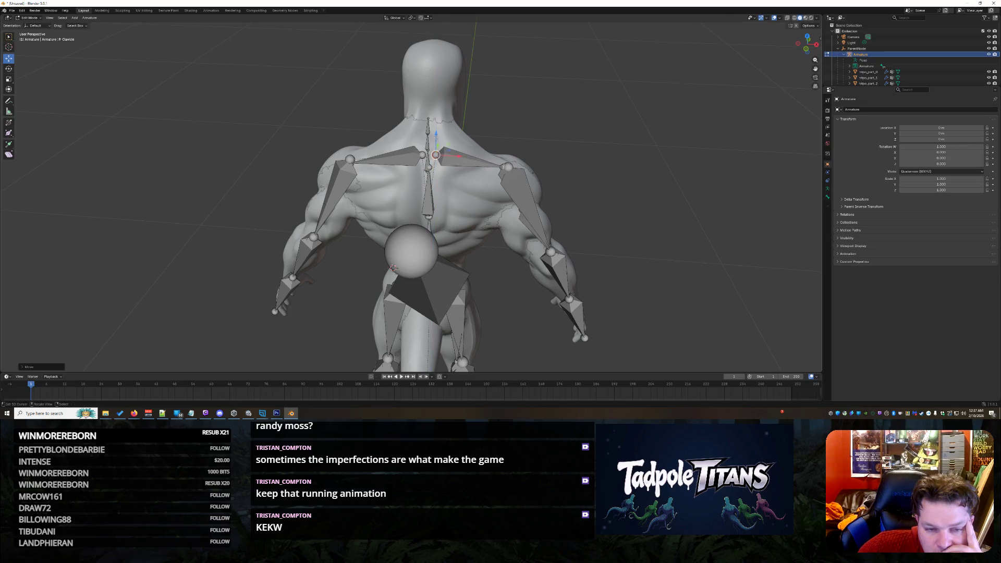
# Raise the Head joint, adjust the NeckTwist joints vertically, and reposition Spine02
pyautogui.click(427, 127)
pyautogui.moveTo(428, 107)
pyautogui.mouseDown()
pyautogui.moveTo(428, 137)
pyautogui.moveTo(426, 129)
pyautogui.mouseUp()
pyautogui.click(428, 141)
pyautogui.click(428, 154)
pyautogui.click(428, 165)
pyautogui.moveTo(428, 165); pyautogui.dragTo(429, 166)
pyautogui.click(426, 162)
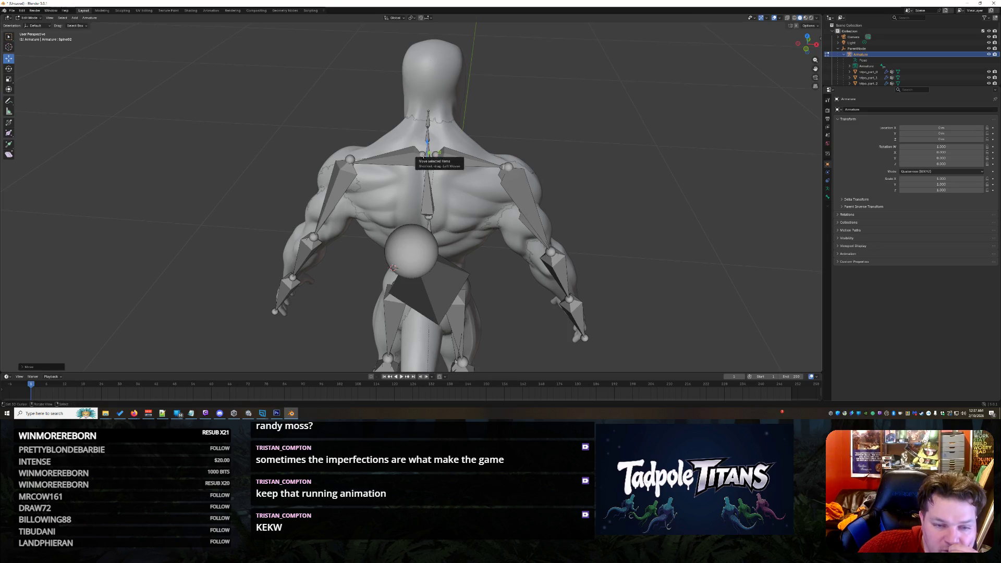
# Nudge both clavicle joints up, then select the Hip bone
pyautogui.click(422, 155)
pyautogui.moveTo(423, 156); pyautogui.dragTo(435, 152)
pyautogui.click(436, 155)
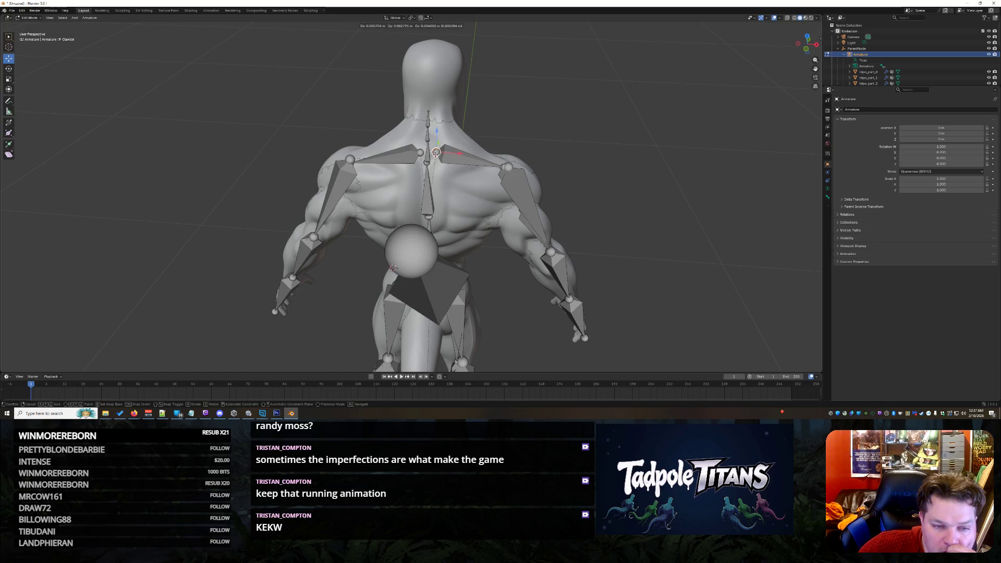
pyautogui.click(351, 161)
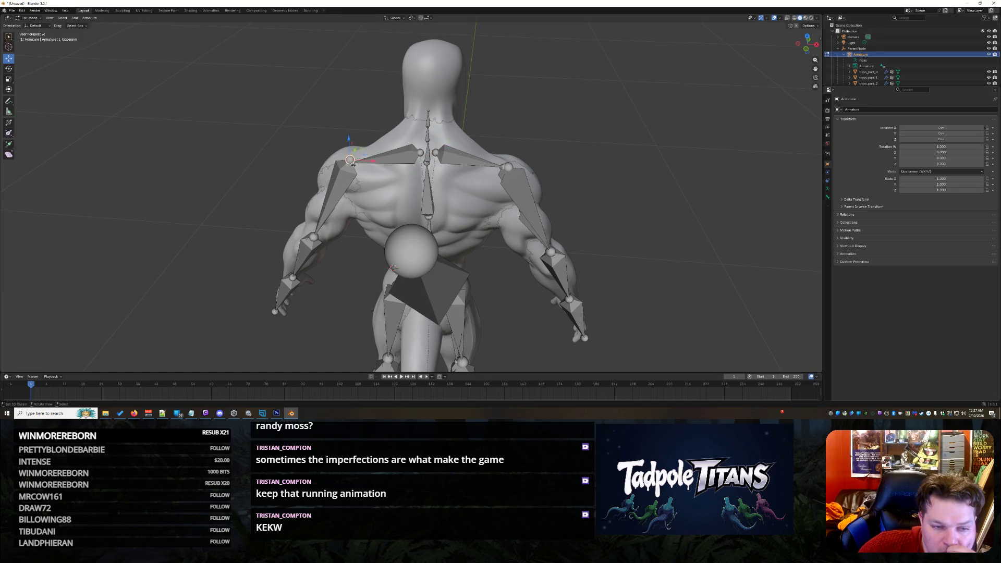
pyautogui.moveTo(350, 142); pyautogui.dragTo(351, 141)
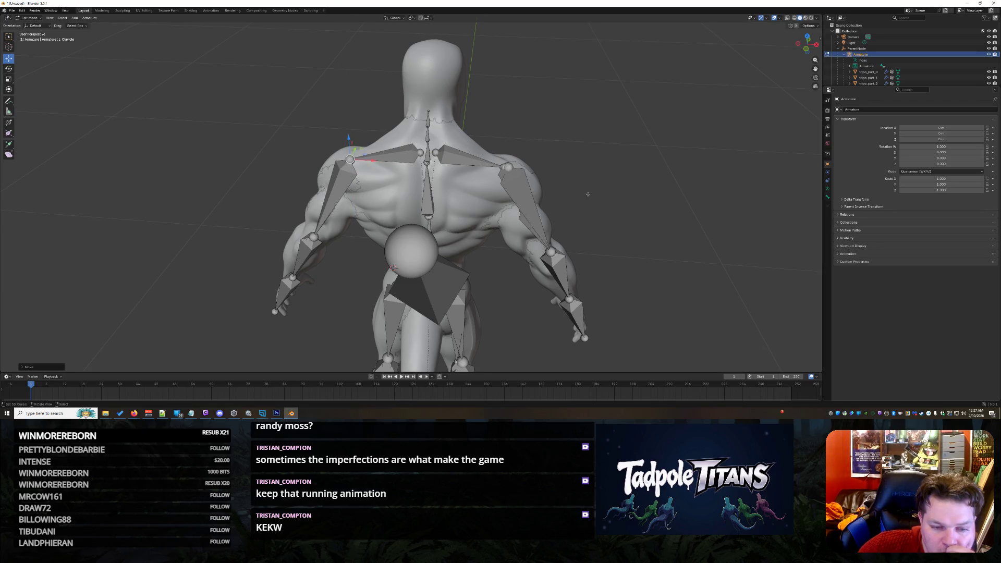
pyautogui.click(413, 244)
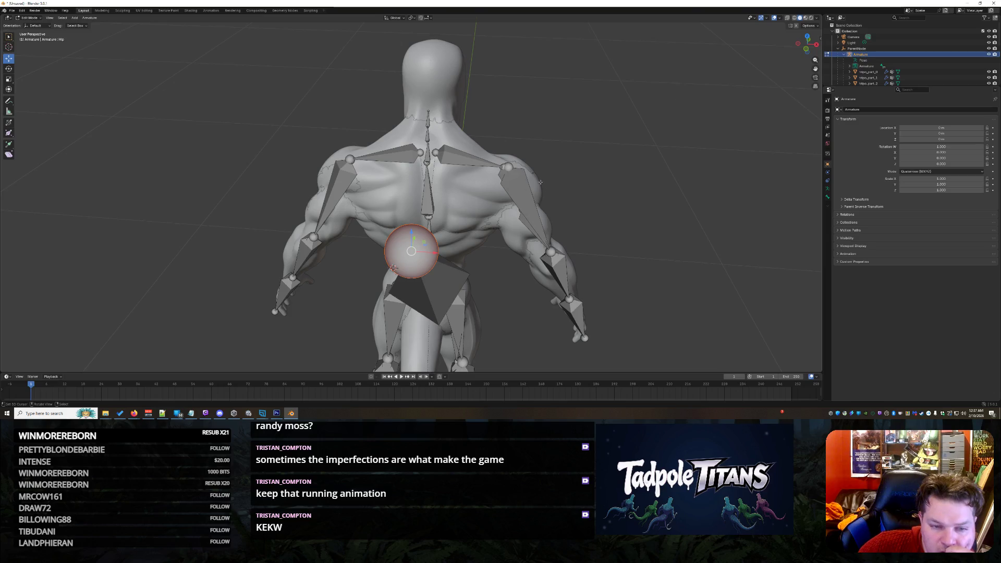
pyautogui.moveTo(807, 43); pyautogui.dragTo(807, 44)
# Tilt the Hip bone with two small Rotate-tool rotations so the body stands upright
pyautogui.click(10, 69)
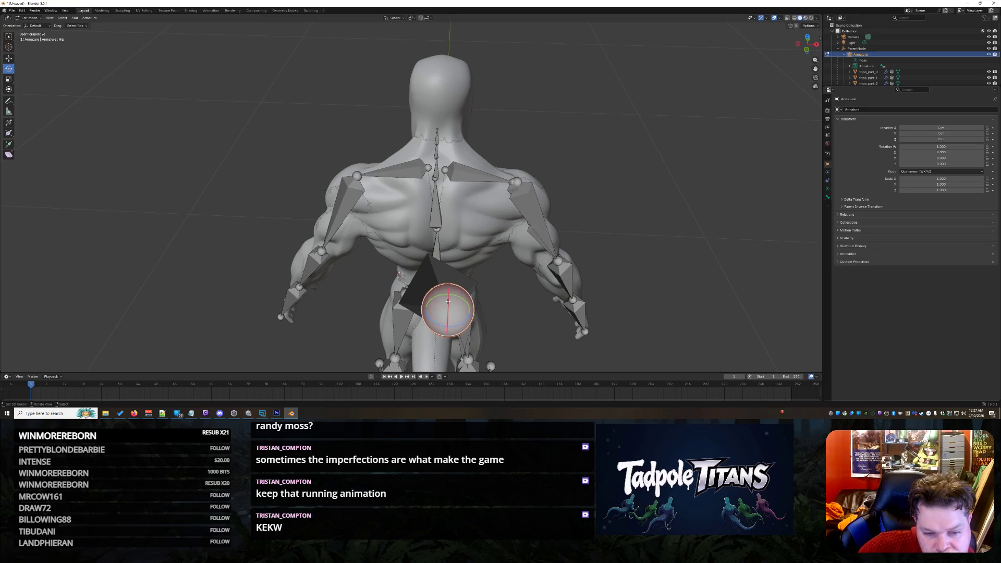
pyautogui.moveTo(434, 299)
pyautogui.mouseDown()
pyautogui.moveTo(441, 308)
pyautogui.moveTo(431, 302)
pyautogui.mouseUp()
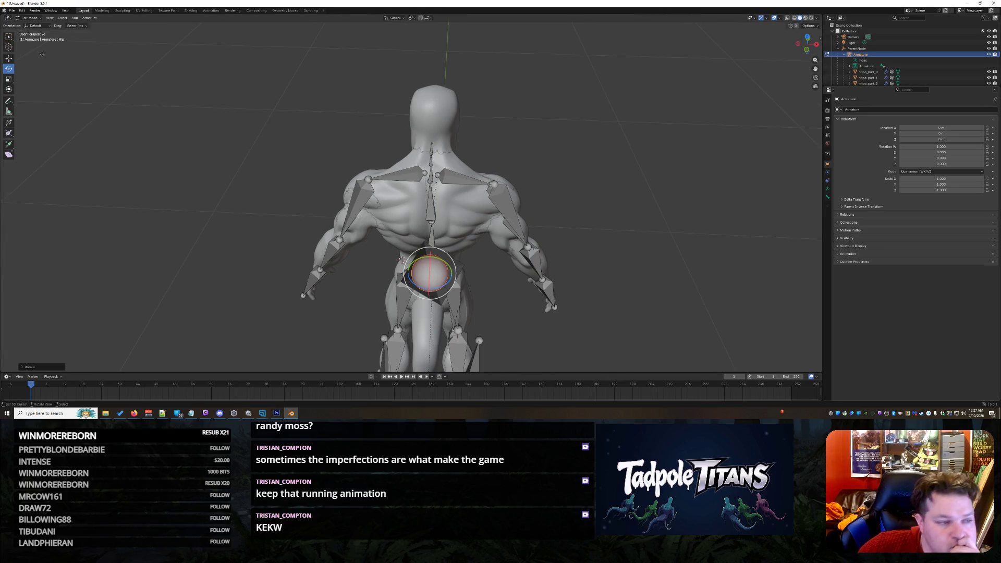
pyautogui.moveTo(441, 268)
pyautogui.mouseDown()
pyautogui.moveTo(449, 285)
pyautogui.moveTo(427, 247)
pyautogui.moveTo(429, 257)
pyautogui.mouseUp()
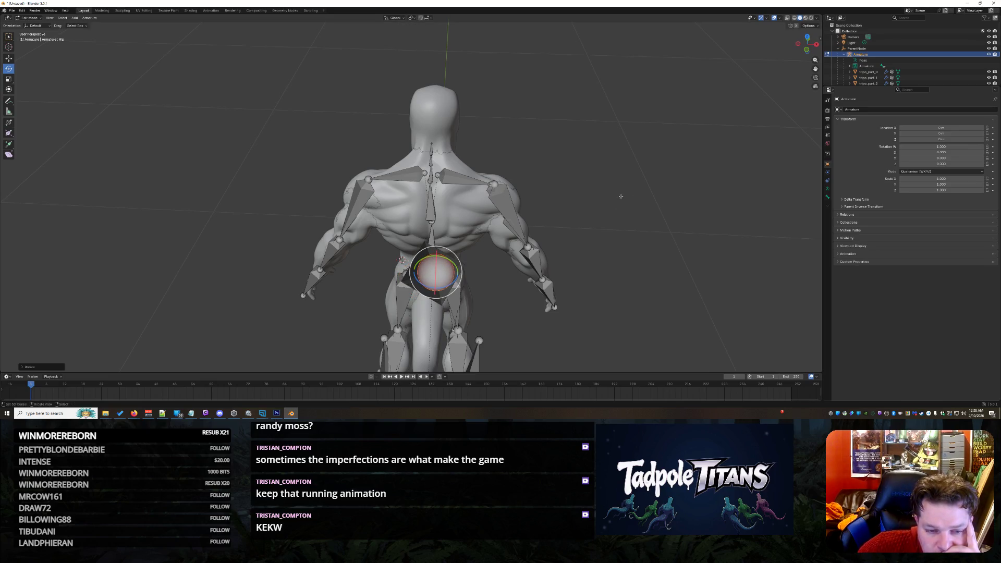
pyautogui.moveTo(807, 45)
pyautogui.mouseDown()
pyautogui.moveTo(657, 42)
pyautogui.moveTo(494, 215)
pyautogui.mouseUp()
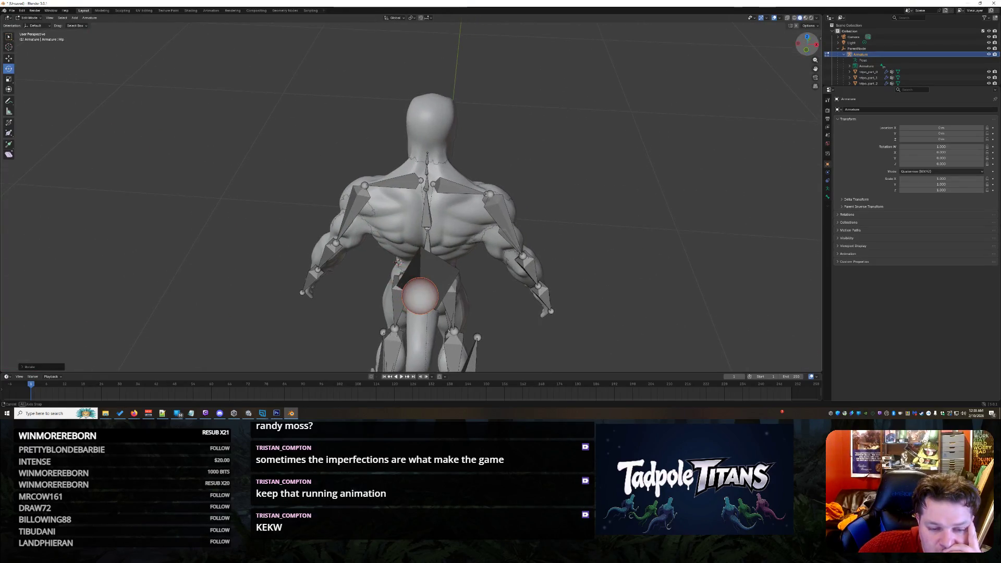
# Rotate the long hip bone in several passes, about 73 degrees, so it rises above the tail
pyautogui.moveTo(807, 44); pyautogui.dragTo(201, 213)
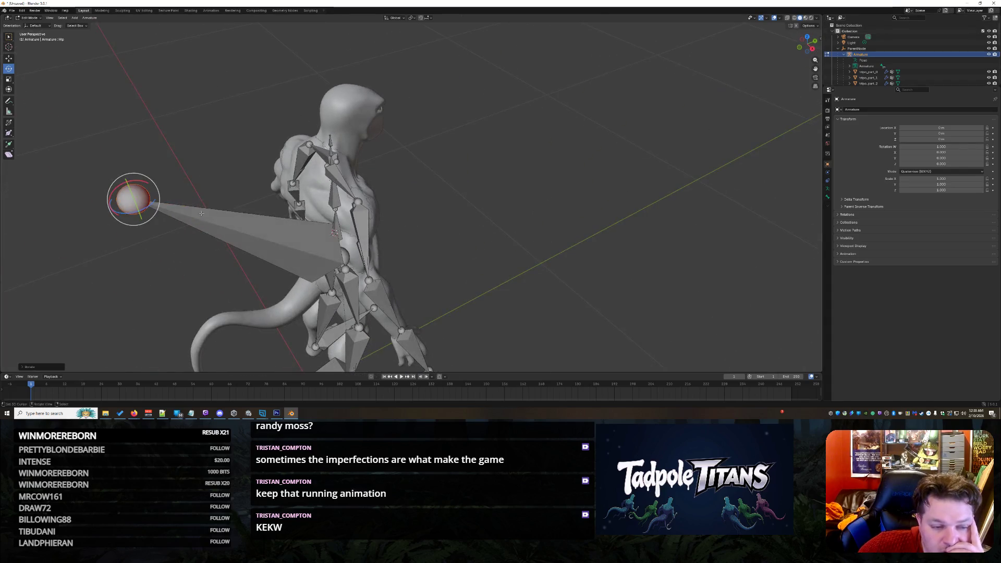
pyautogui.click(258, 229)
pyautogui.moveTo(248, 221)
pyautogui.mouseDown()
pyautogui.moveTo(268, 225)
pyautogui.moveTo(257, 249)
pyautogui.mouseUp()
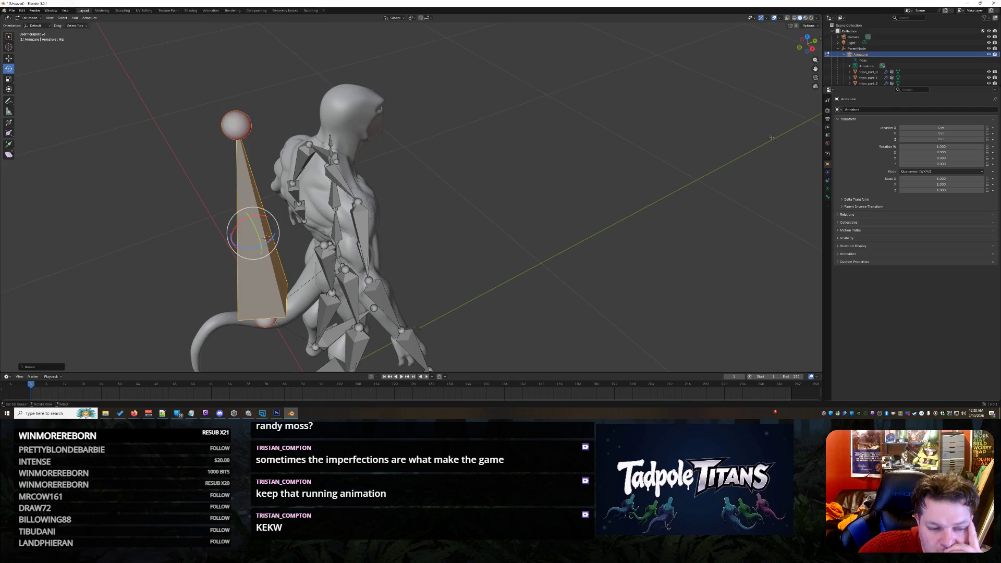
pyautogui.moveTo(807, 45); pyautogui.dragTo(790, 58)
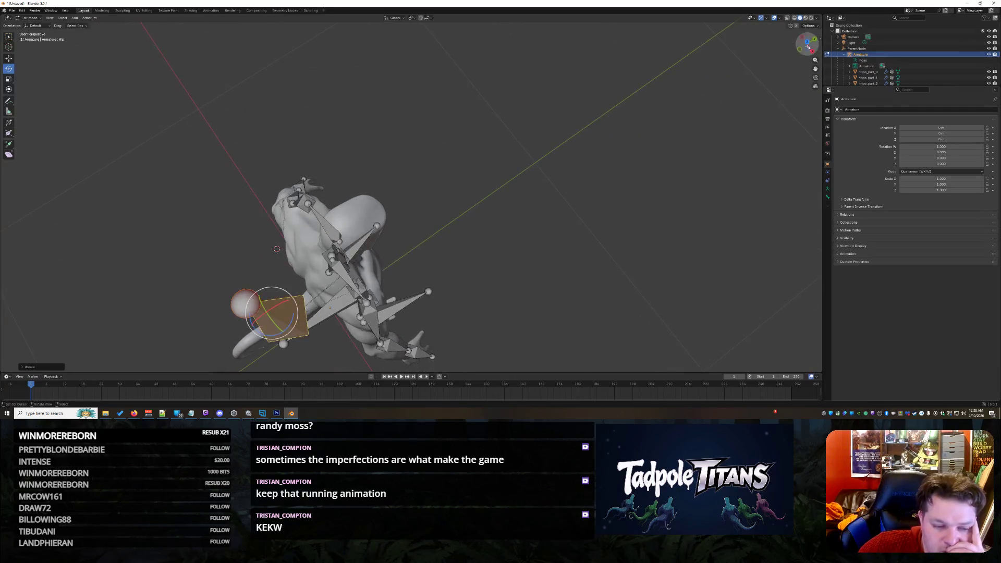
pyautogui.moveTo(299, 309)
pyautogui.mouseDown()
pyautogui.moveTo(311, 320)
pyautogui.moveTo(271, 324)
pyautogui.moveTo(303, 308)
pyautogui.moveTo(273, 274)
pyautogui.mouseUp()
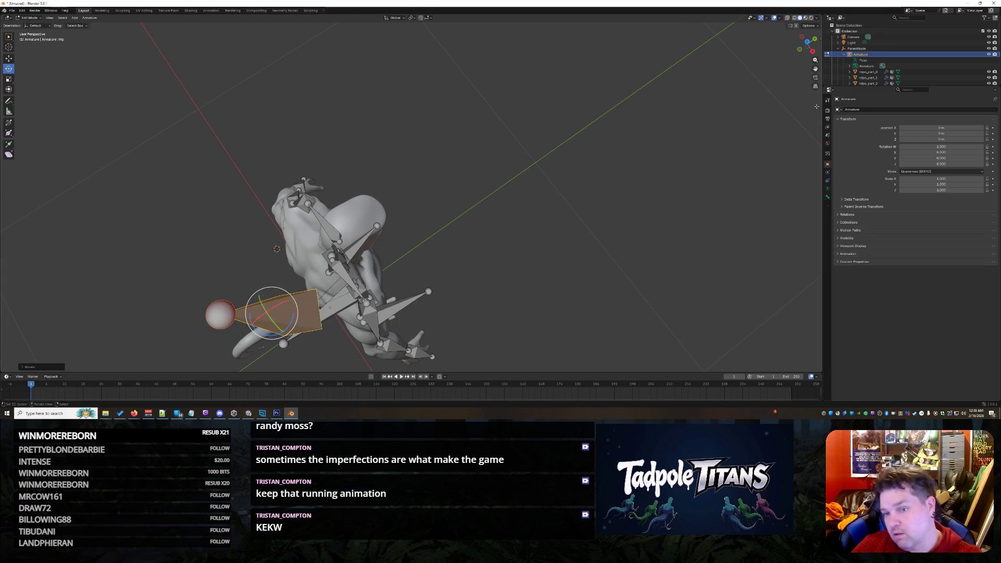
pyautogui.moveTo(802, 54)
pyautogui.mouseDown()
pyautogui.moveTo(785, 64)
pyautogui.moveTo(804, 59)
pyautogui.mouseUp()
pyautogui.moveTo(571, 134); pyautogui.dragTo(607, 127)
# Rotate the long bone, locked to the Y axis, until it lines up with the spine
pyautogui.moveTo(801, 40); pyautogui.dragTo(578, 216)
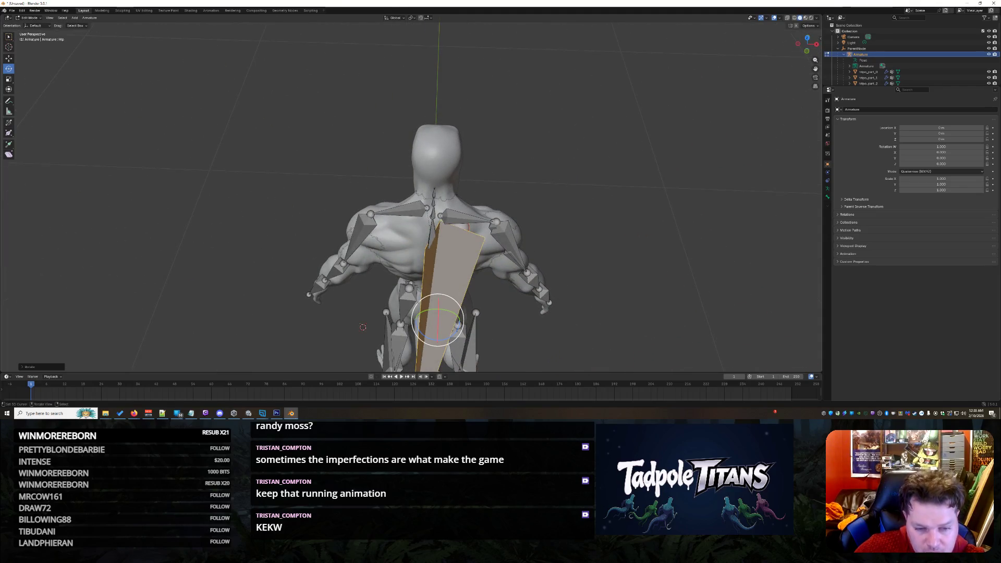
pyautogui.moveTo(427, 310); pyautogui.dragTo(423, 311)
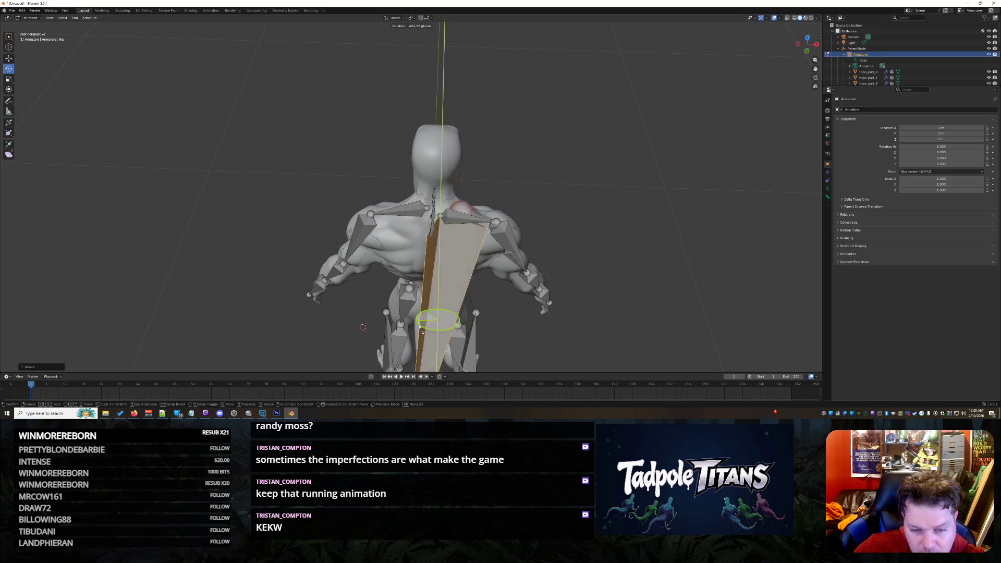
pyautogui.moveTo(454, 347)
pyautogui.mouseDown()
pyautogui.moveTo(422, 334)
pyautogui.moveTo(433, 302)
pyautogui.moveTo(459, 326)
pyautogui.moveTo(448, 317)
pyautogui.moveTo(435, 326)
pyautogui.moveTo(429, 314)
pyautogui.moveTo(439, 304)
pyautogui.moveTo(418, 325)
pyautogui.mouseUp()
pyautogui.moveTo(430, 290); pyautogui.dragTo(438, 302)
pyautogui.press('y')
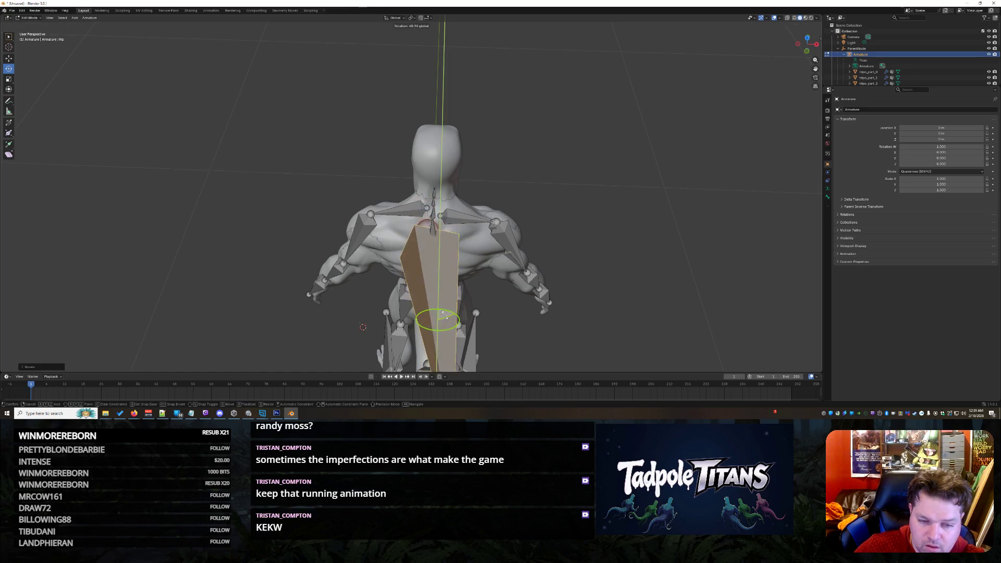
pyautogui.moveTo(437, 310); pyautogui.dragTo(438, 317)
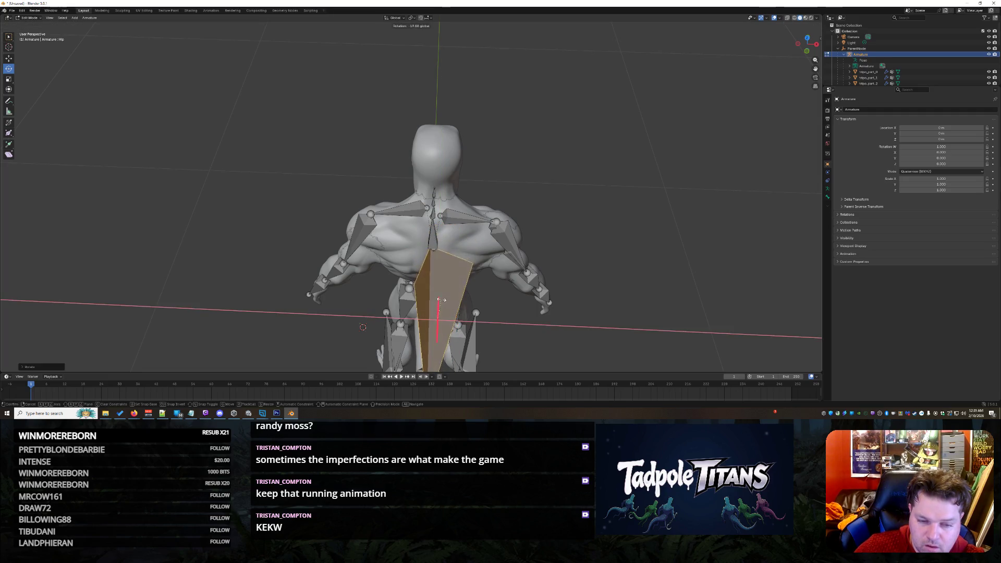
pyautogui.moveTo(441, 299); pyautogui.dragTo(448, 309)
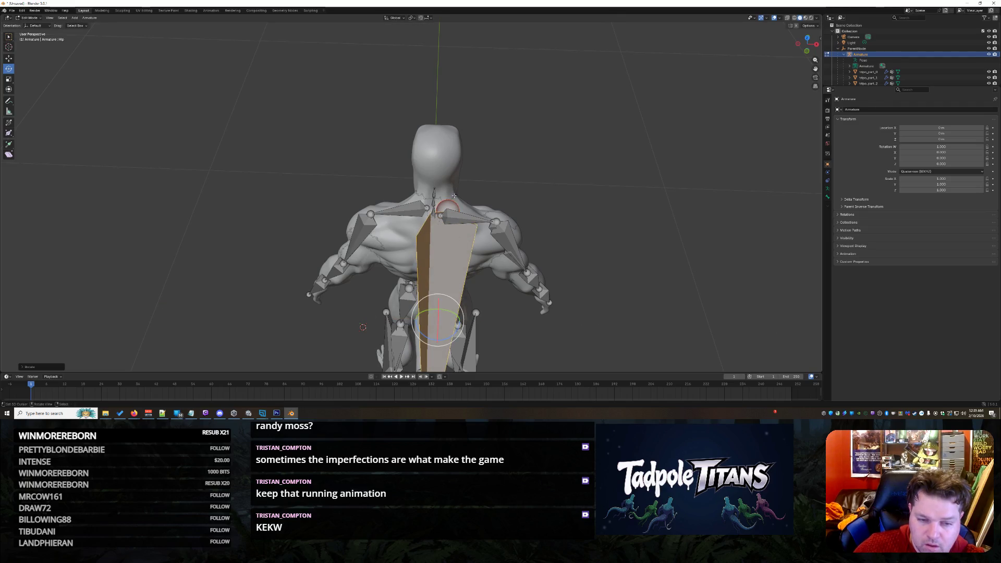
# Rotate the upper-back bone about Y, review the whole model, then select the arm bone
pyautogui.click(452, 206)
pyautogui.moveTo(435, 196); pyautogui.dragTo(467, 175)
pyautogui.scroll(-3, 522, 234)
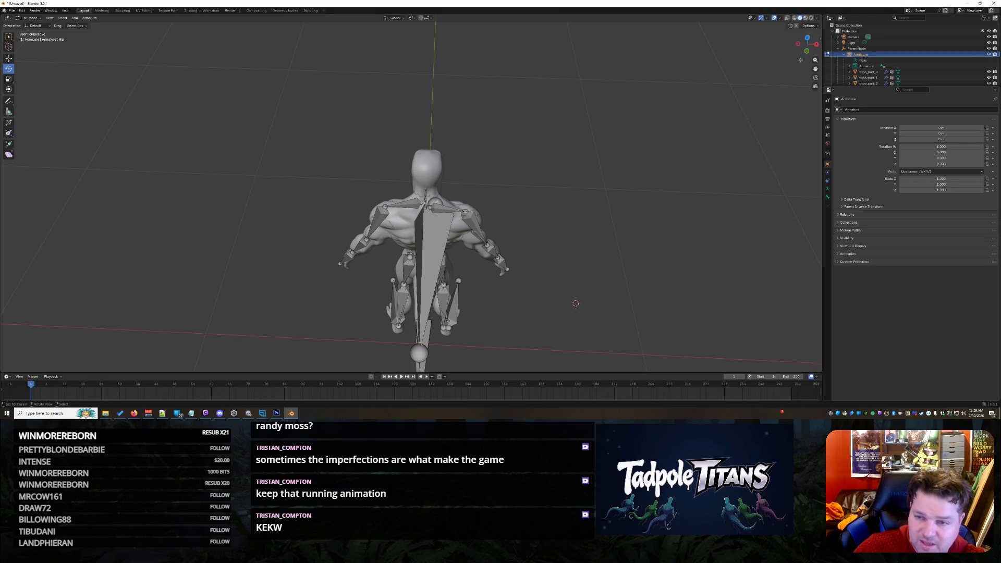
pyautogui.moveTo(806, 50); pyautogui.dragTo(594, 44)
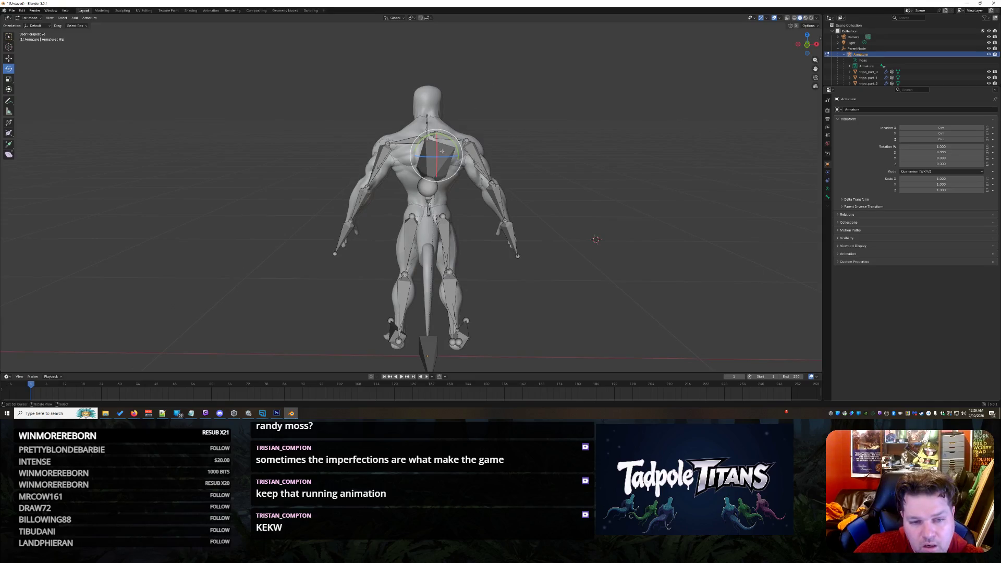
pyautogui.scroll(-2, 669, 129)
pyautogui.moveTo(803, 46); pyautogui.dragTo(330, 187)
pyautogui.click(333, 215)
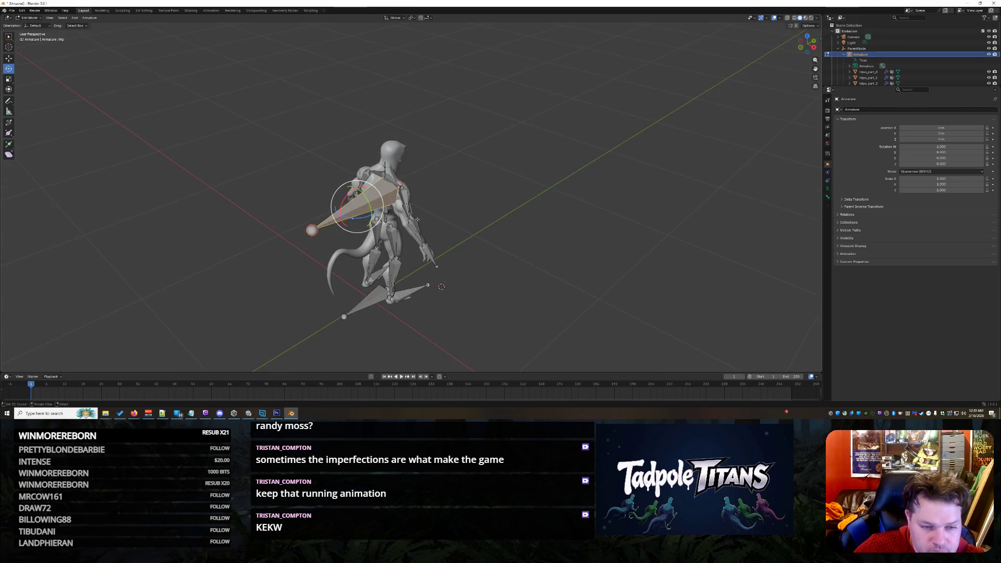
# Rotate the arm bone through several drags of the gizmo
pyautogui.moveTo(372, 207); pyautogui.dragTo(368, 194)
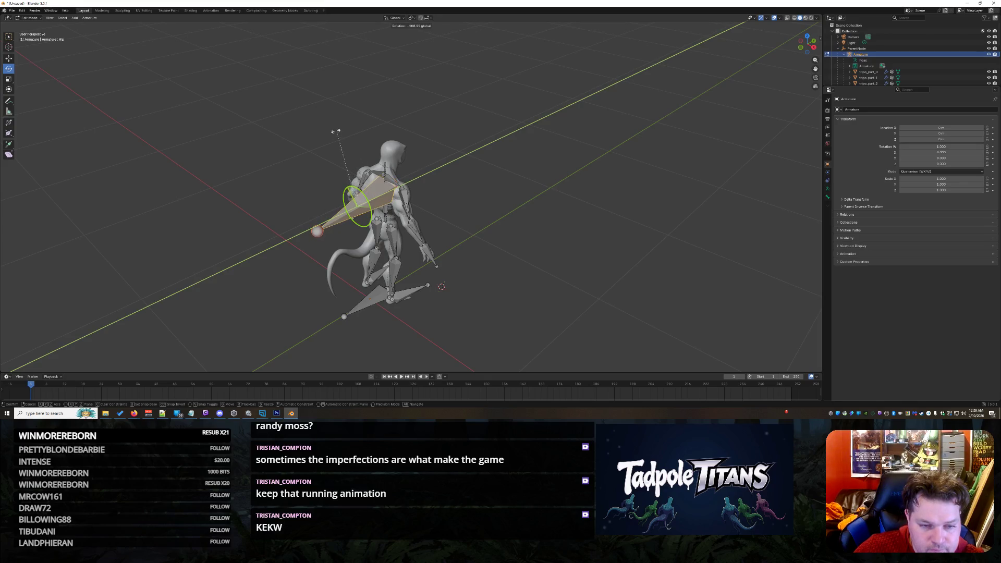
pyautogui.moveTo(320, 132)
pyautogui.mouseDown()
pyautogui.moveTo(289, 154)
pyautogui.moveTo(270, 191)
pyautogui.mouseUp()
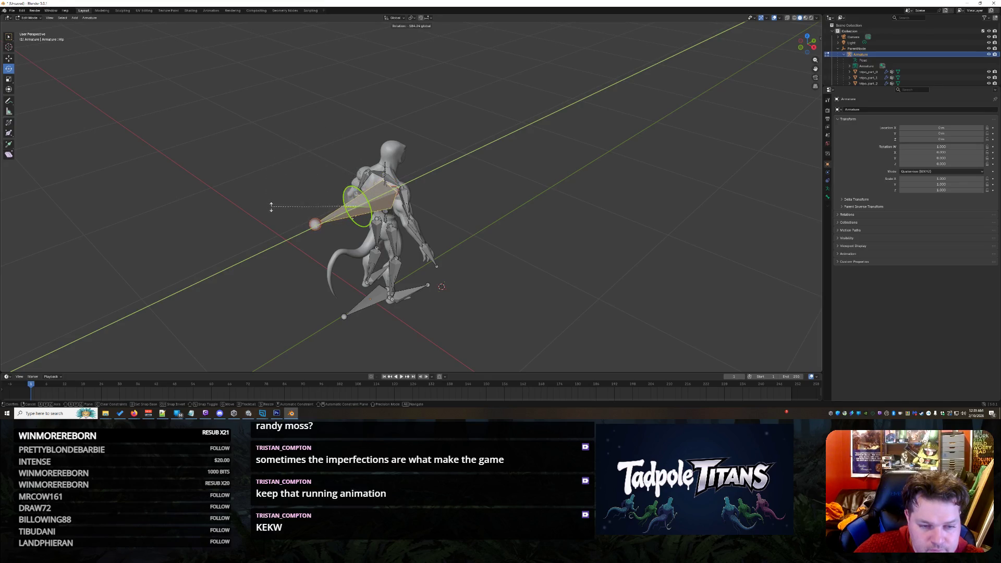
pyautogui.moveTo(283, 231)
pyautogui.mouseDown()
pyautogui.moveTo(485, 245)
pyautogui.moveTo(389, 114)
pyautogui.mouseUp()
pyautogui.moveTo(314, 98); pyautogui.dragTo(255, 130)
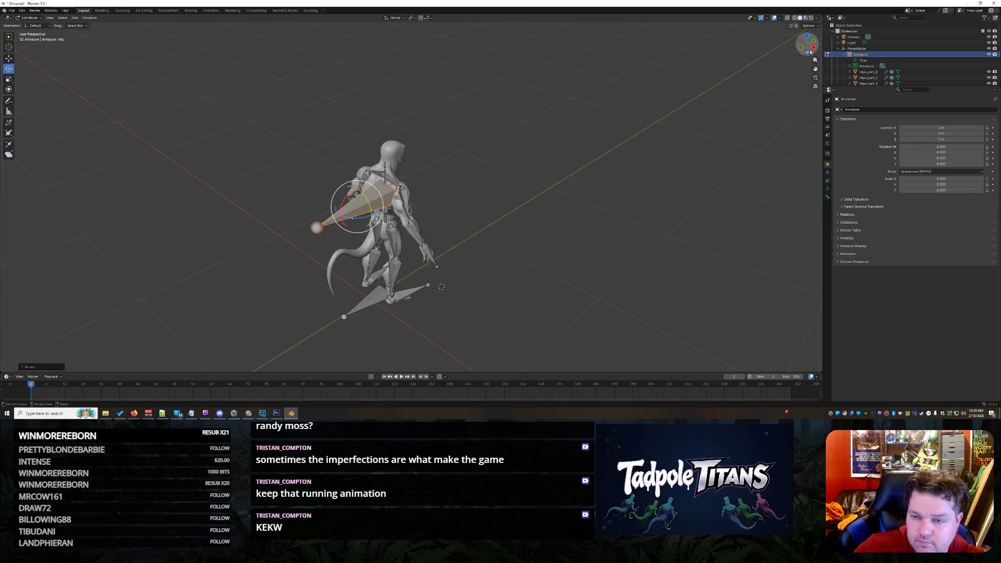
# Deselect all, view the rig from behind, and pick the chest bone for moving
pyautogui.hotkey('alt', 'a')
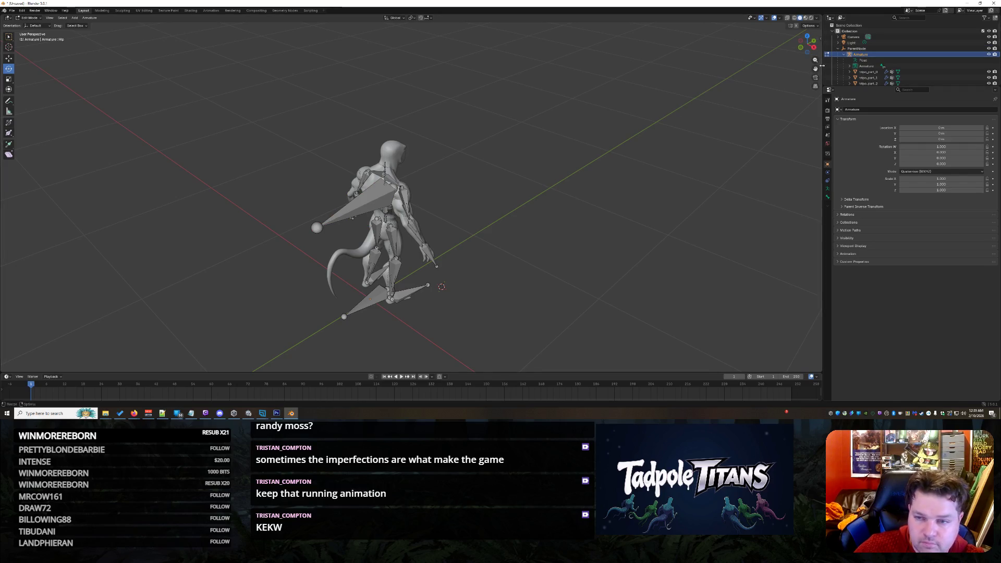
pyautogui.moveTo(807, 43)
pyautogui.mouseDown()
pyautogui.moveTo(784, 46)
pyautogui.moveTo(781, 60)
pyautogui.mouseUp()
pyautogui.click(409, 176)
pyautogui.click(9, 59)
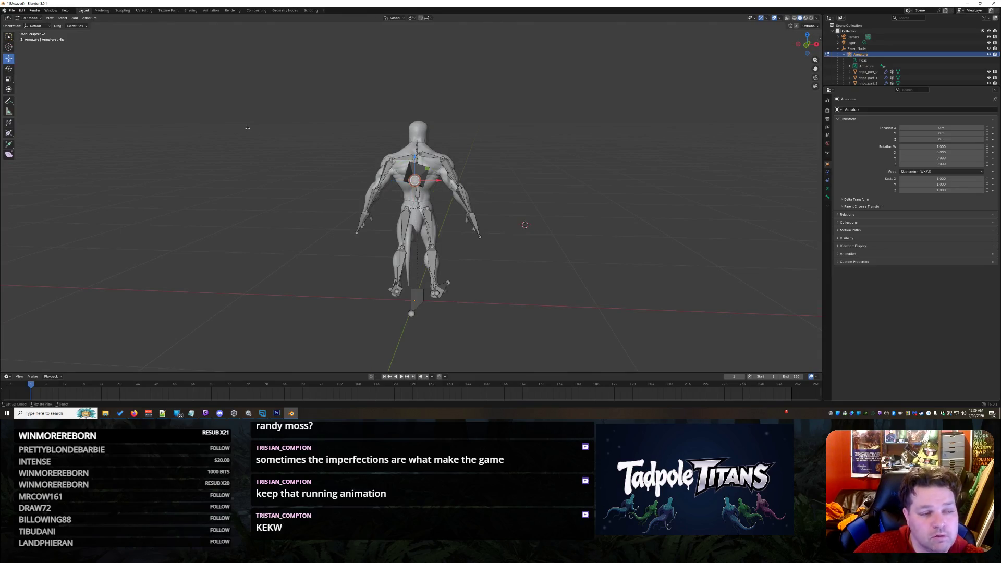
# Raise the selected spine bone upward
pyautogui.moveTo(807, 45)
pyautogui.mouseDown()
pyautogui.moveTo(800, 50)
pyautogui.moveTo(806, 38)
pyautogui.mouseUp()
pyautogui.moveTo(275, 191); pyautogui.dragTo(268, 162)
pyautogui.moveTo(816, 48); pyautogui.dragTo(805, 46)
pyautogui.moveTo(423, 159); pyautogui.dragTo(422, 157)
# Shift the hip bone along Y and lower it along Z
pyautogui.moveTo(802, 54); pyautogui.dragTo(793, 52)
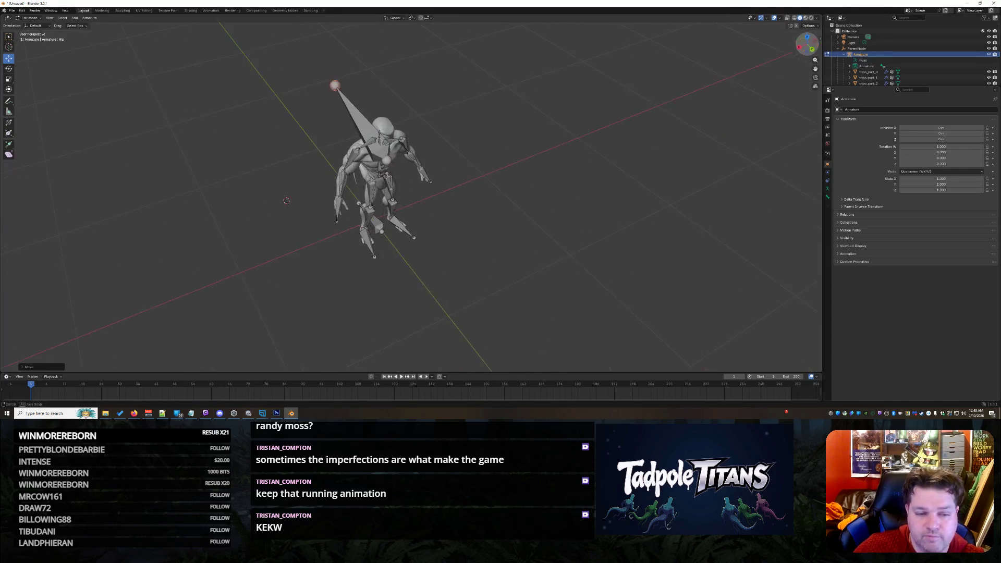
pyautogui.moveTo(396, 171); pyautogui.dragTo(387, 170)
pyautogui.press('g')
pyautogui.press('z')
pyautogui.click(395, 189)
pyautogui.press('g')
pyautogui.press('y')
pyautogui.press('Escape')
pyautogui.click(632, 176)
# Nudge the hip bone and its tail joint, then switch to the Animation workspace
pyautogui.moveTo(795, 35); pyautogui.dragTo(748, 47)
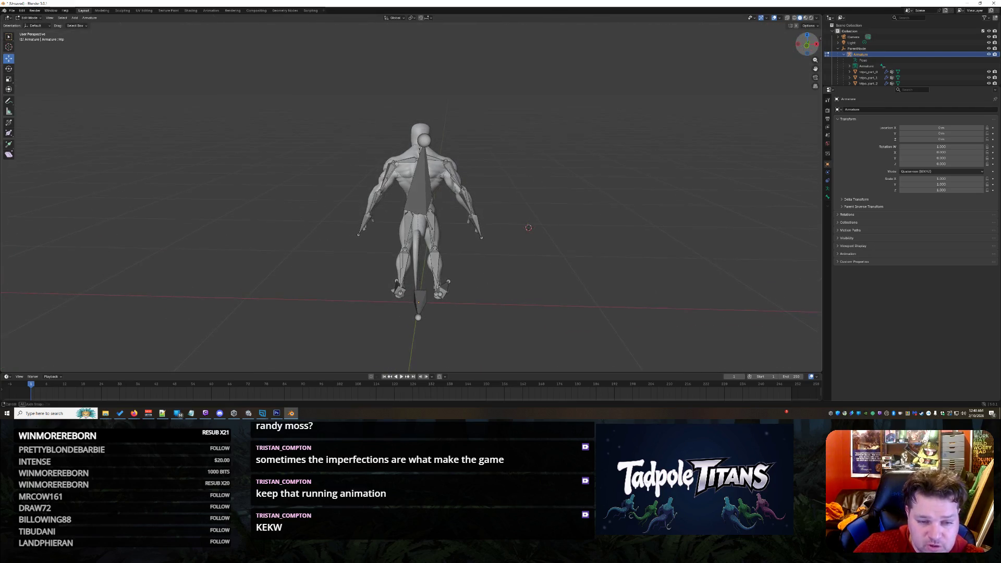
pyautogui.scroll(5, 585, 207)
pyautogui.click(425, 210)
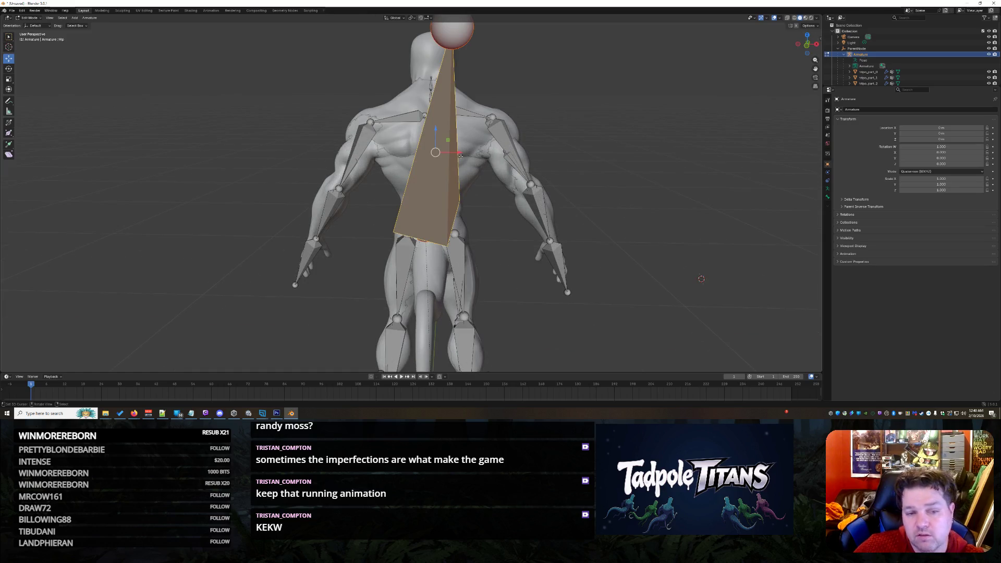
pyautogui.moveTo(460, 155)
pyautogui.mouseDown()
pyautogui.moveTo(472, 30)
pyautogui.moveTo(461, 28)
pyautogui.mouseUp()
pyautogui.click(447, 40)
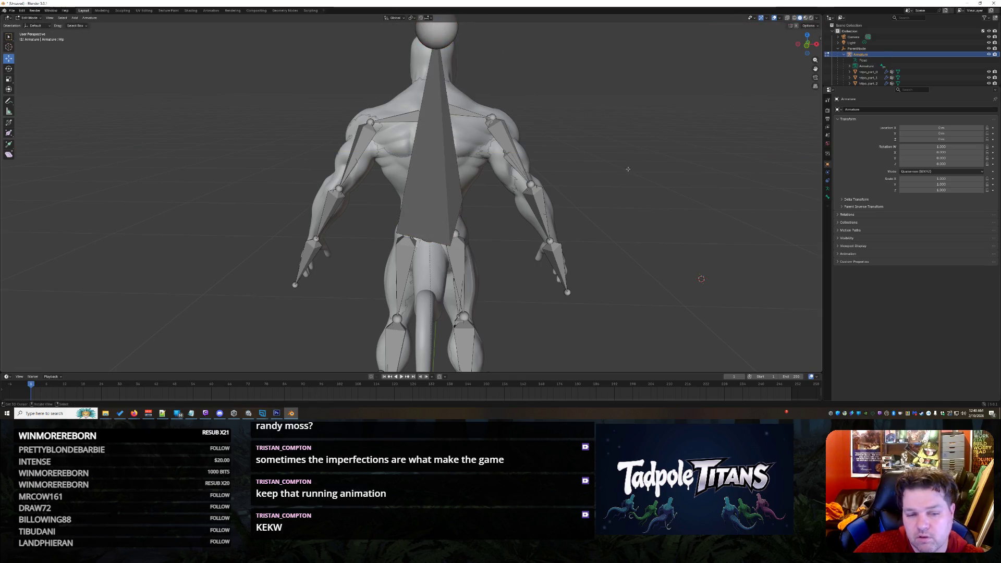
pyautogui.scroll(-6, 794, 55)
pyautogui.moveTo(802, 43); pyautogui.dragTo(733, 51)
pyautogui.click(206, 10)
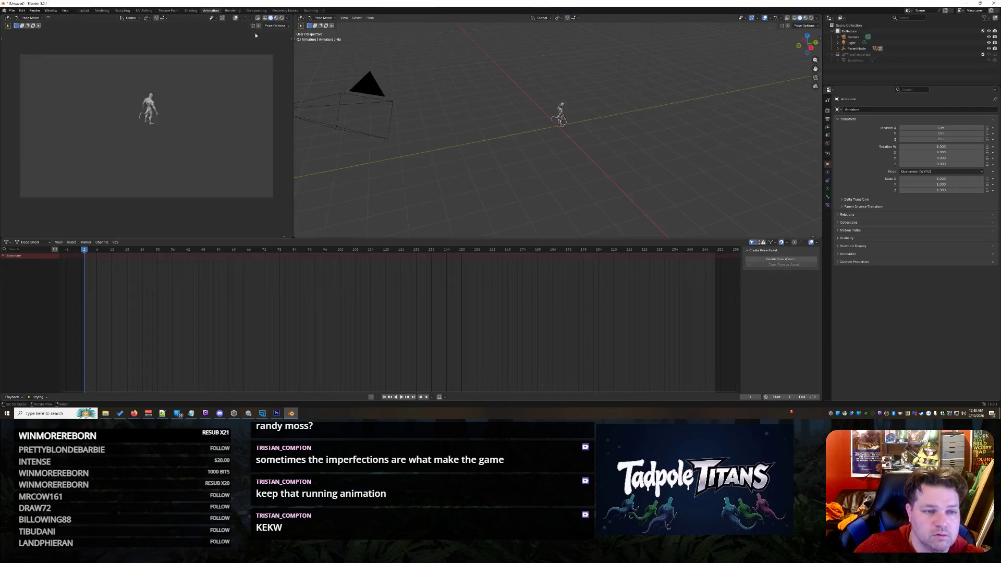
# Zoom and orbit around the rigged lizard, snap to front view, then return to Layout
pyautogui.scroll(4, 617, 84)
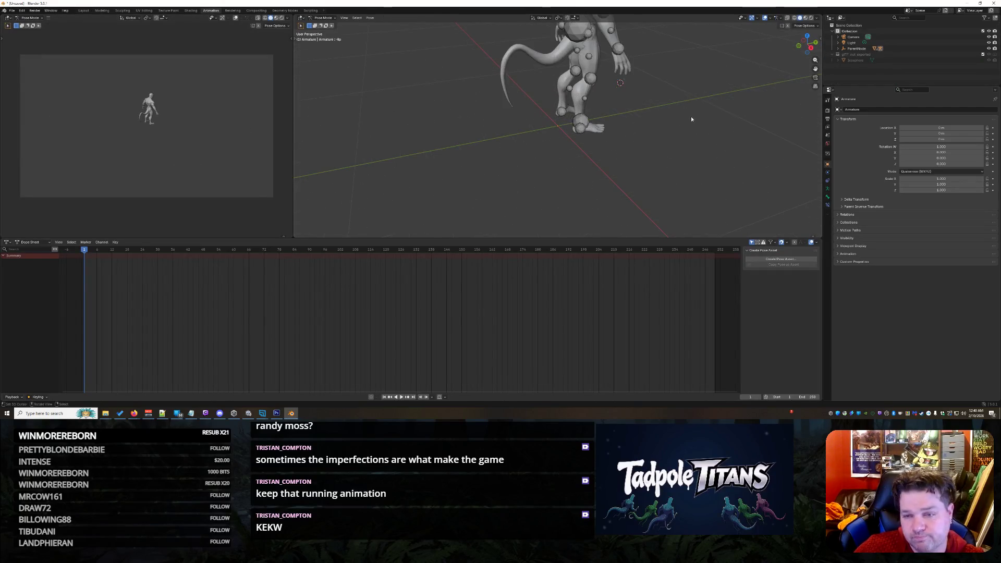
pyautogui.moveTo(816, 62); pyautogui.dragTo(842, 16, button='middle')
pyautogui.click(805, 49)
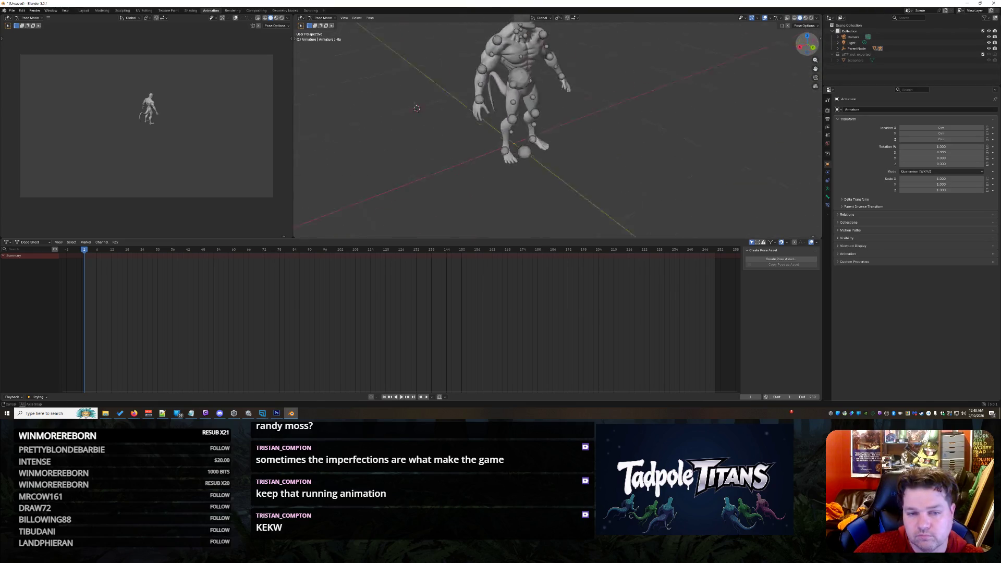
pyautogui.scroll(3, 715, 73)
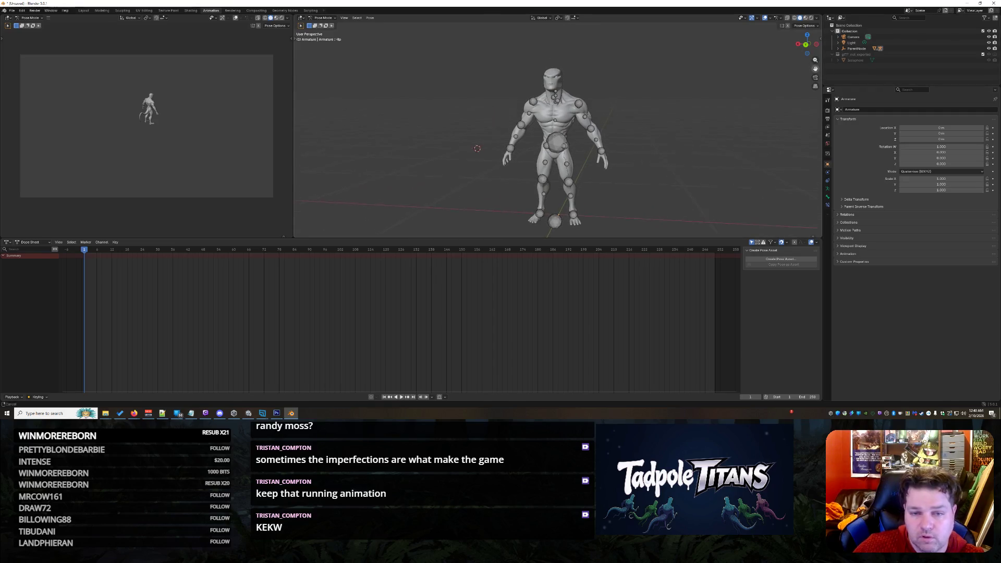
pyautogui.scroll(3, 715, 73)
pyautogui.moveTo(807, 44)
pyautogui.mouseDown()
pyautogui.moveTo(811, 63)
pyautogui.moveTo(761, 70)
pyautogui.moveTo(806, 61)
pyautogui.mouseUp()
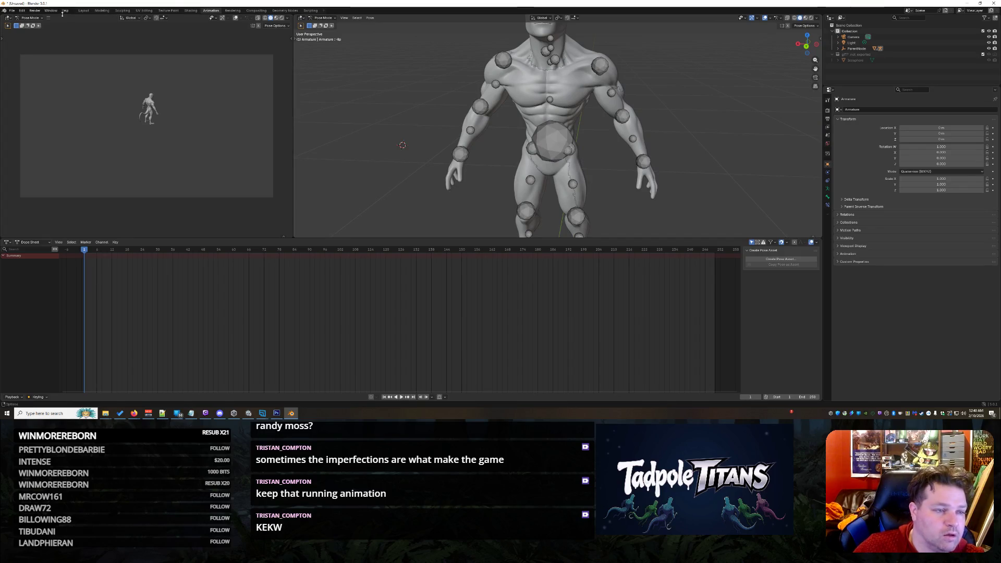
pyautogui.click(84, 11)
pyautogui.scroll(3, 455, 125)
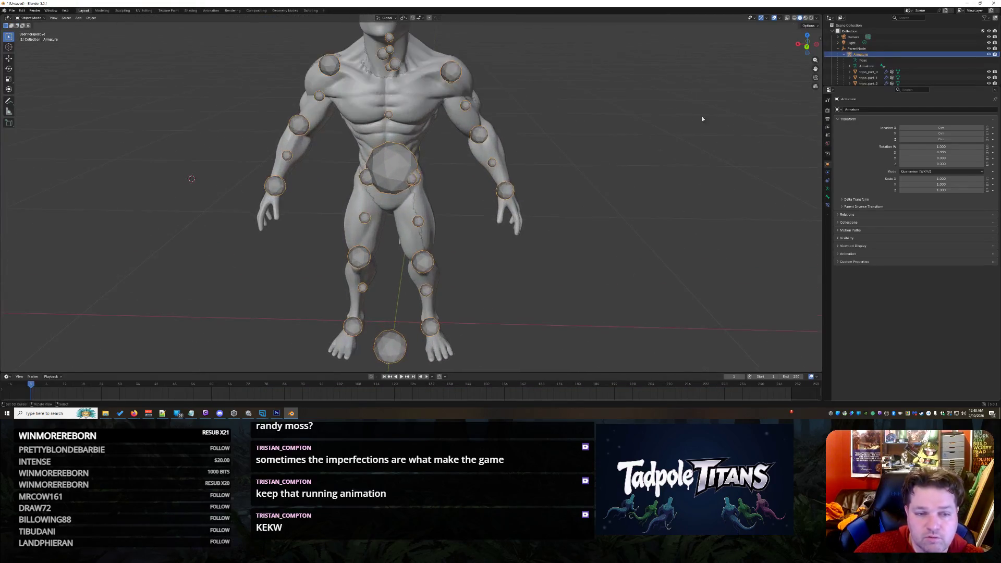
# Toggle the head mesh into Edit Mode and back, then put the armature in Edit Mode
pyautogui.moveTo(816, 62); pyautogui.dragTo(676, 59)
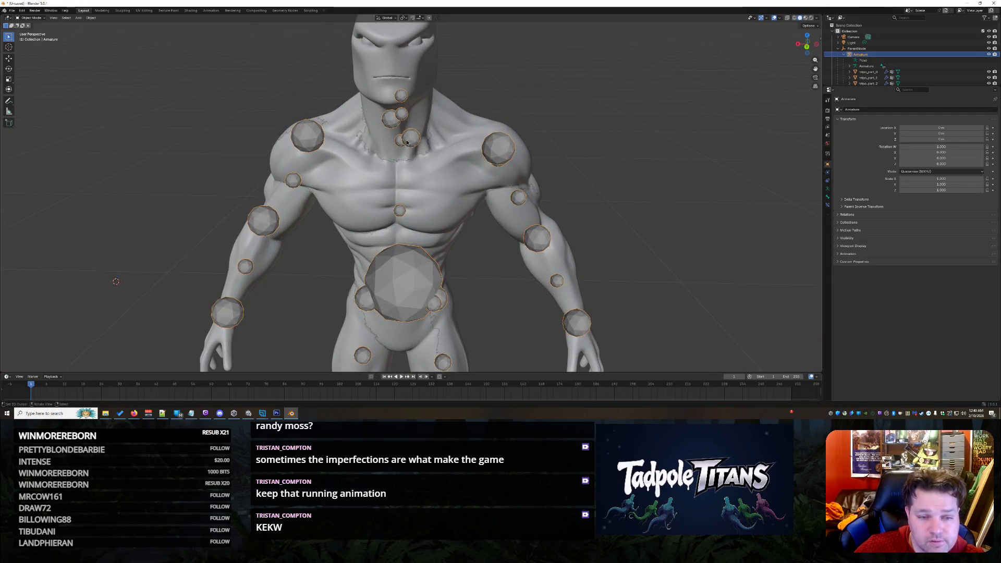
pyautogui.click(427, 139)
pyautogui.click(32, 18)
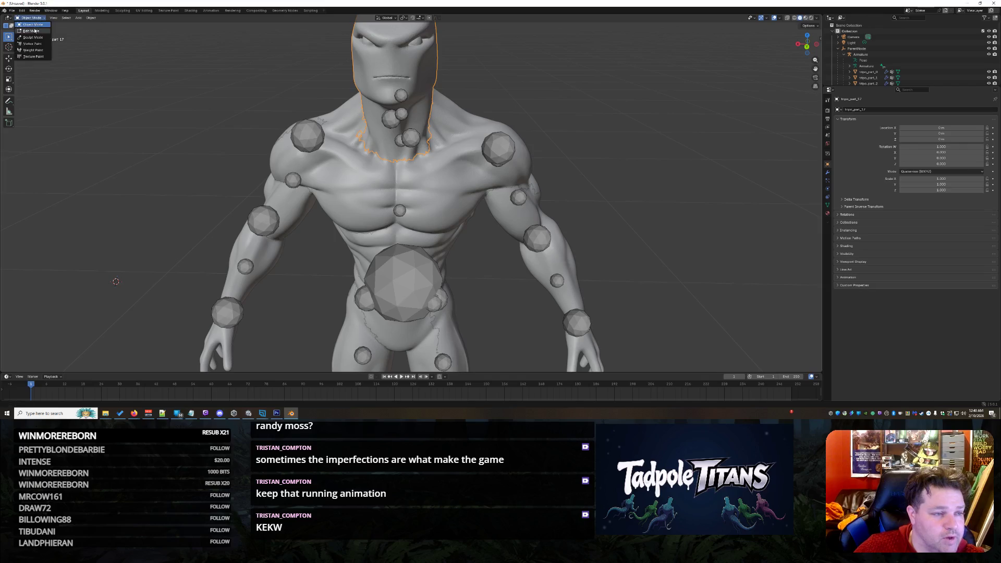
pyautogui.click(35, 31)
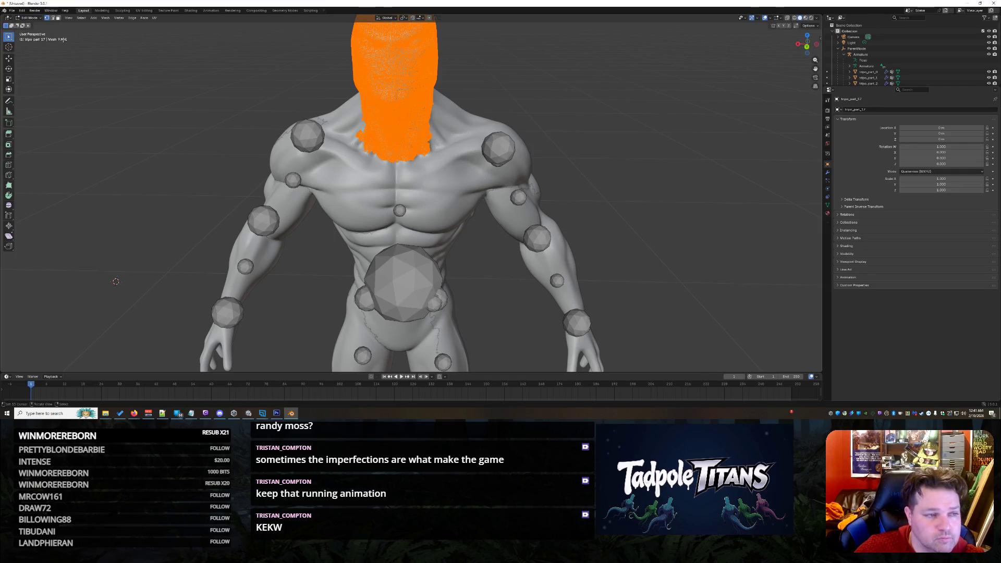
pyautogui.click(33, 19)
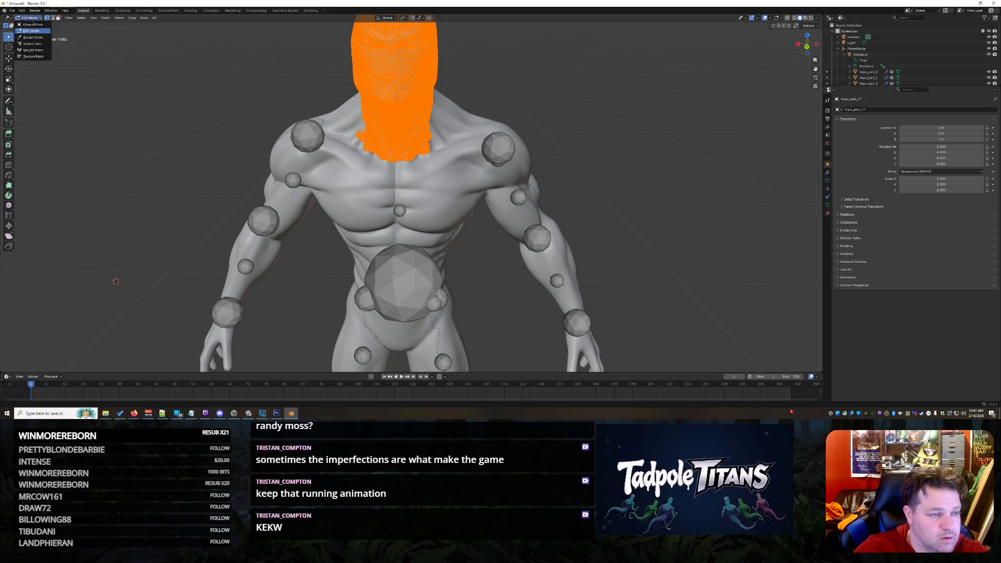
pyautogui.click(29, 24)
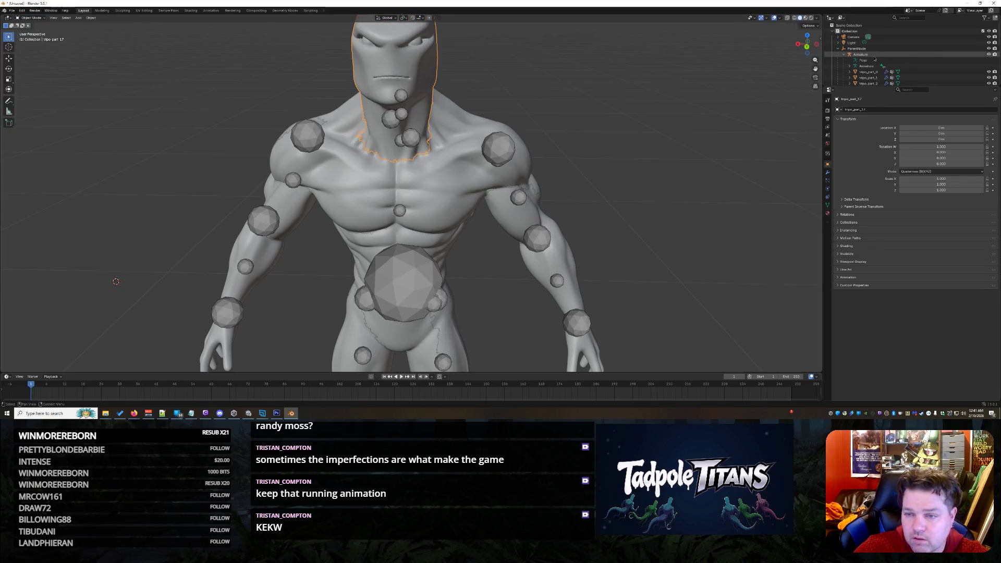
pyautogui.click(860, 54)
pyautogui.click(32, 17)
pyautogui.click(42, 30)
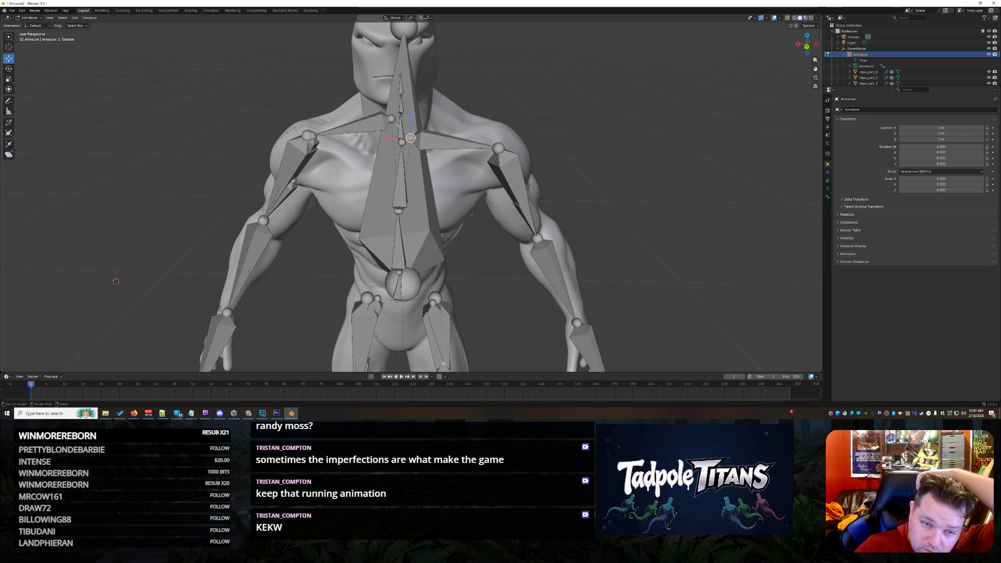
# Raise and slide the clavicle joint and adjust Spine02 in Edit Mode
pyautogui.moveTo(411, 112)
pyautogui.mouseDown()
pyautogui.moveTo(410, 94)
pyautogui.moveTo(403, 117)
pyautogui.moveTo(397, 96)
pyautogui.mouseUp()
pyautogui.click(402, 140)
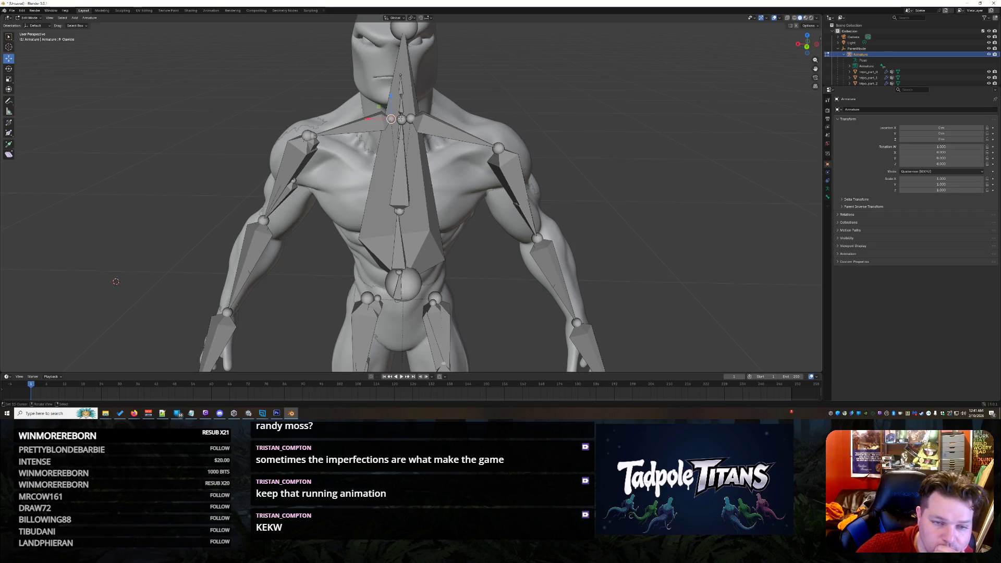
pyautogui.moveTo(368, 116); pyautogui.dragTo(411, 98)
pyautogui.click(400, 119)
pyautogui.click(410, 118)
pyautogui.moveTo(801, 53); pyautogui.dragTo(709, 63)
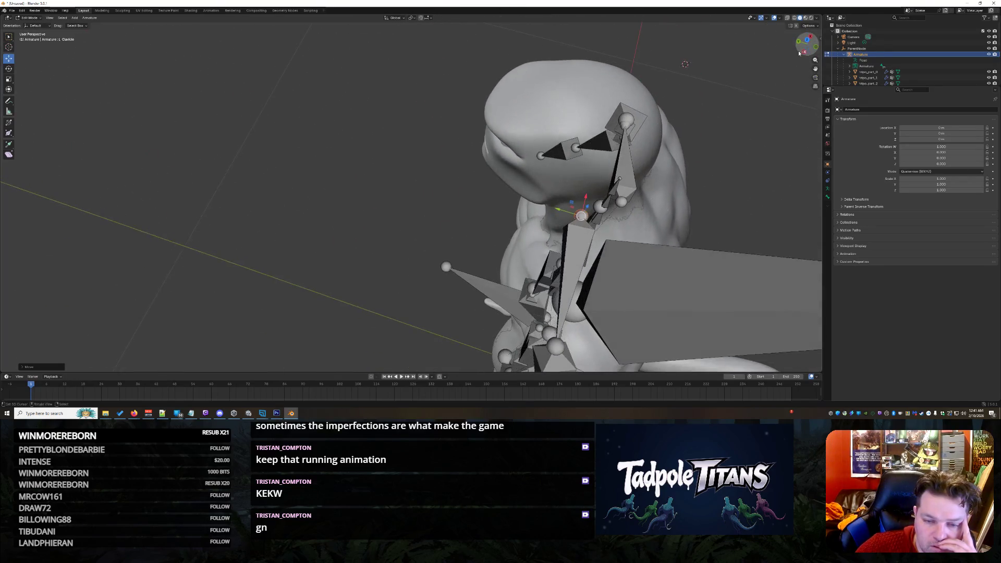
# Move the R Clavicle and L Clavicle joints, then orbit to check the shoulders
pyautogui.moveTo(557, 208)
pyautogui.mouseDown()
pyautogui.moveTo(570, 213)
pyautogui.moveTo(585, 185)
pyautogui.mouseUp()
pyautogui.click(605, 199)
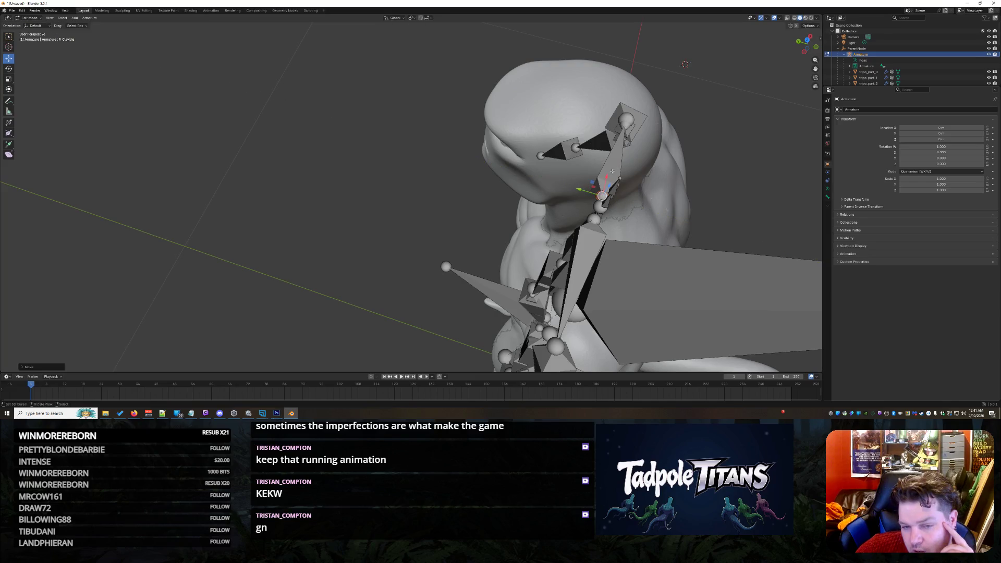
pyautogui.moveTo(612, 171)
pyautogui.mouseDown(button='middle')
pyautogui.moveTo(594, 54)
pyautogui.moveTo(612, 83)
pyautogui.mouseUp(button='middle')
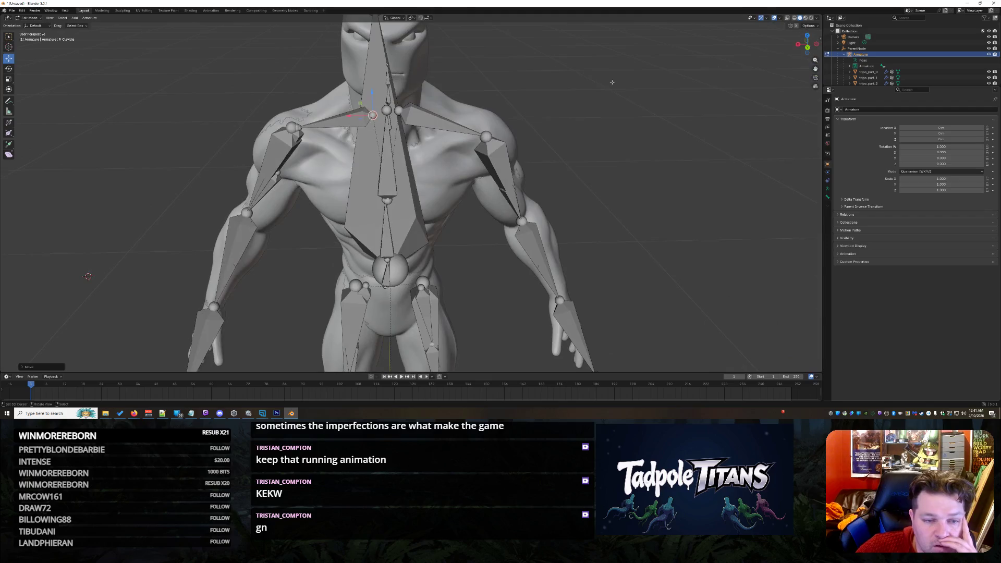
pyautogui.click(398, 113)
pyautogui.moveTo(378, 115); pyautogui.dragTo(381, 113)
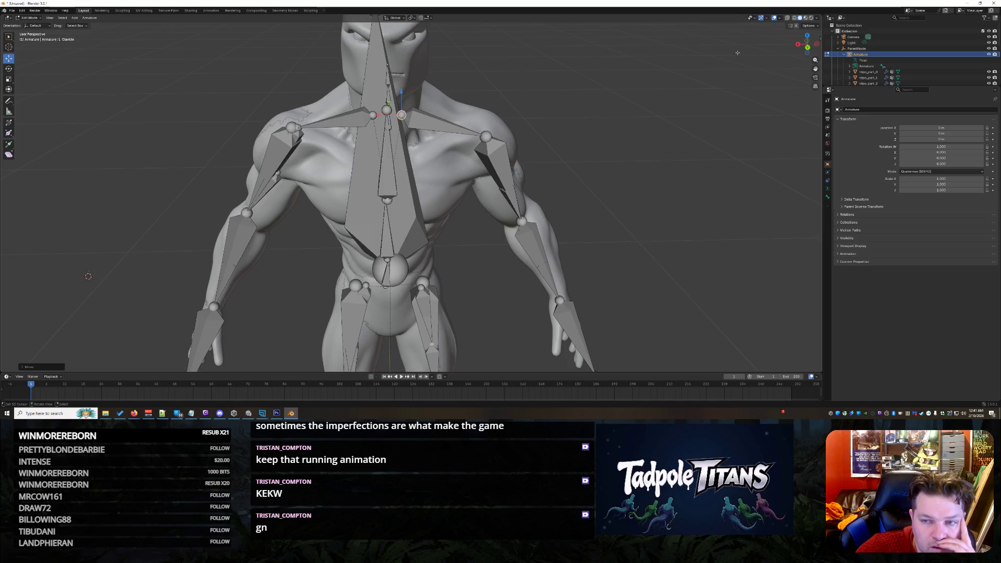
pyautogui.moveTo(807, 43); pyautogui.dragTo(787, 83)
pyautogui.moveTo(804, 134)
pyautogui.mouseDown()
pyautogui.moveTo(803, 189)
pyautogui.moveTo(855, 188)
pyautogui.moveTo(805, 178)
pyautogui.moveTo(767, 104)
pyautogui.moveTo(704, 130)
pyautogui.mouseUp()
pyautogui.moveTo(704, 130)
pyautogui.mouseDown(button='middle')
pyautogui.moveTo(625, 141)
pyautogui.moveTo(605, 198)
pyautogui.moveTo(452, 266)
pyautogui.mouseUp(button='middle')
pyautogui.scroll(-6, 452, 266)
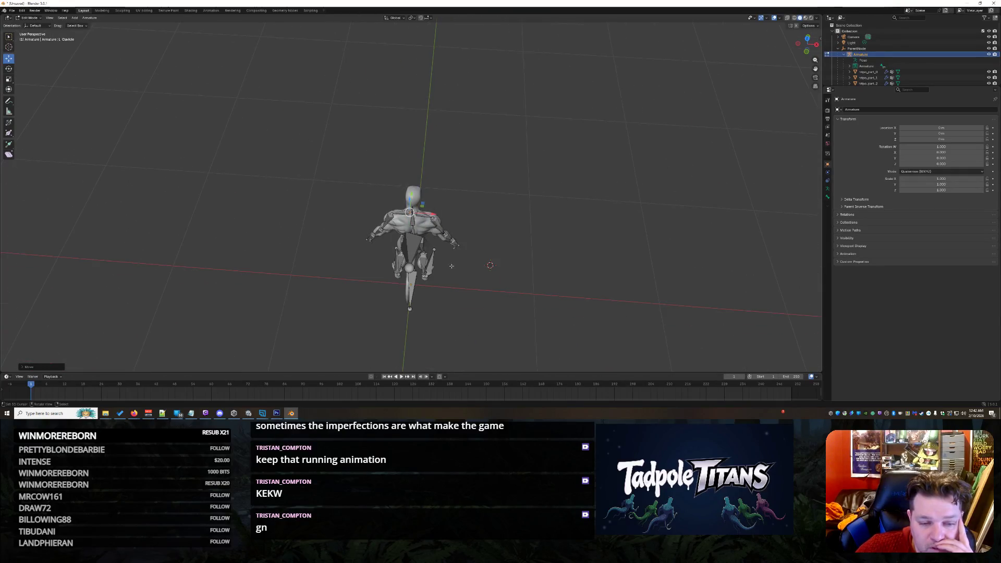
# Nudge the Hip bone along X, select Root, and return the armature to Object Mode
pyautogui.click(409, 268)
pyautogui.moveTo(435, 268)
pyautogui.mouseDown()
pyautogui.moveTo(421, 297)
pyautogui.moveTo(435, 310)
pyautogui.mouseUp()
pyautogui.click(410, 309)
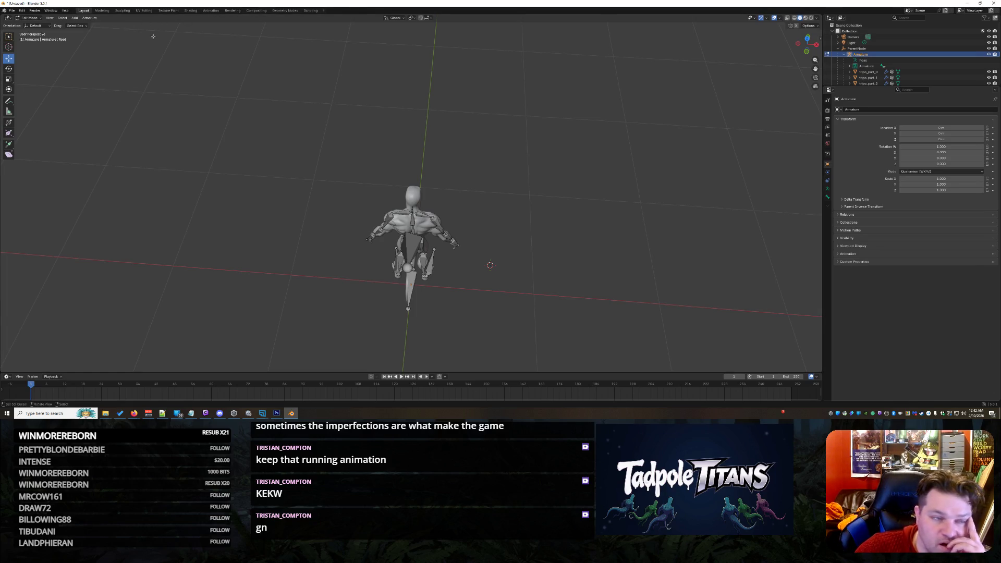
pyautogui.click(23, 18)
pyautogui.click(32, 25)
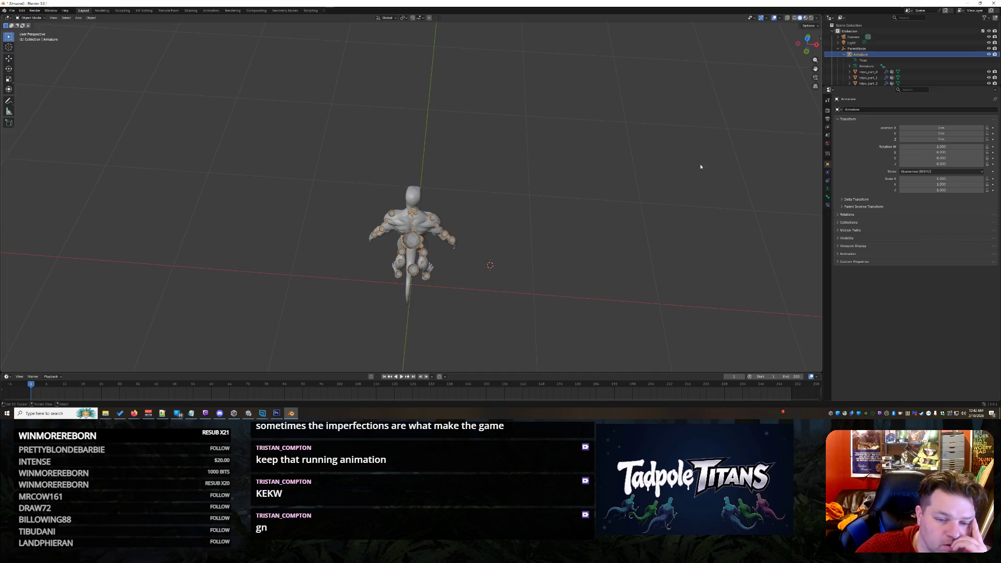
# Select the lizard armature and create a new action named 'Action' in its Animation properties
pyautogui.moveTo(815, 52); pyautogui.dragTo(787, 68)
pyautogui.click(677, 215)
pyautogui.click(861, 54)
pyautogui.click(837, 254)
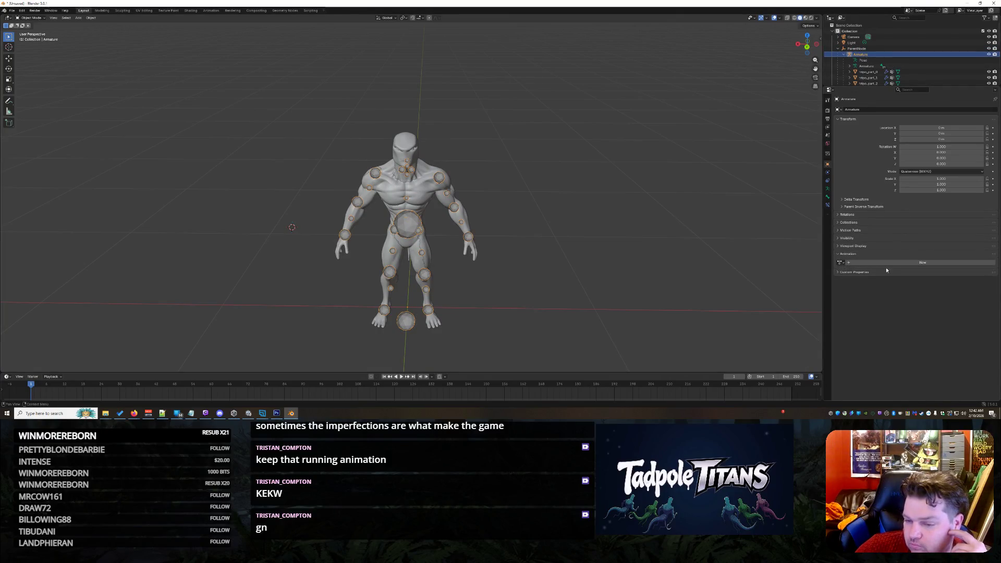
pyautogui.click(841, 262)
pyautogui.click(875, 262)
# Browse the armature's action list, then unlink the action so none is assigned
pyautogui.click(840, 262)
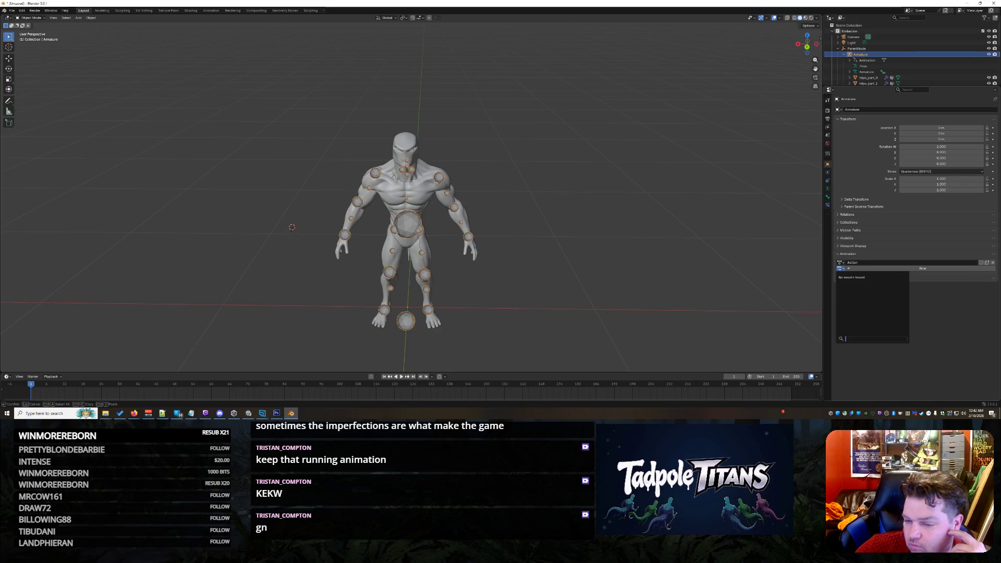
pyautogui.click(840, 263)
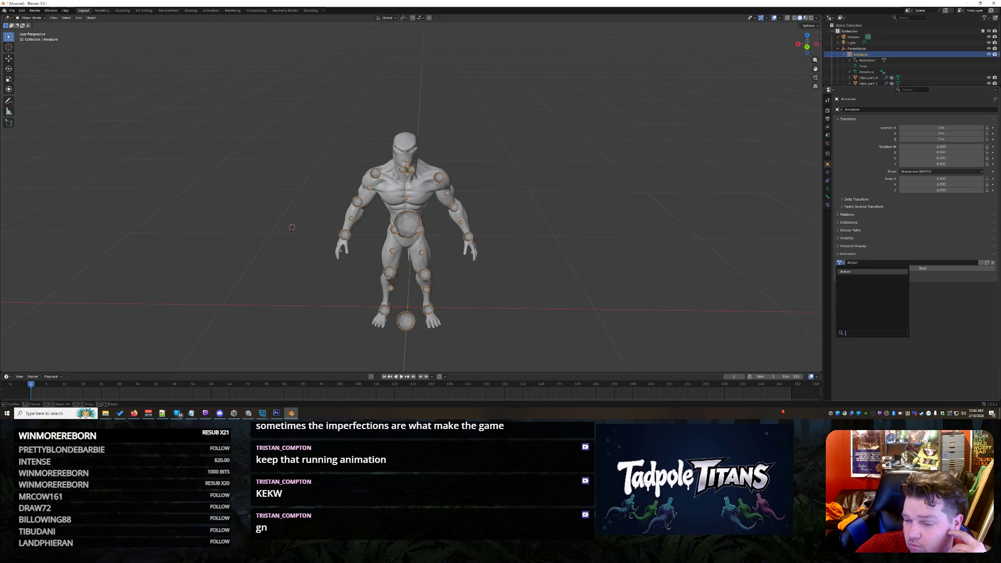
pyautogui.click(936, 300)
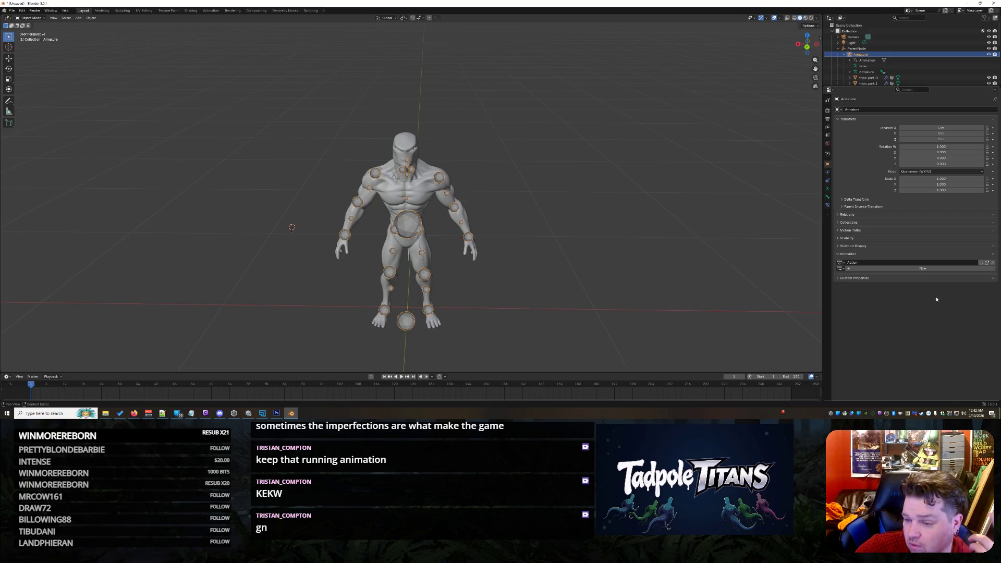
pyautogui.click(992, 263)
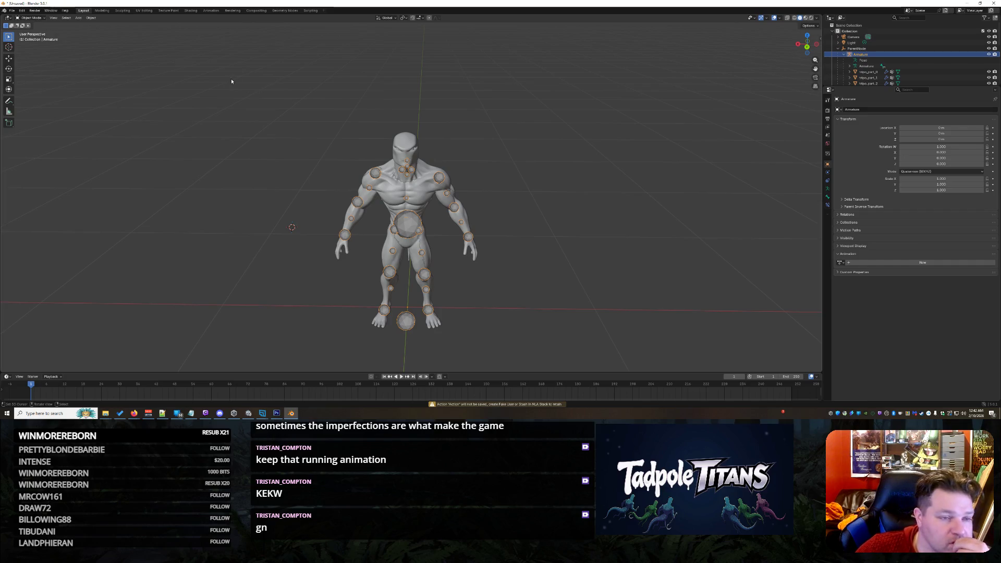
# Switch to the Animation workspace, zoom out, and change the armature from Pose Mode to Object Mode
pyautogui.click(211, 11)
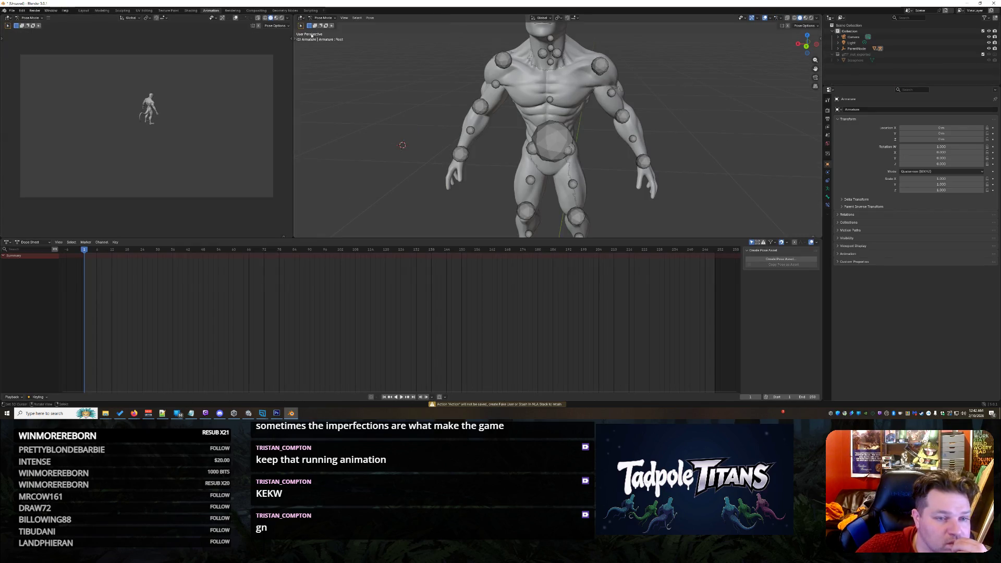
pyautogui.scroll(-3, 457, 104)
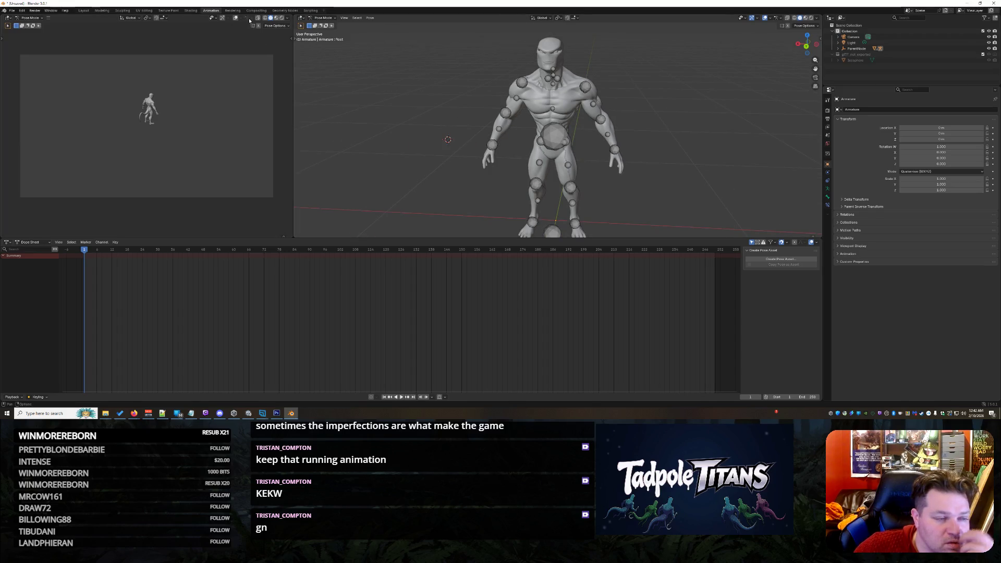
pyautogui.click(328, 22)
pyautogui.click(326, 25)
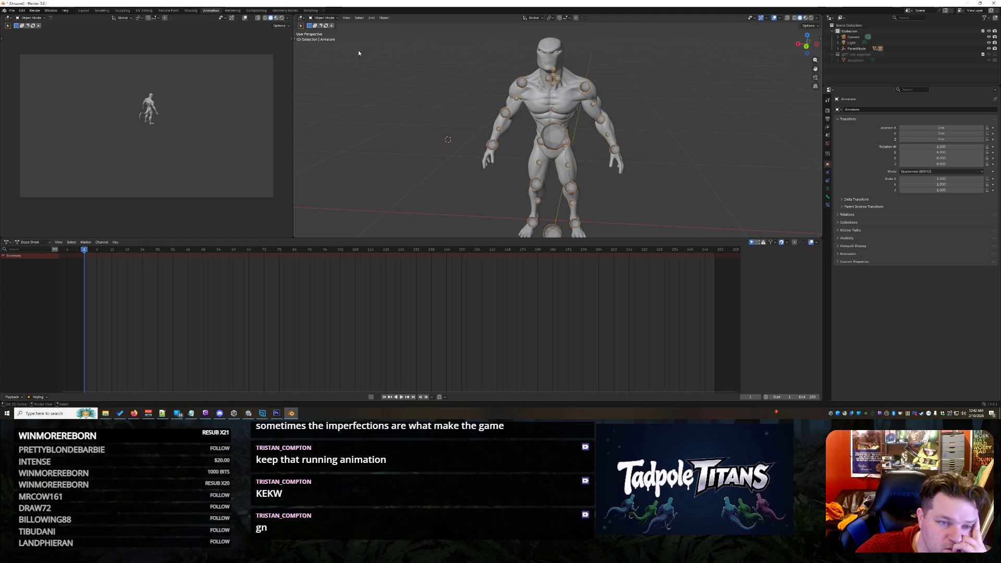
# Reopen the interaction mode list and select the ParentNode object in the outliner
pyautogui.click(34, 18)
pyautogui.click(35, 20)
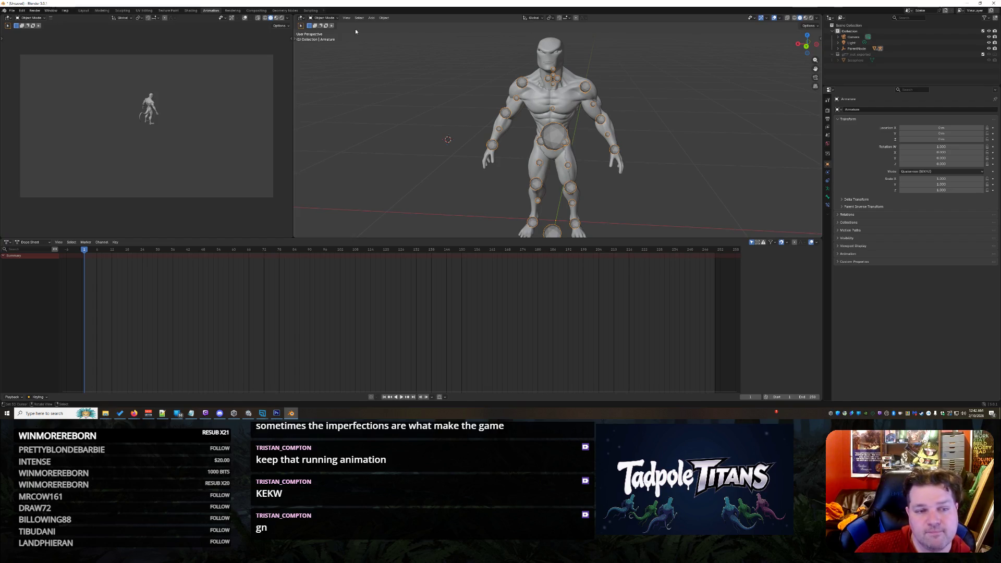
pyautogui.click(331, 18)
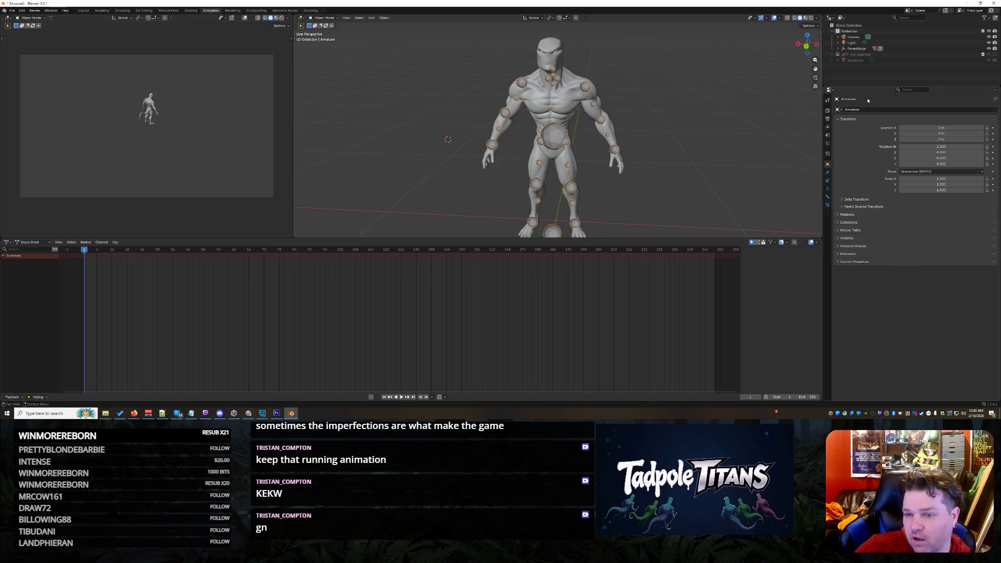
pyautogui.click(860, 49)
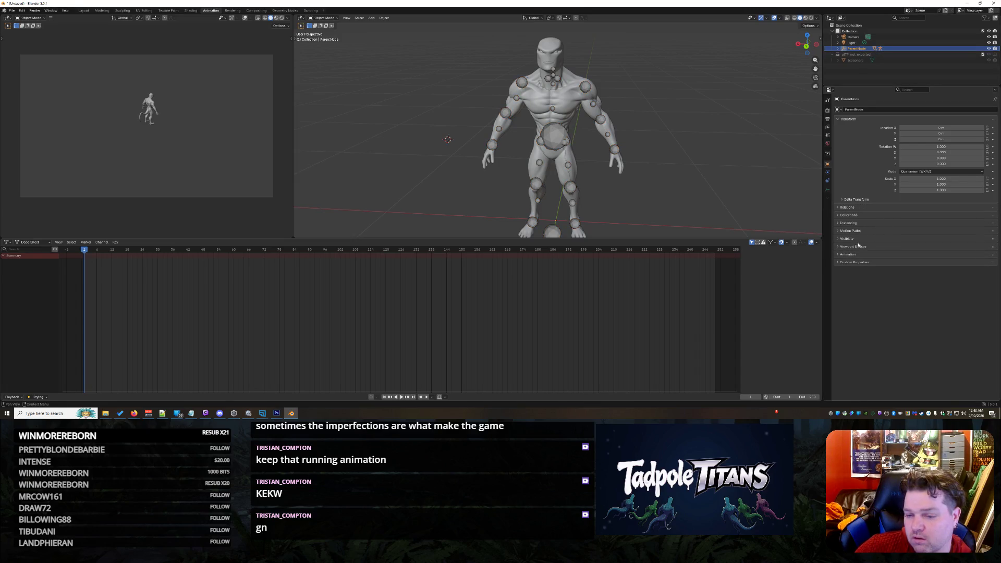
# Create a new action on ParentNode, play the animation, then assign 'Action' to ParentNode and unlink it
pyautogui.click(839, 255)
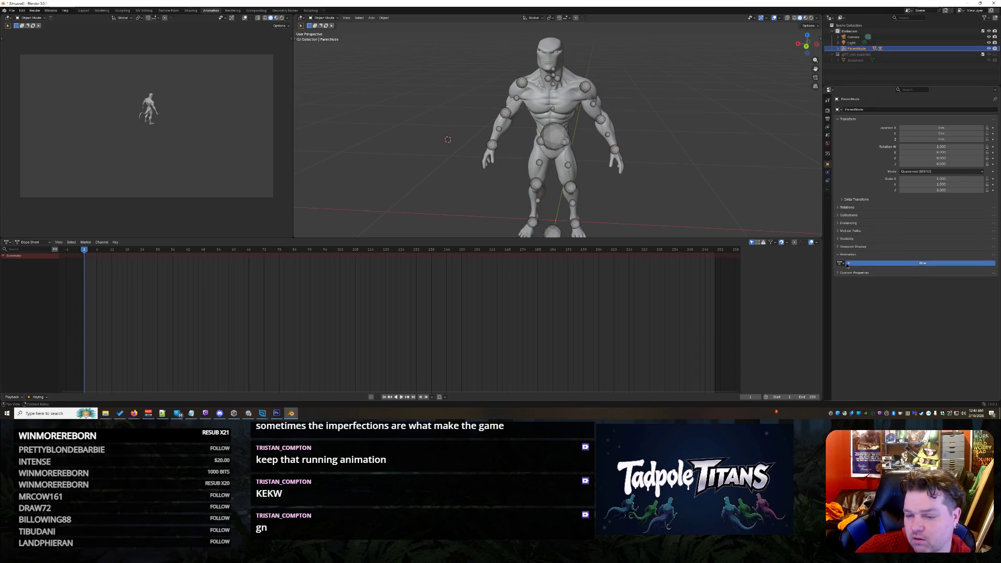
pyautogui.click(848, 264)
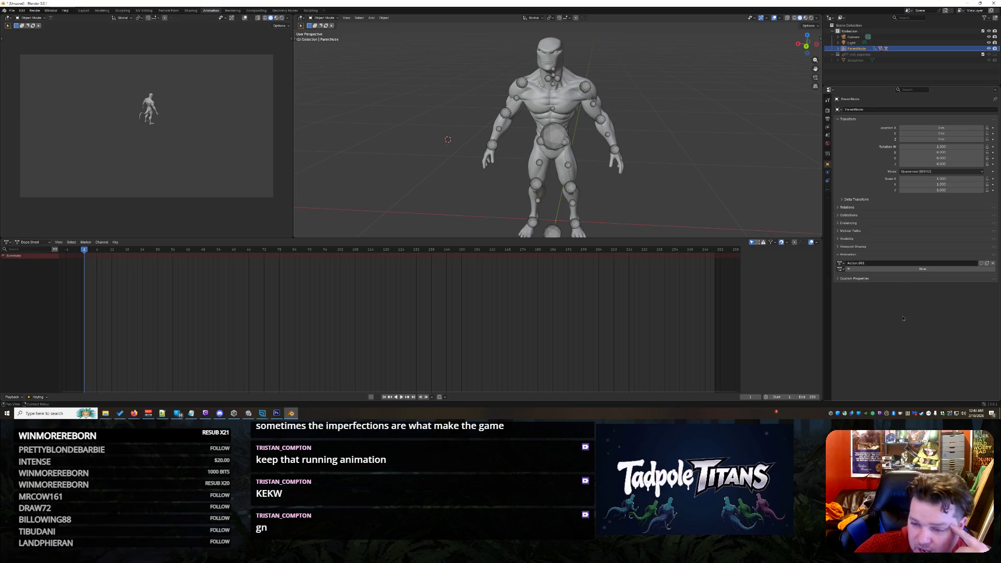
pyautogui.click(402, 397)
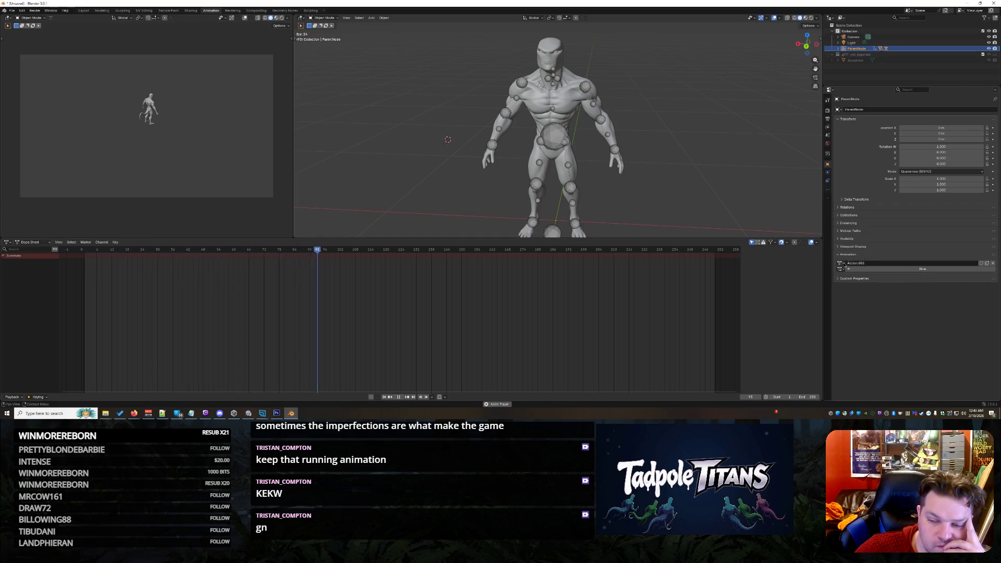
pyautogui.click(842, 264)
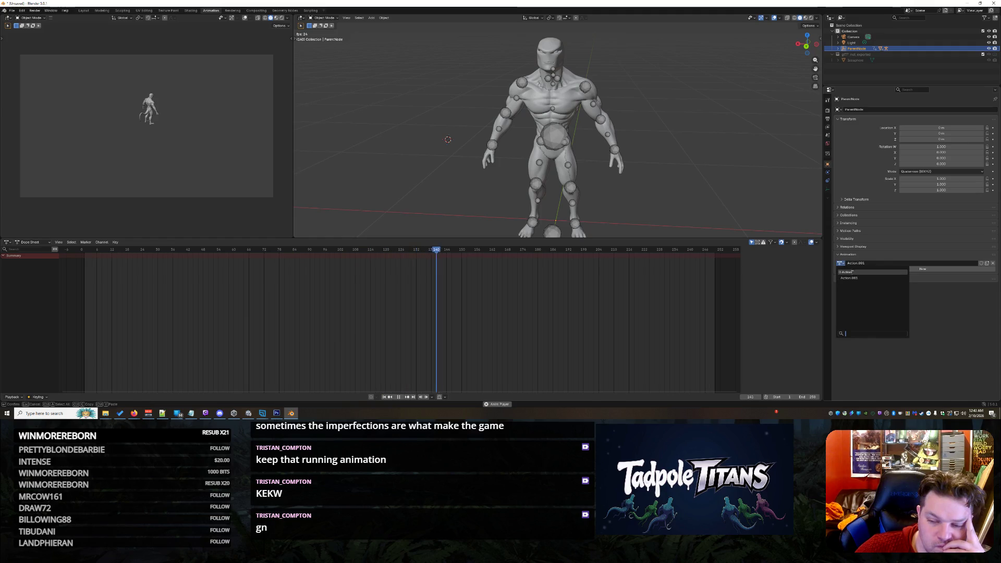
pyautogui.click(847, 272)
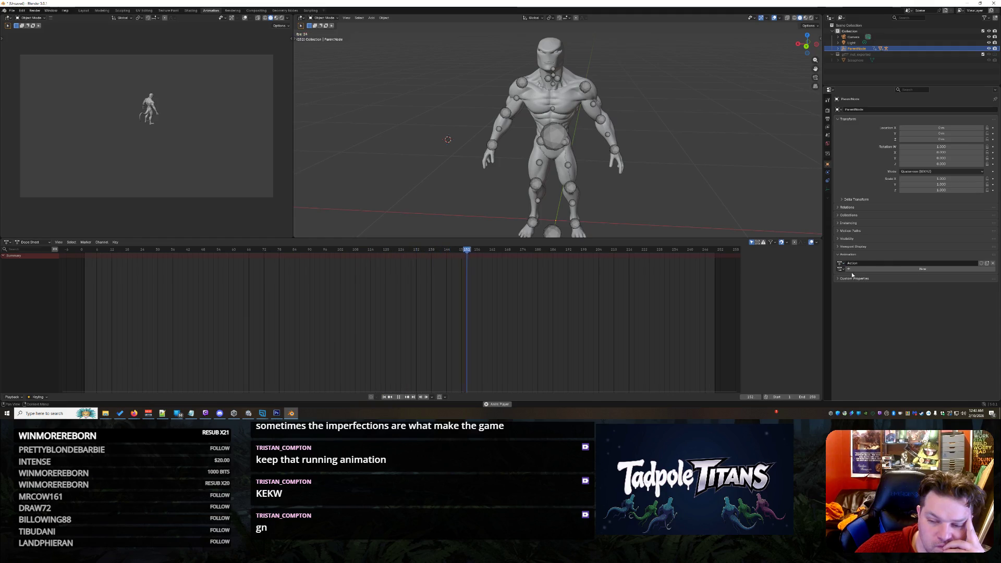
pyautogui.click(993, 263)
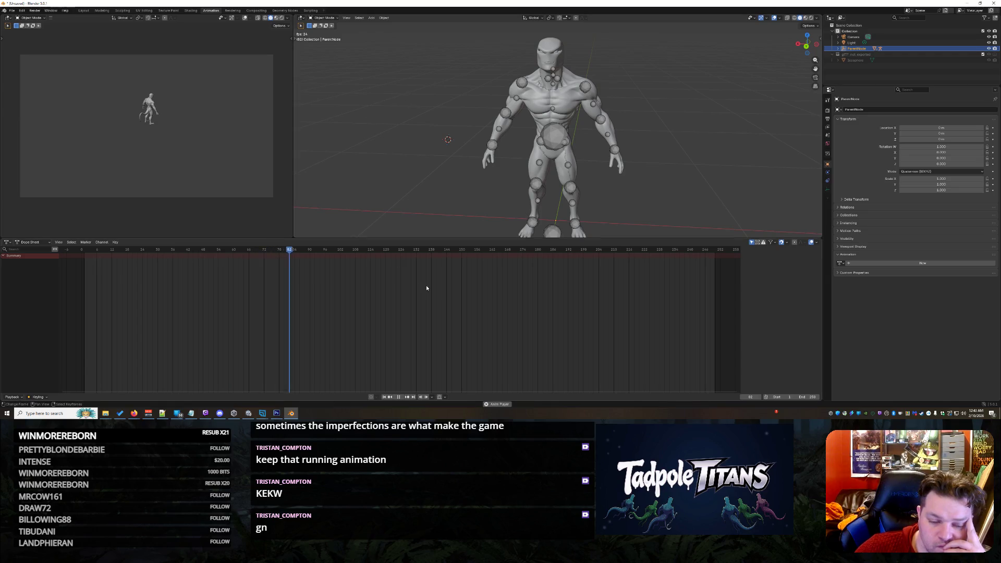
# Select the Armature and try 'Action', then 'Action.001', then 'Action' again, before unlinking its action
pyautogui.click(837, 48)
pyautogui.click(861, 55)
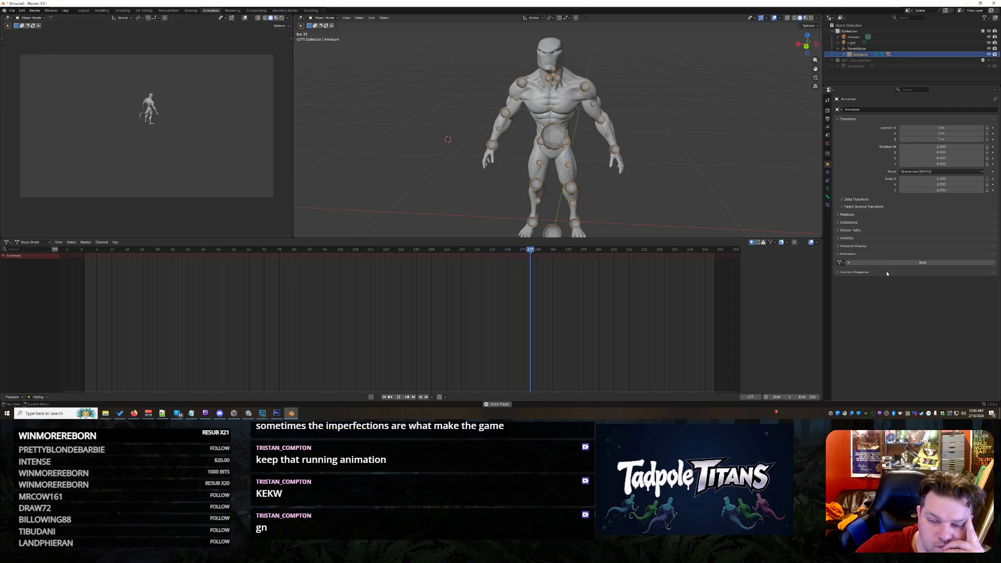
pyautogui.click(839, 262)
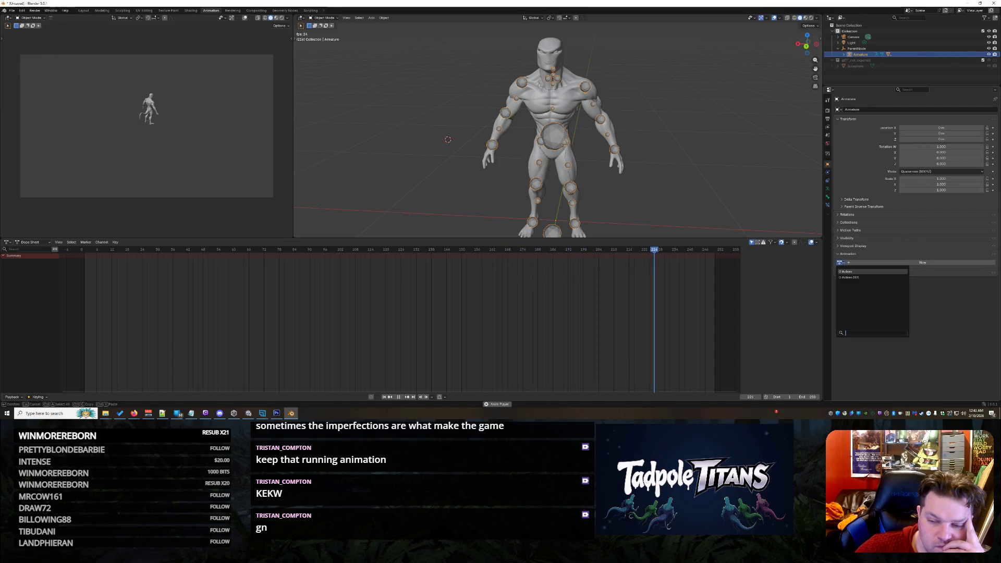
pyautogui.click(848, 271)
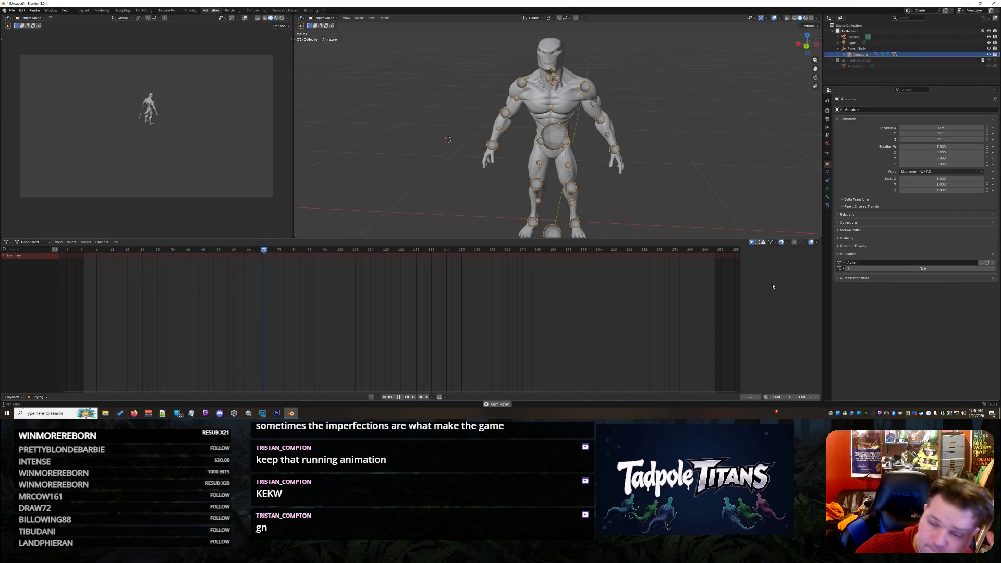
pyautogui.click(840, 264)
pyautogui.click(847, 277)
pyautogui.click(843, 264)
pyautogui.click(847, 272)
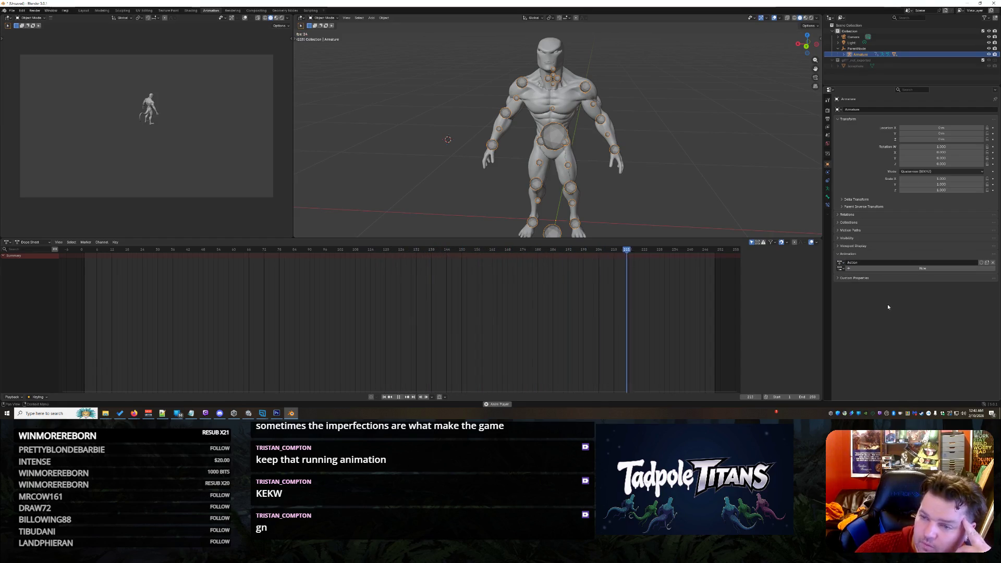
pyautogui.click(992, 265)
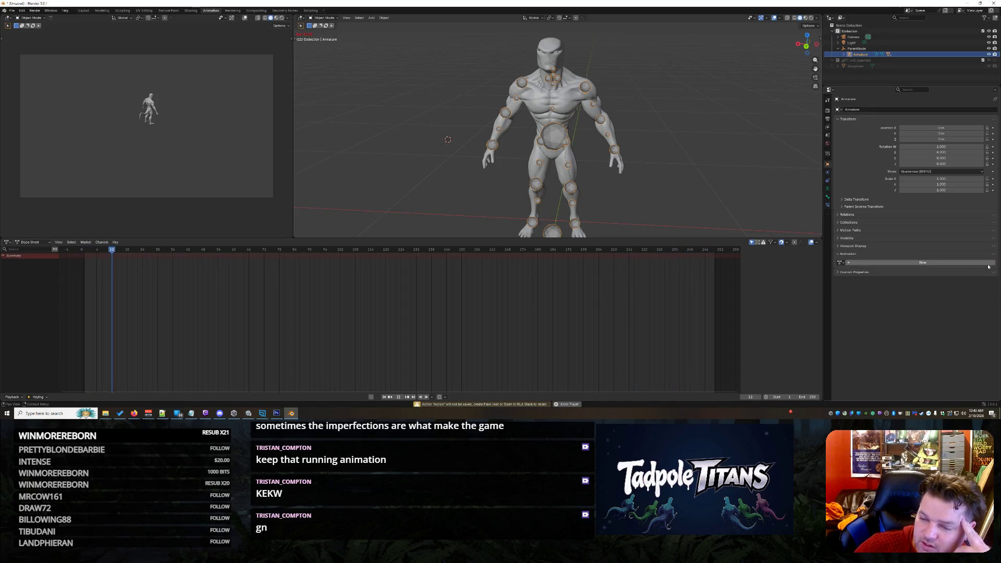
pyautogui.click(839, 262)
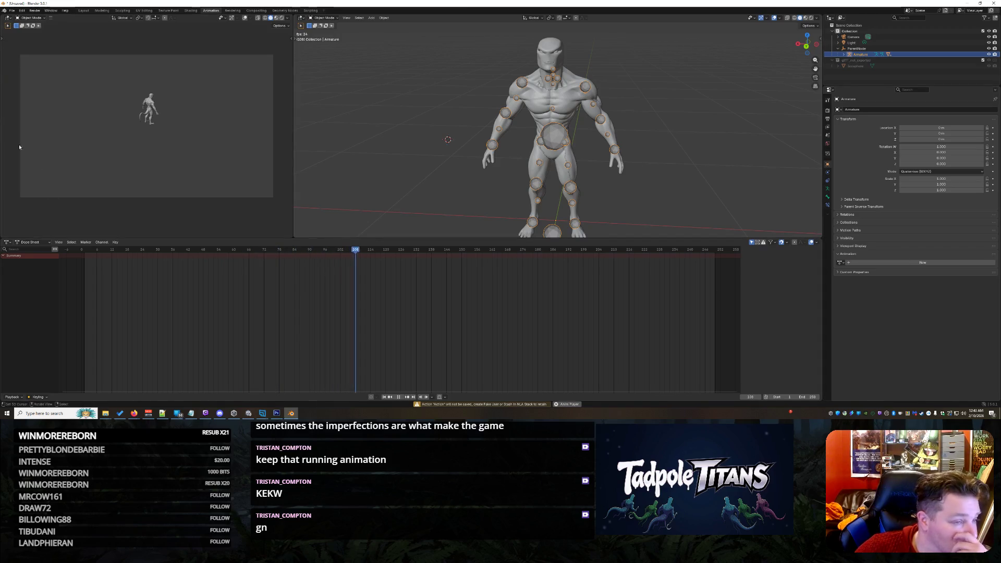
# Look through the File menu's Import options
pyautogui.click(13, 11)
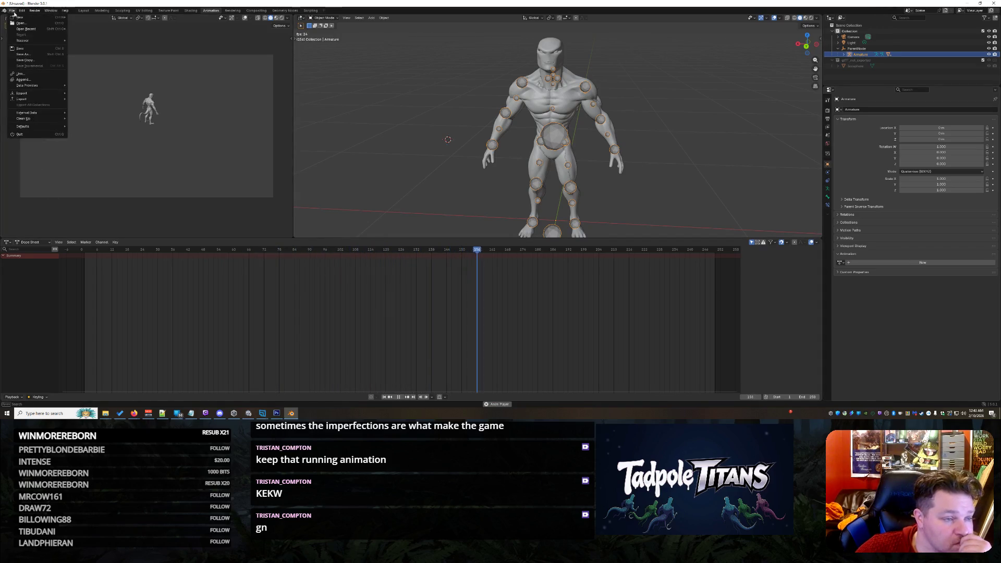
pyautogui.moveTo(50, 86)
pyautogui.moveTo(133, 413)
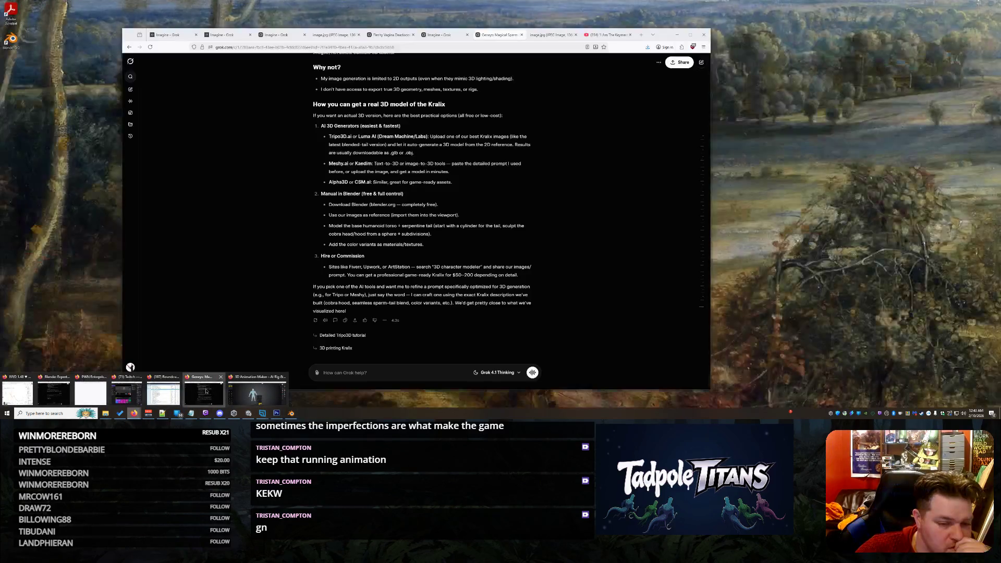
# Ask Grok in Firefox whether animations can be imported from one model to another, then return to Blender
pyautogui.click(205, 392)
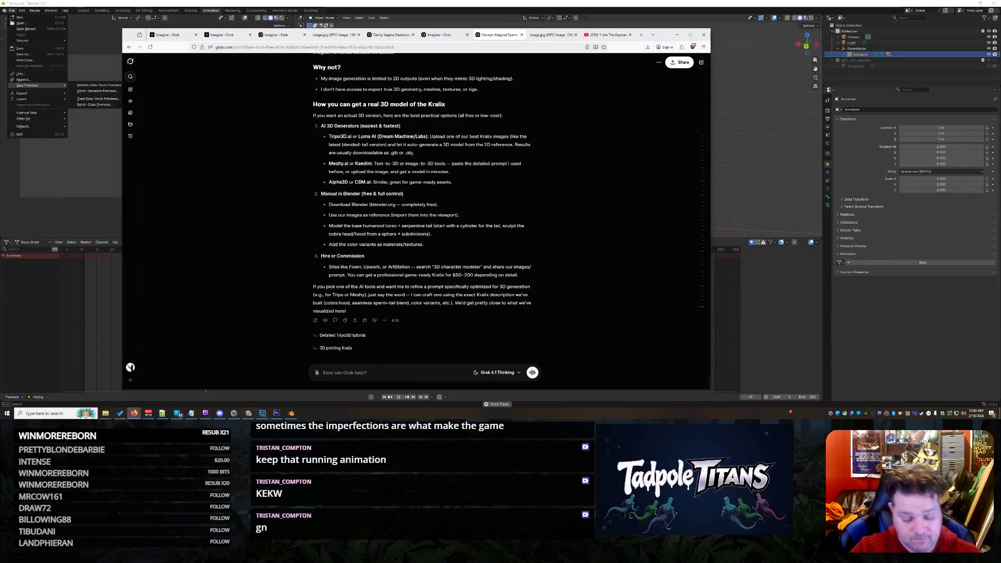
pyautogui.write('Can I import anima')
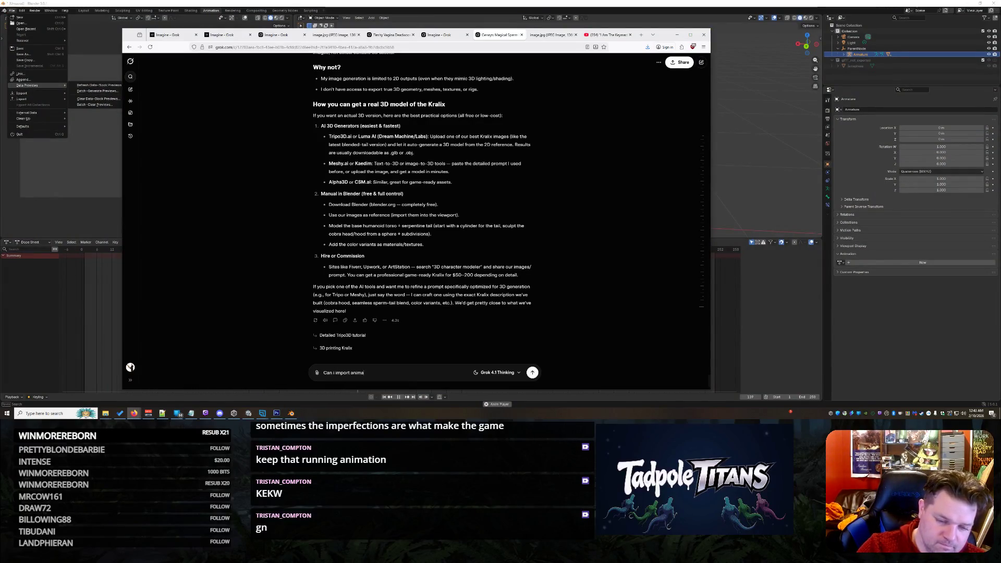
pyautogui.write('tions from one model to another in bl')
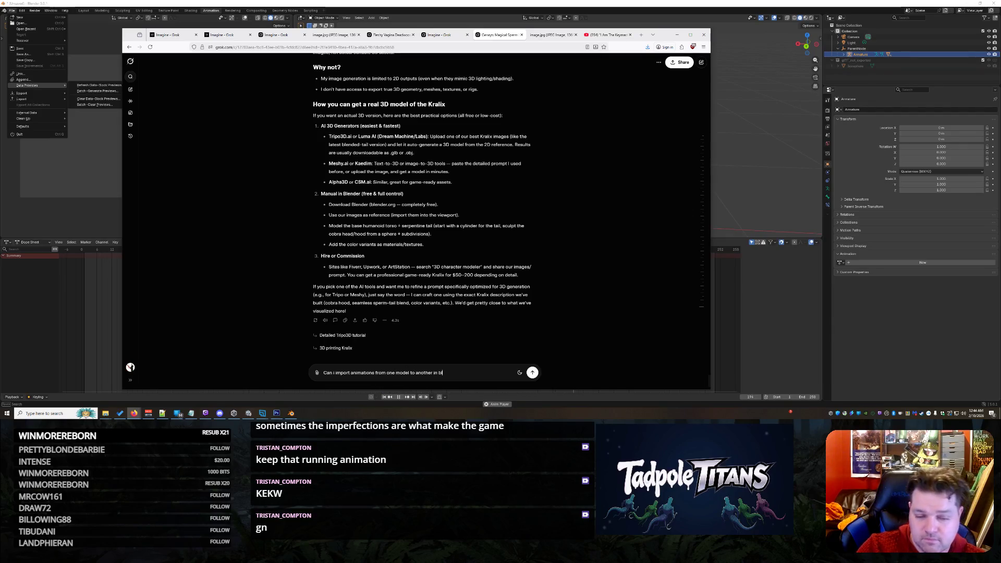
pyautogui.write('nder?')
pyautogui.press('Return')
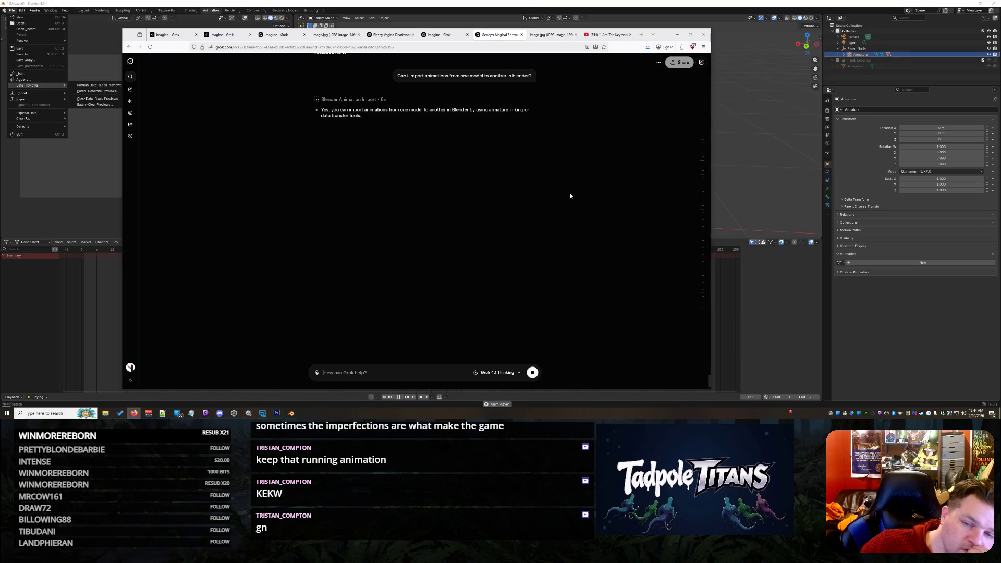
pyautogui.hotkey('alt', 'Tab')
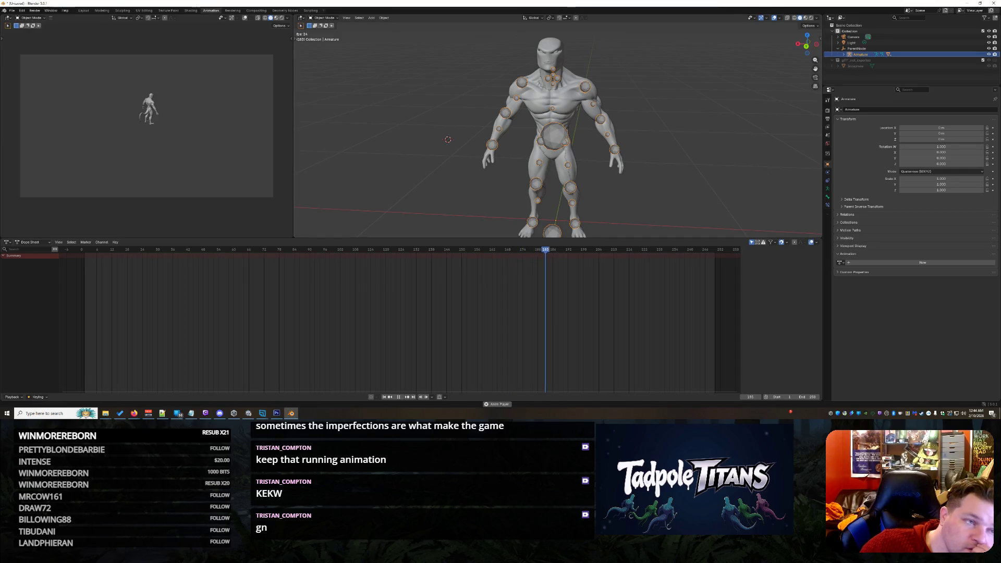
# Review the File > Import formats in Blender, then bring the Grok chat back to the front
pyautogui.click(11, 11)
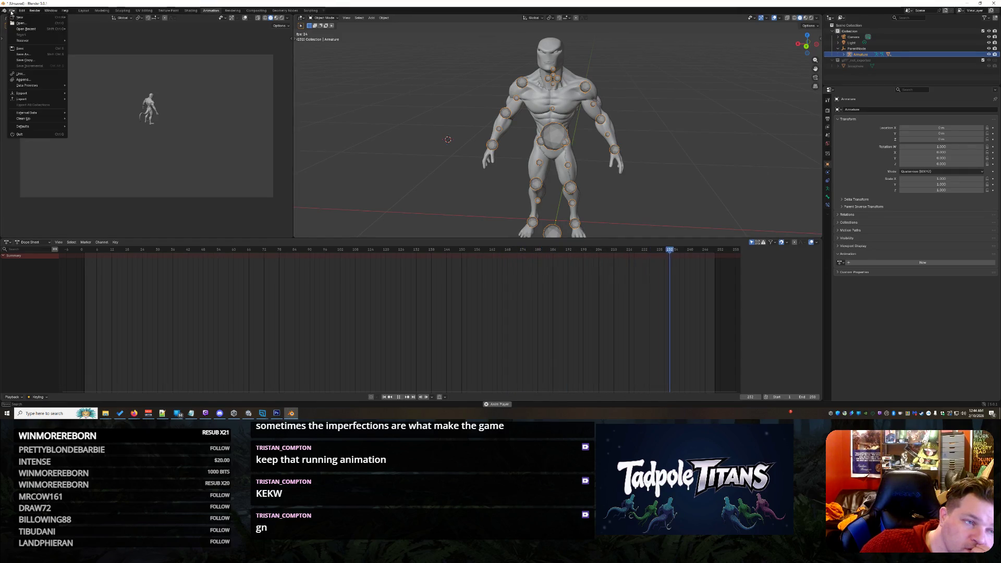
pyautogui.moveTo(48, 92)
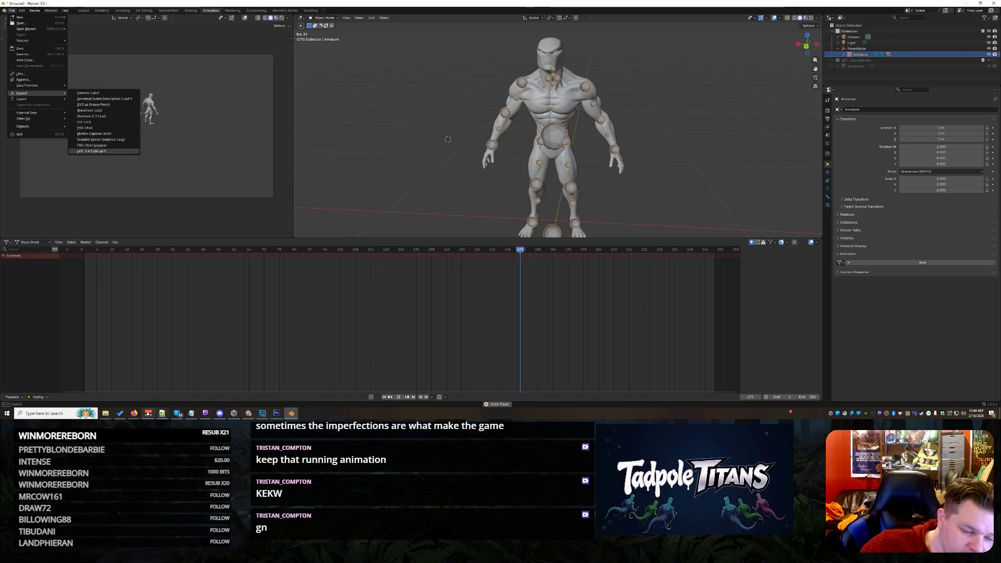
pyautogui.moveTo(134, 412)
pyautogui.click(240, 399)
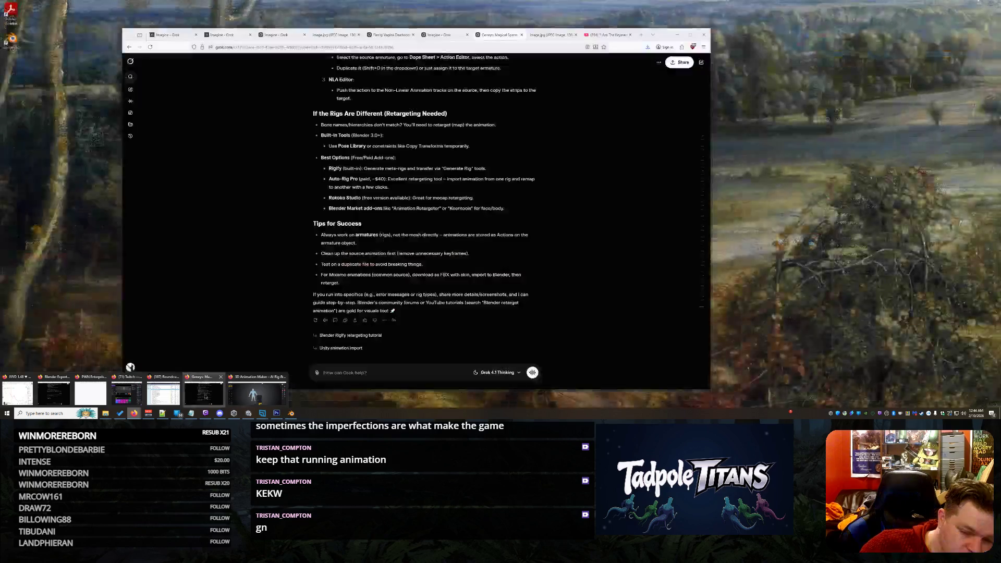
pyautogui.scroll(5, 431, 207)
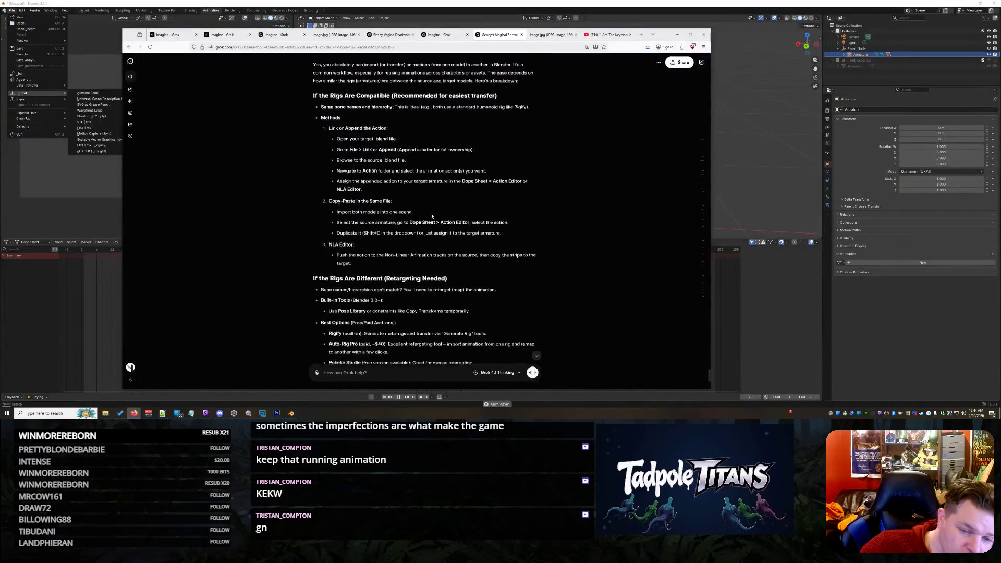
pyautogui.scroll(-2, 431, 216)
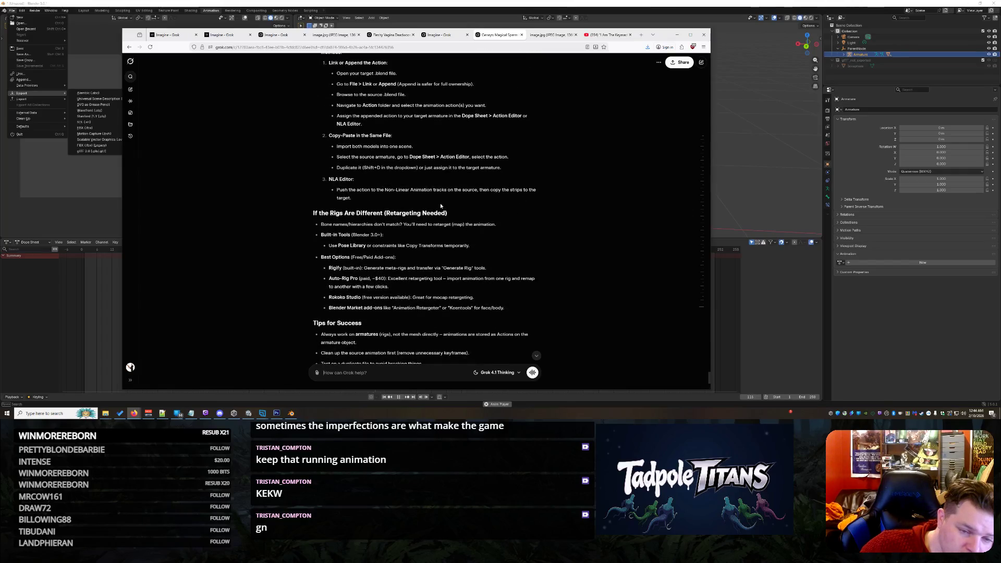
pyautogui.scroll(-3, 440, 206)
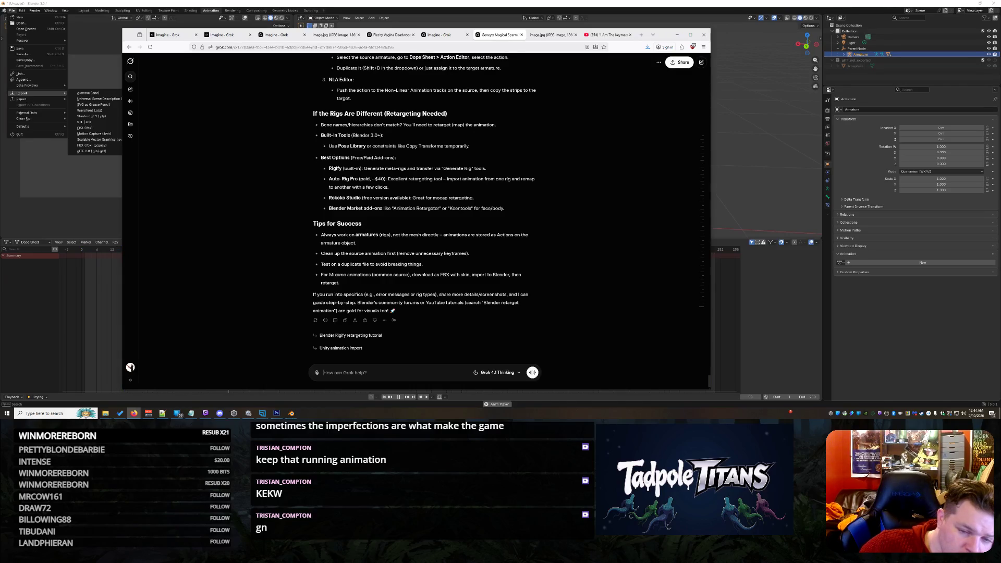
pyautogui.scroll(5, 380, 295)
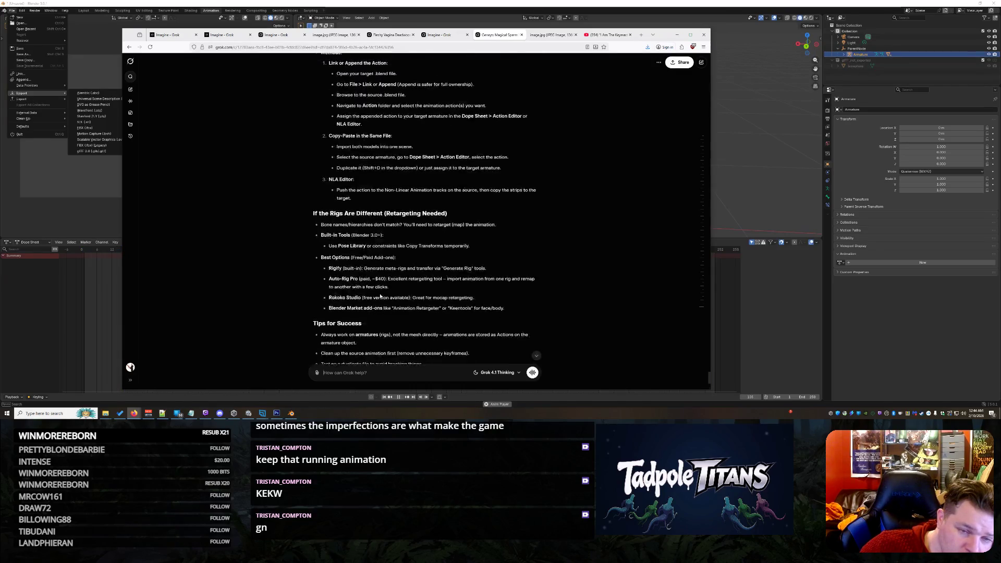
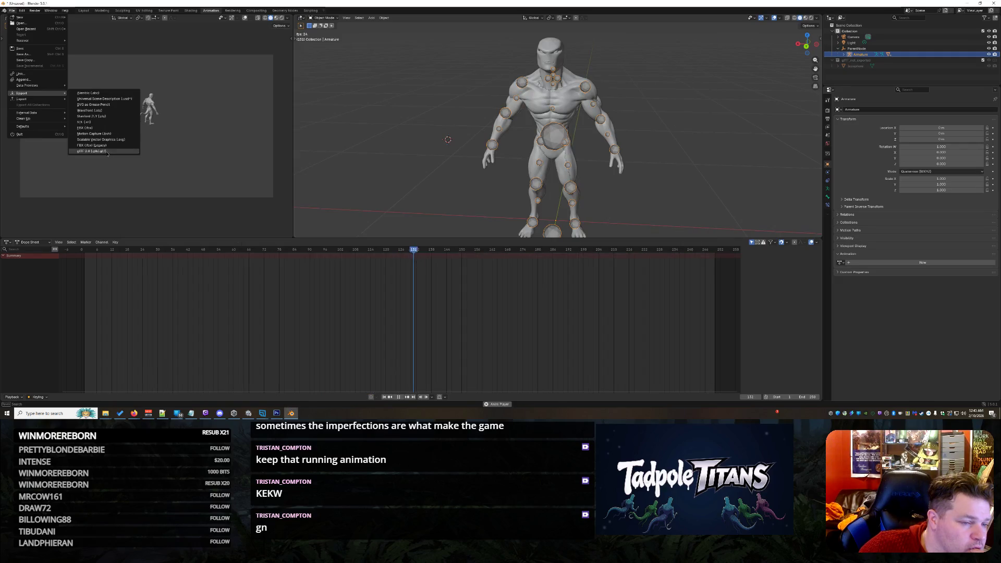
# Import the big-headed creature's glTF 2.0 file with its armature
pyautogui.click(106, 152)
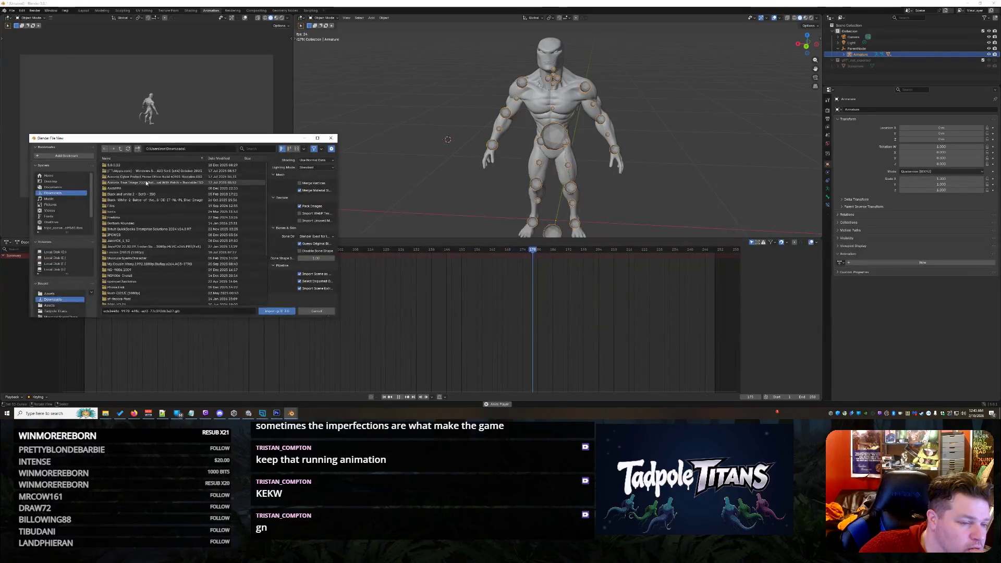
pyautogui.press('Escape')
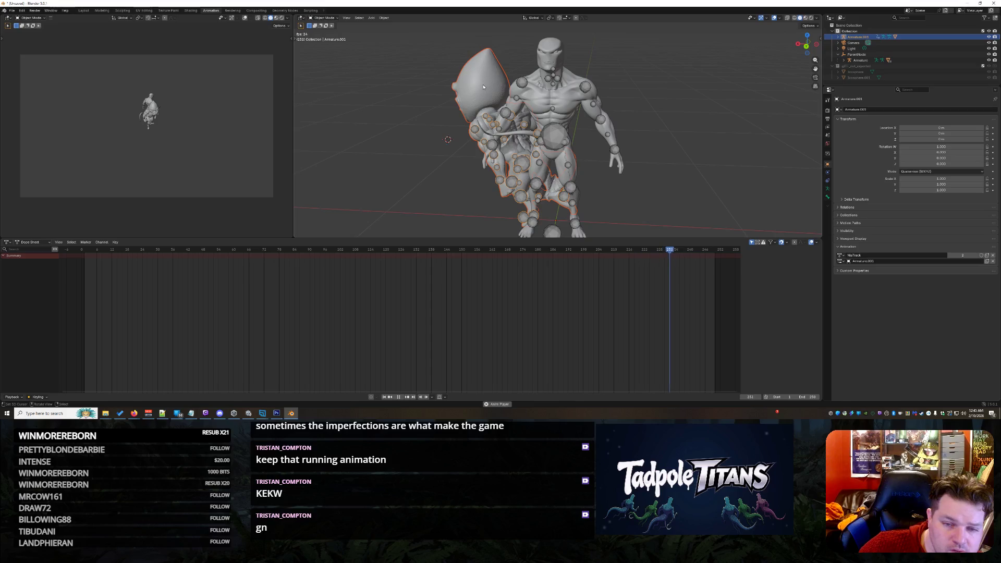
# Move the creature armature left of the human and set the end frame to 76
pyautogui.moveTo(484, 87); pyautogui.dragTo(408, 162)
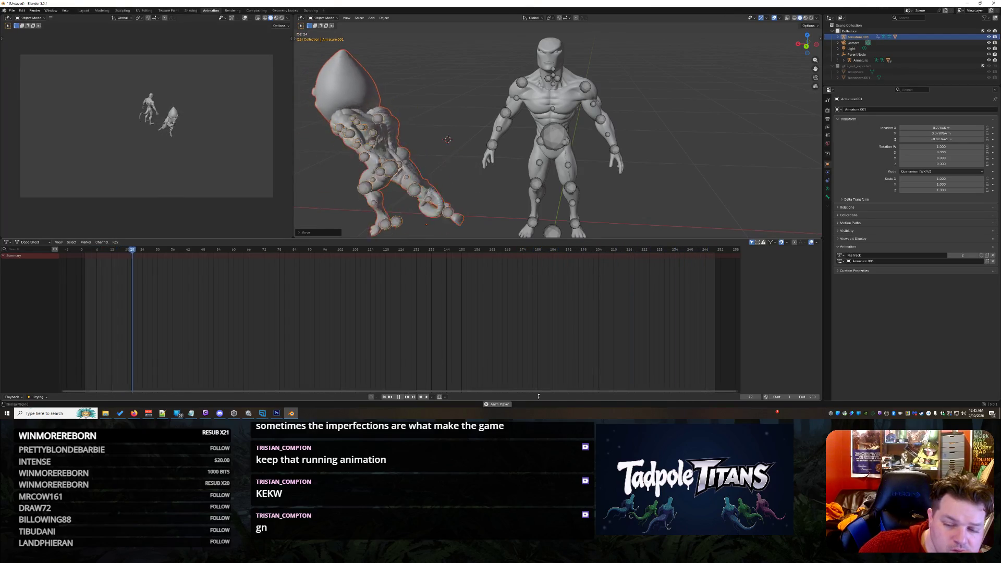
pyautogui.moveTo(813, 399); pyautogui.dragTo(750, 399)
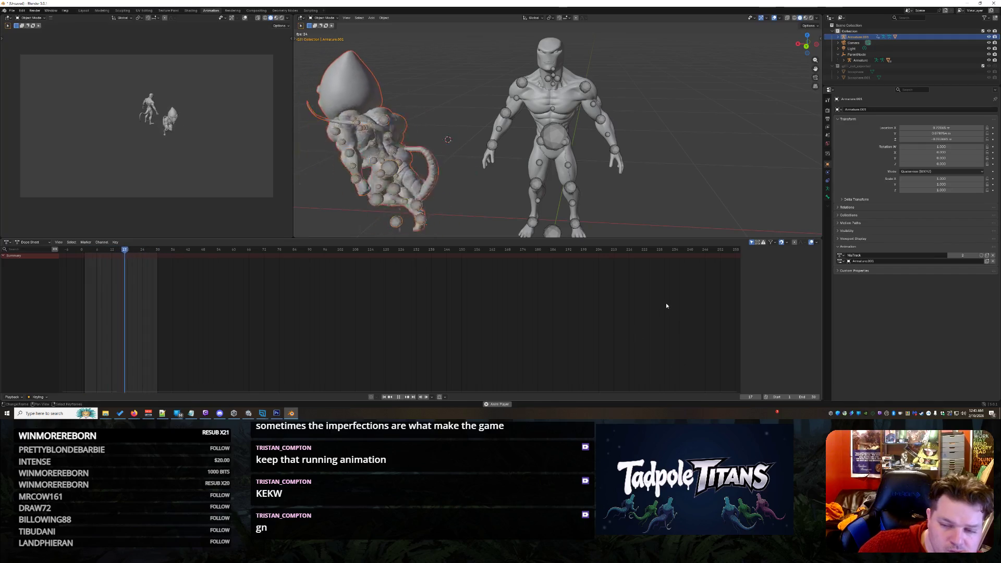
pyautogui.click(551, 132)
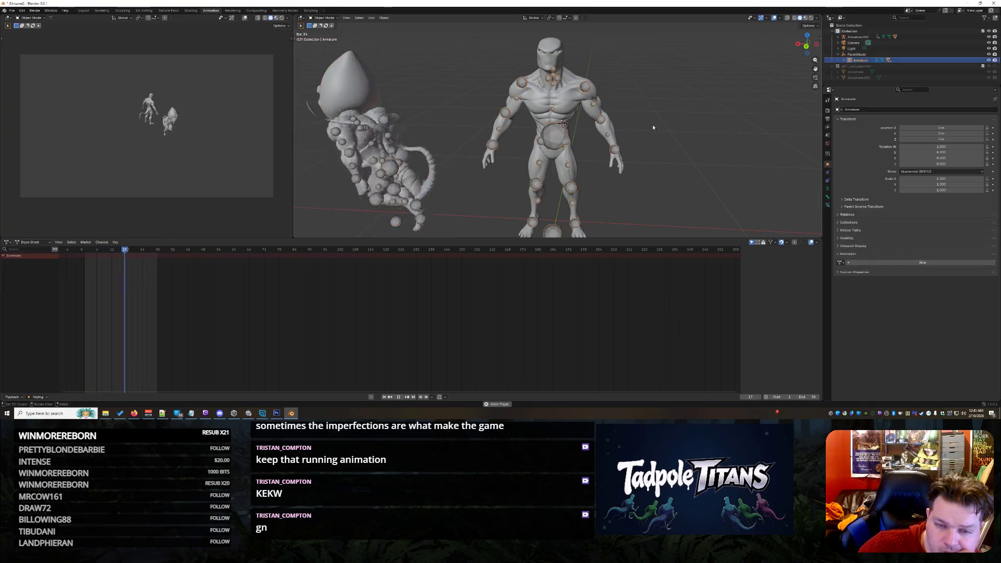
# Assign the MaTrack action to the human armature as a first try
pyautogui.click(839, 263)
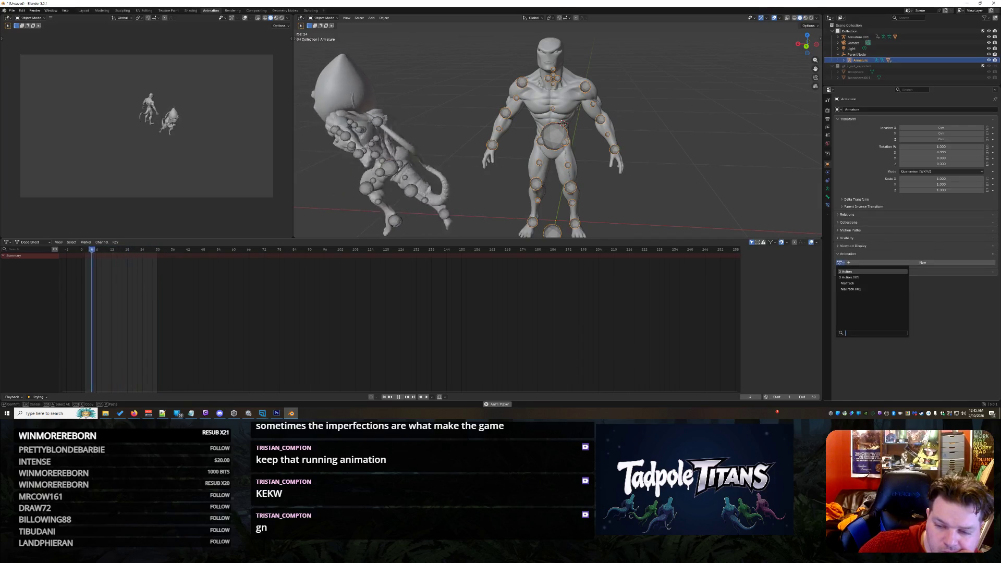
pyautogui.click(855, 283)
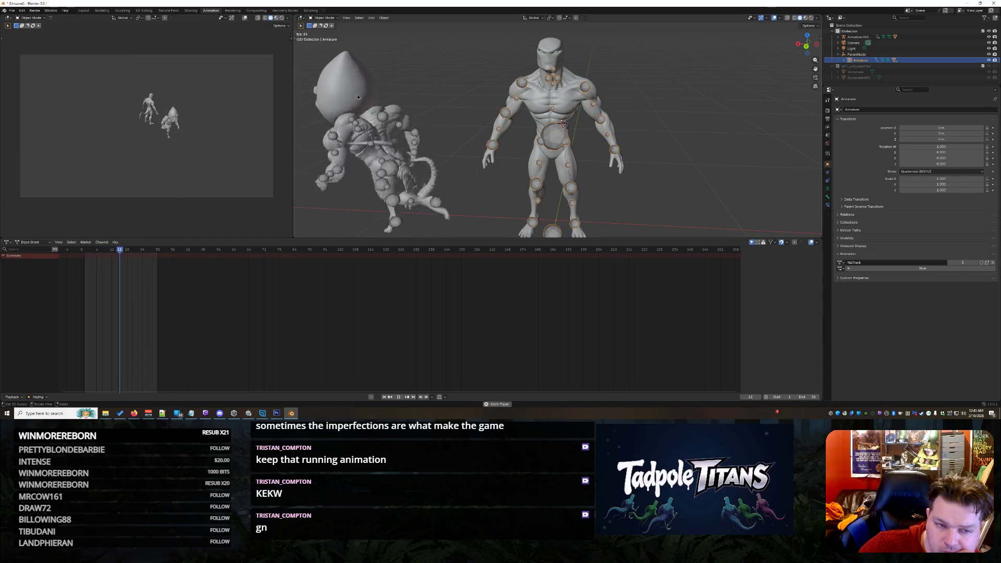
pyautogui.click(393, 168)
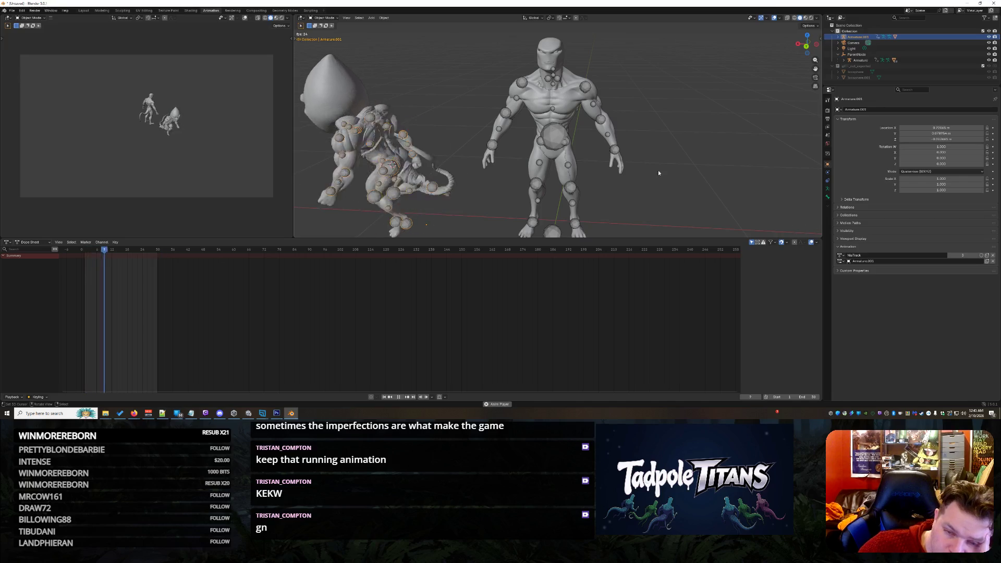
# Give the human armature the creature's Armature.001 action and switch to the Layout workspace
pyautogui.click(552, 139)
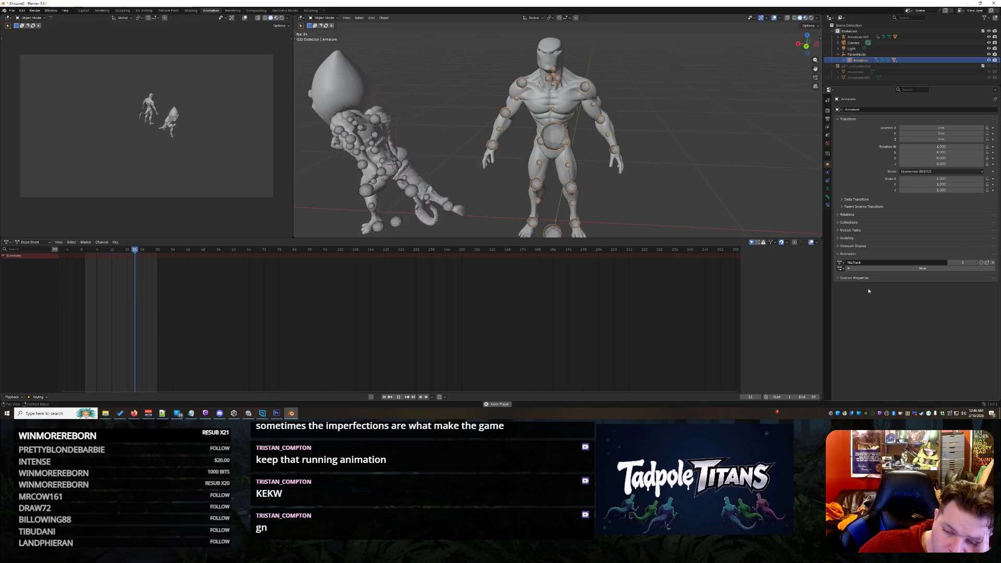
pyautogui.click(840, 268)
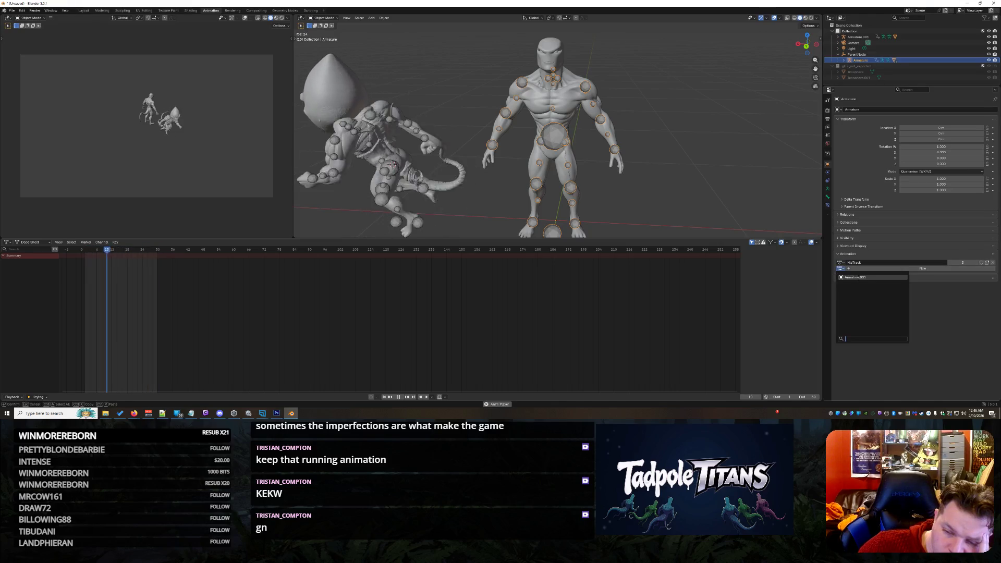
pyautogui.click(858, 279)
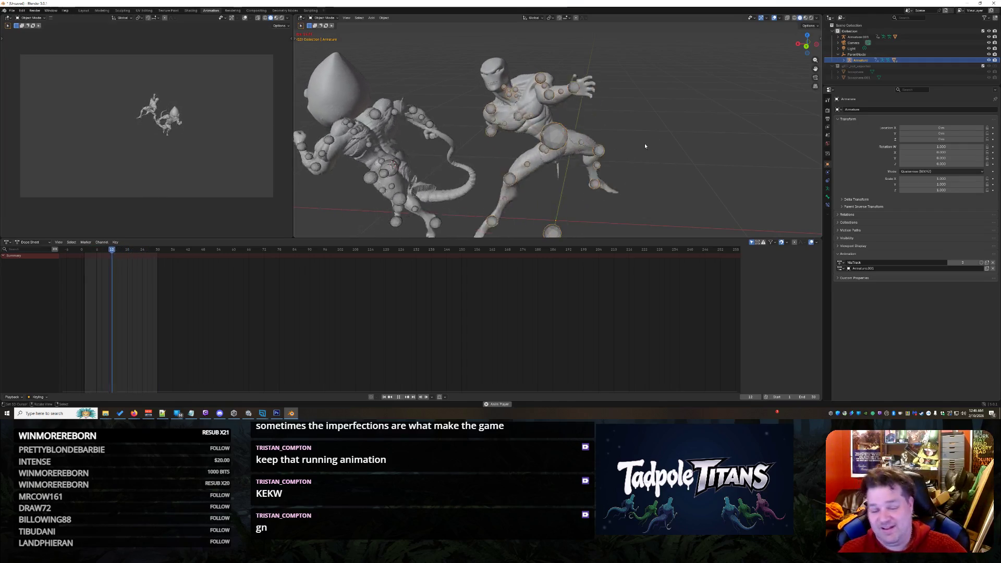
pyautogui.click(388, 170)
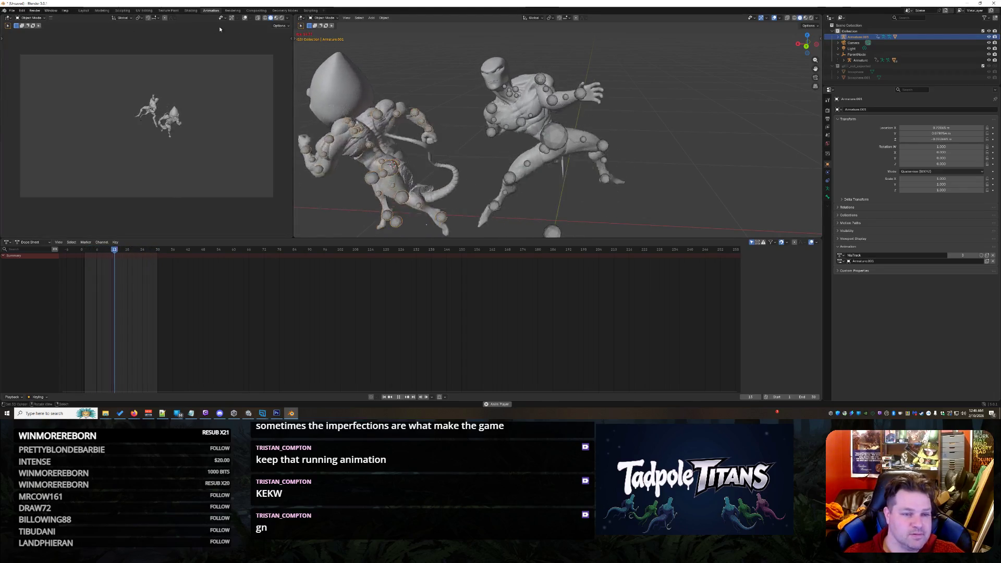
pyautogui.click(82, 11)
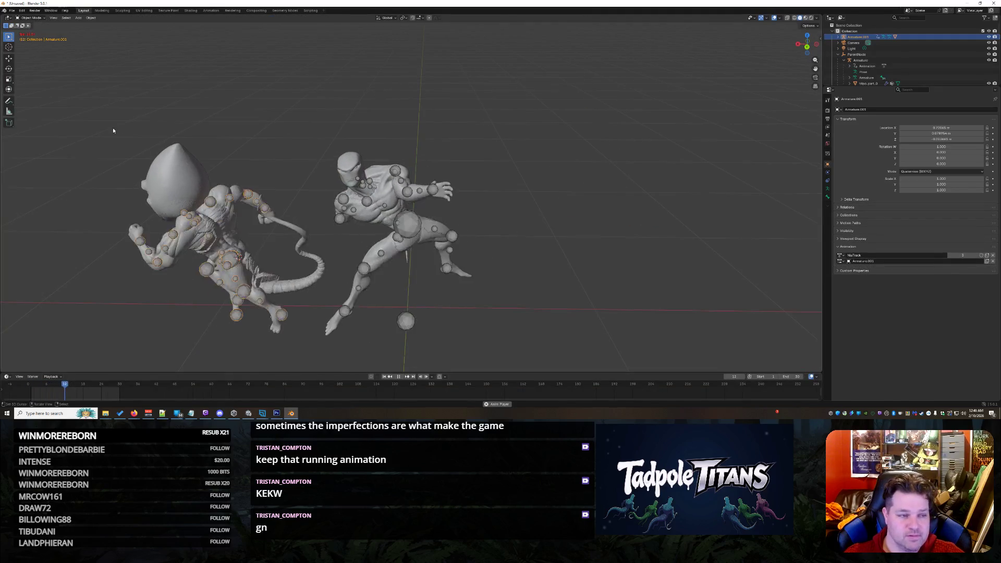
# Orbit the viewport around both characters to a side view using the Rotate tool
pyautogui.click(8, 68)
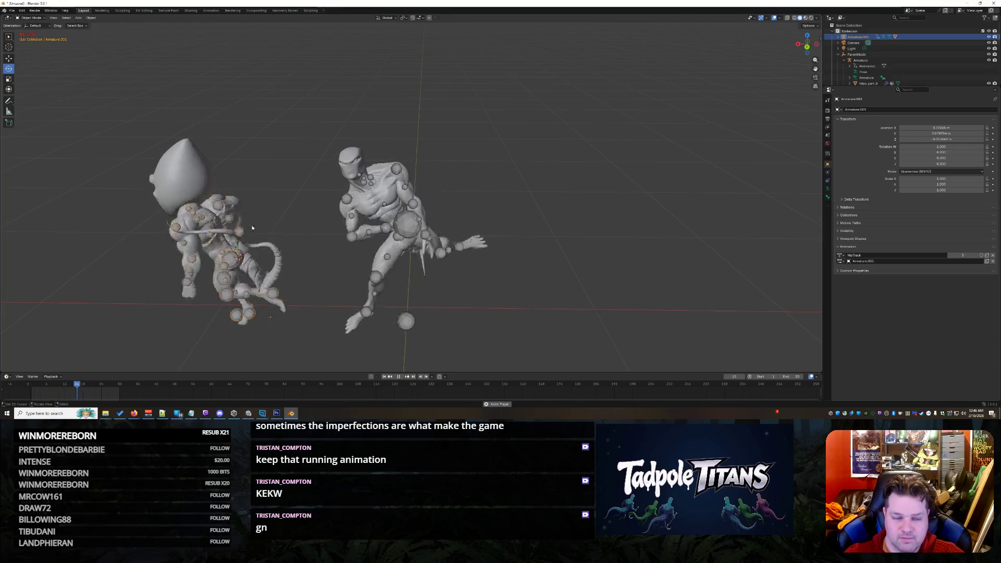
pyautogui.scroll(-3, 519, 289)
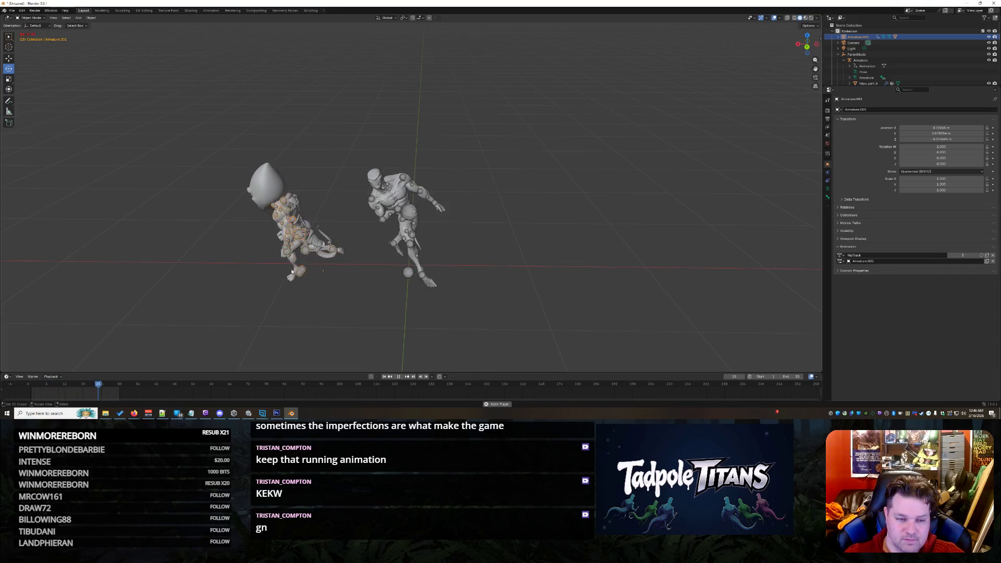
pyautogui.moveTo(522, 219)
pyautogui.mouseDown(button='middle')
pyautogui.moveTo(755, 206)
pyautogui.moveTo(816, 174)
pyautogui.moveTo(745, 180)
pyautogui.mouseUp(button='middle')
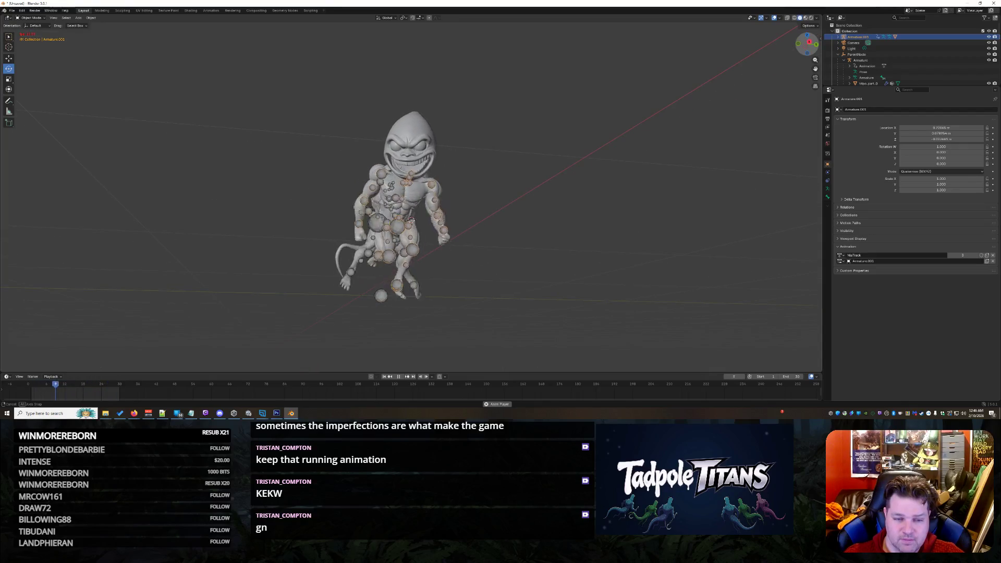
pyautogui.moveTo(412, 222); pyautogui.dragTo(332, 258, button='middle')
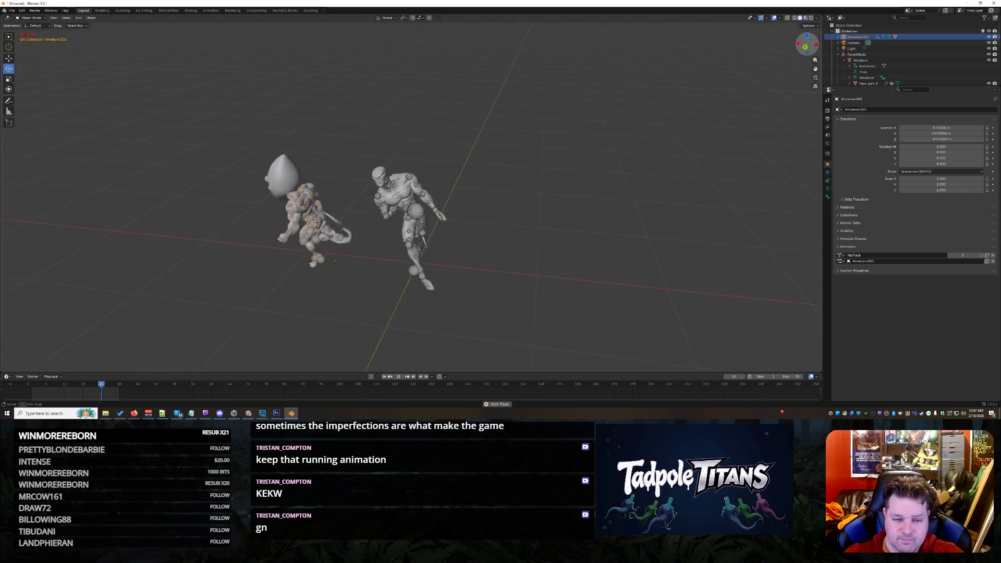
pyautogui.moveTo(491, 235)
pyautogui.mouseDown(button='middle')
pyautogui.moveTo(534, 244)
pyautogui.moveTo(526, 257)
pyautogui.moveTo(463, 236)
pyautogui.moveTo(417, 239)
pyautogui.mouseUp(button='middle')
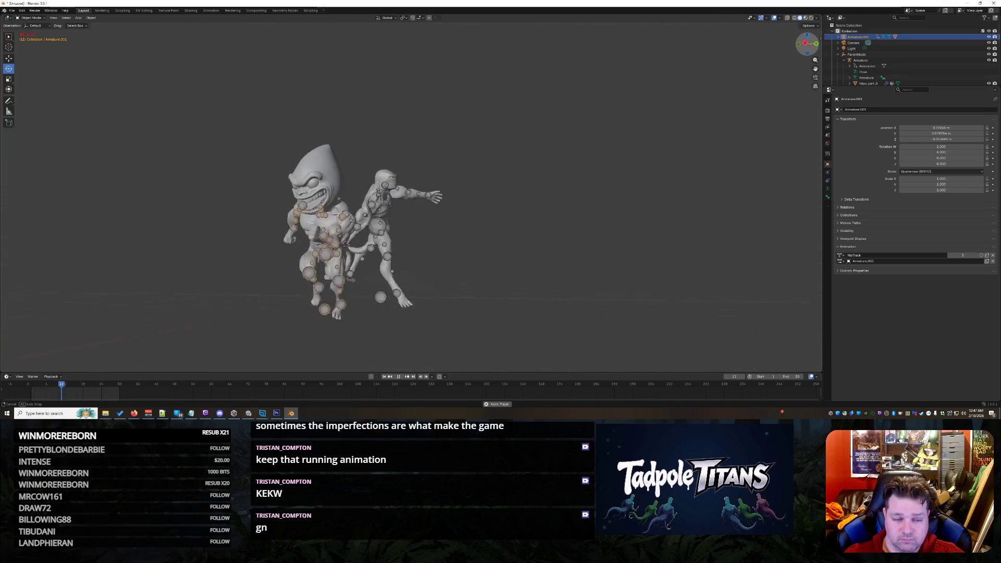
pyautogui.moveTo(391, 235); pyautogui.dragTo(365, 229, button='middle')
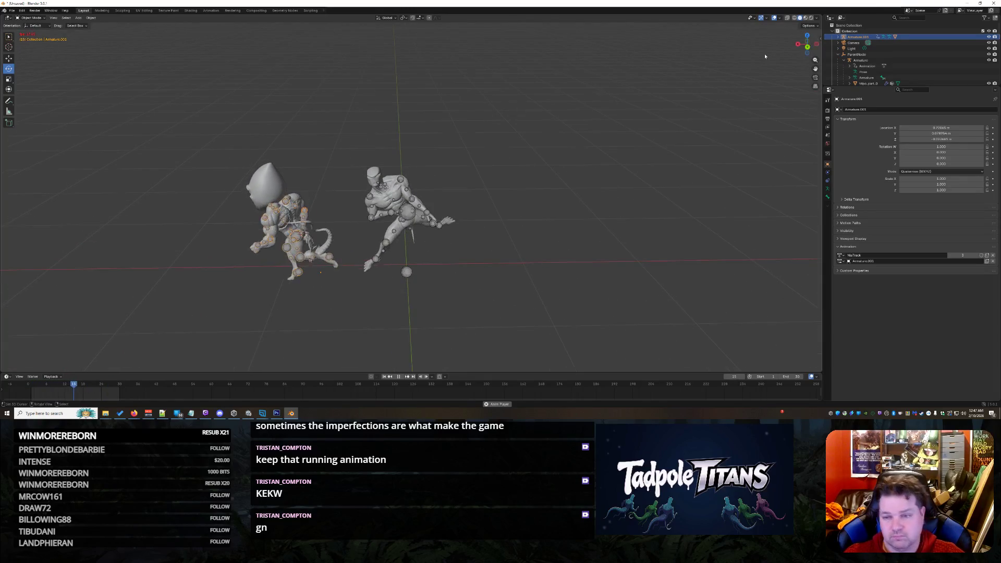
# Expand Armature.001 in the Outliner and drag the divider down to show more rows
pyautogui.click(839, 38)
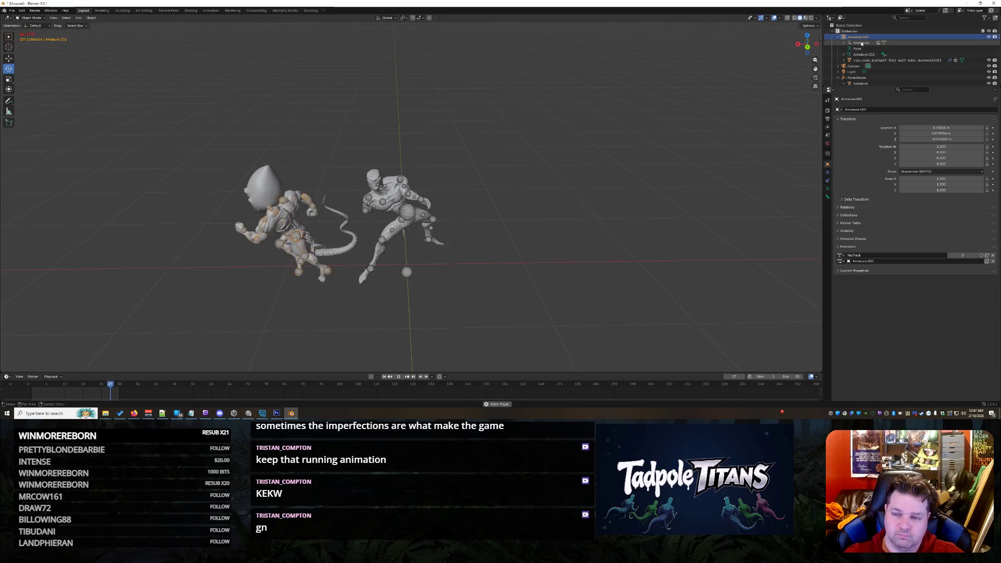
pyautogui.moveTo(855, 86)
pyautogui.mouseDown()
pyautogui.moveTo(852, 242)
pyautogui.moveTo(853, 225)
pyautogui.mouseUp()
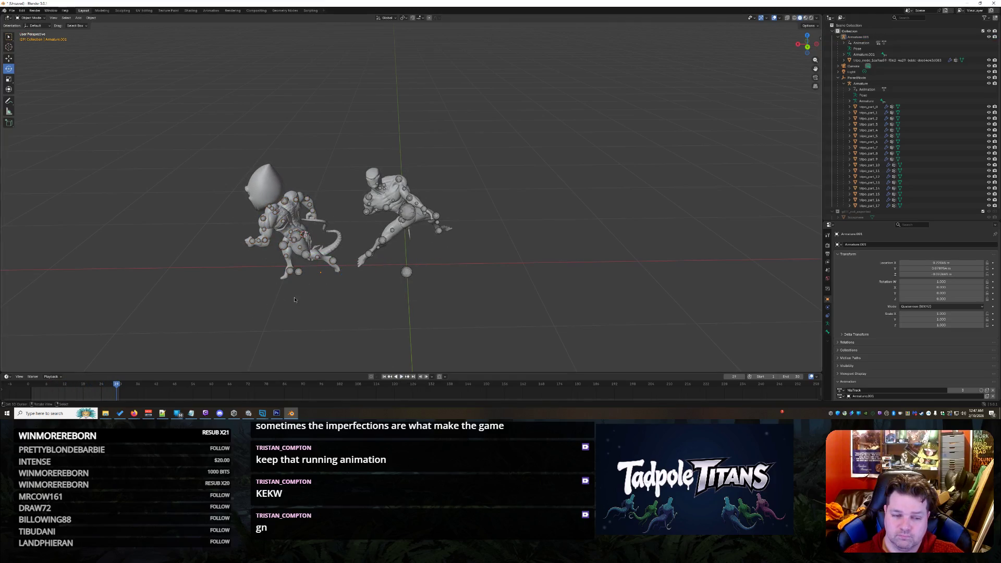
pyautogui.moveTo(806, 43)
pyautogui.mouseDown()
pyautogui.moveTo(756, 38)
pyautogui.moveTo(338, 259)
pyautogui.moveTo(100, 219)
pyautogui.moveTo(52, 232)
pyautogui.moveTo(516, 249)
pyautogui.mouseUp()
pyautogui.scroll(3, 516, 249)
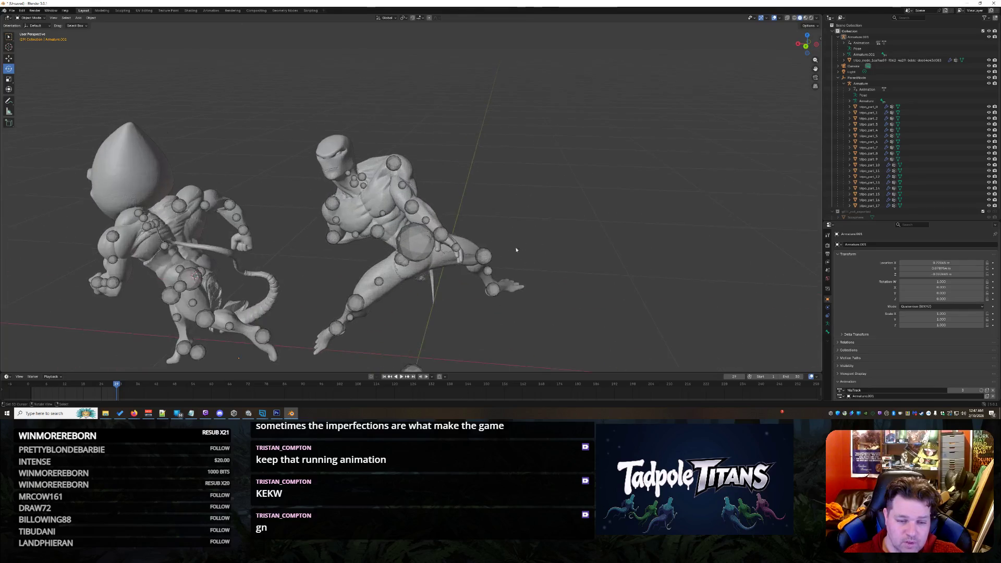
# Select Armature.001 and switch it to Edit Mode, then orbit to a low side view
pyautogui.click(354, 306)
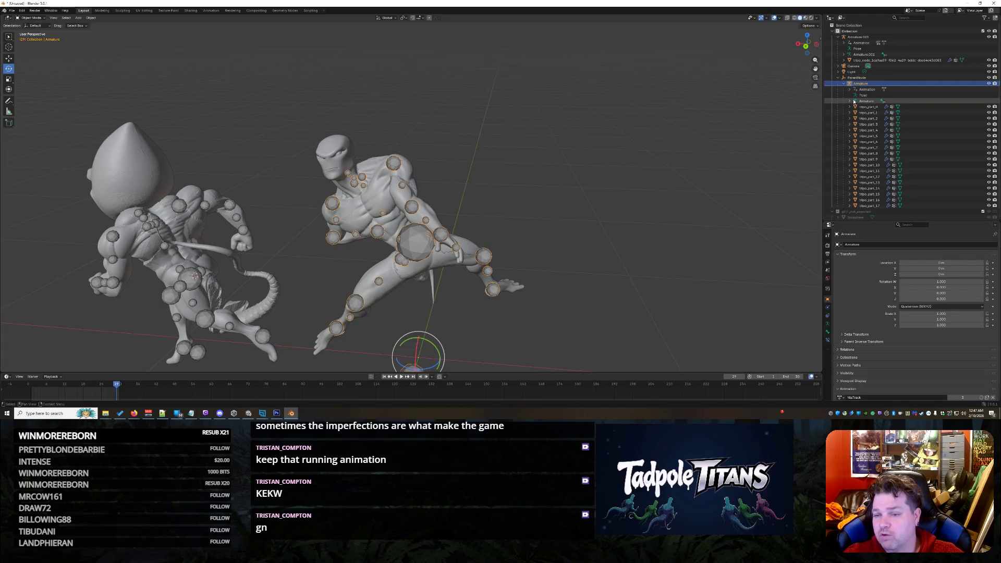
pyautogui.click(854, 102)
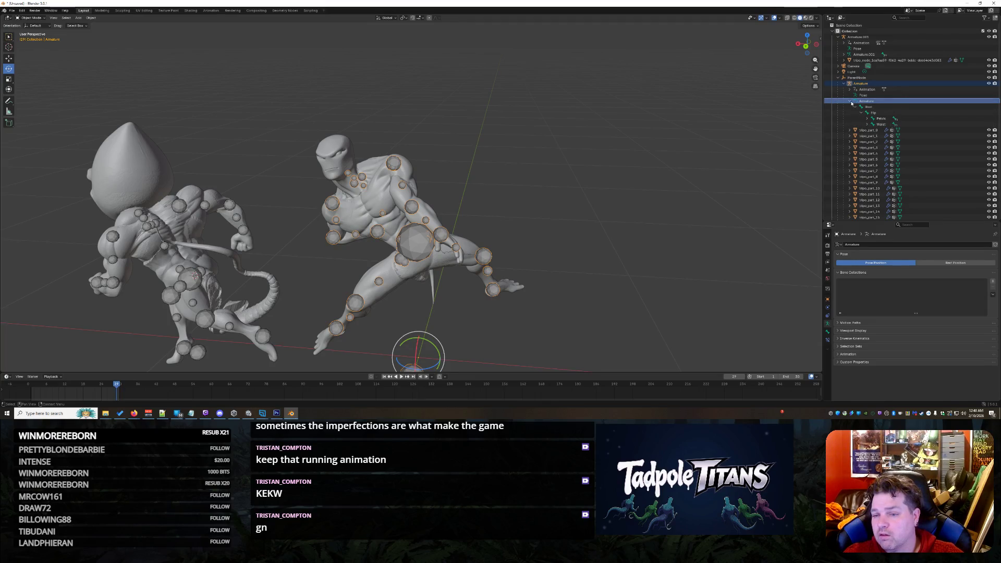
pyautogui.click(898, 54)
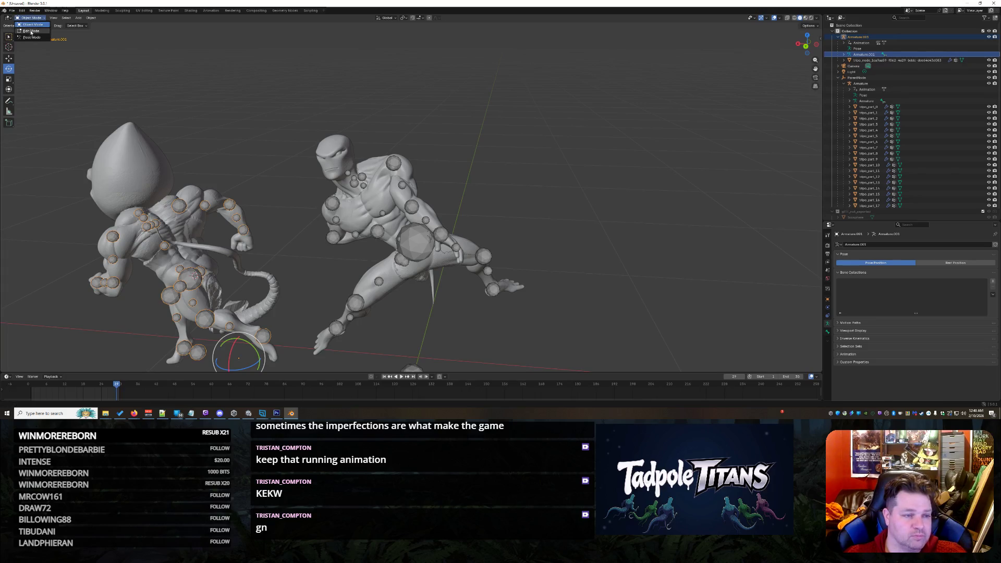
pyautogui.click(31, 32)
pyautogui.moveTo(816, 49)
pyautogui.mouseDown()
pyautogui.moveTo(785, 130)
pyautogui.moveTo(751, 131)
pyautogui.moveTo(784, 130)
pyautogui.moveTo(775, 68)
pyautogui.mouseUp()
pyautogui.moveTo(473, 241)
pyautogui.mouseDown(button='middle')
pyautogui.moveTo(454, 201)
pyautogui.moveTo(472, 240)
pyautogui.mouseUp(button='middle')
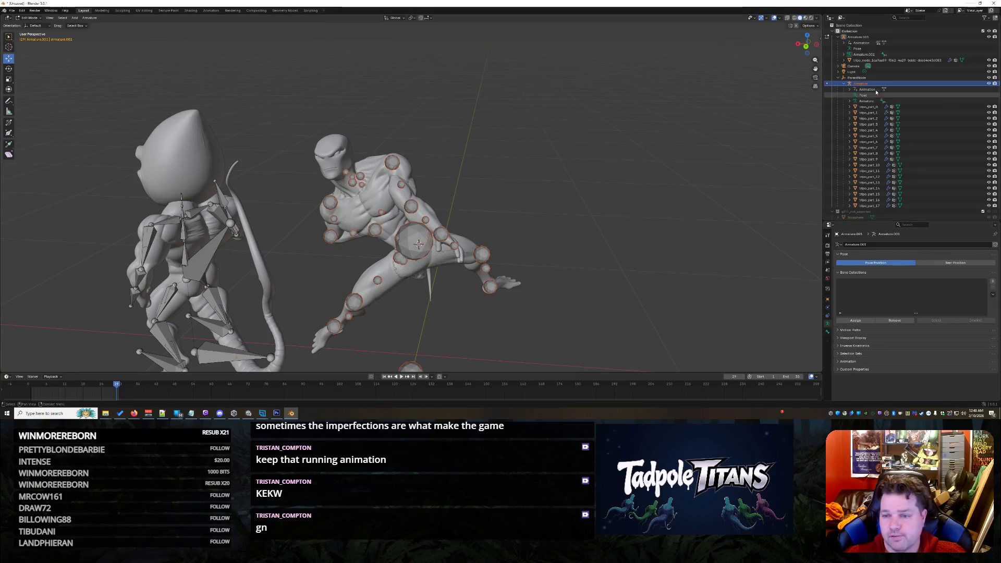
# Put both armatures into Edit Mode through the Outliner and the mode menu
pyautogui.click(862, 37)
pyautogui.click(837, 37)
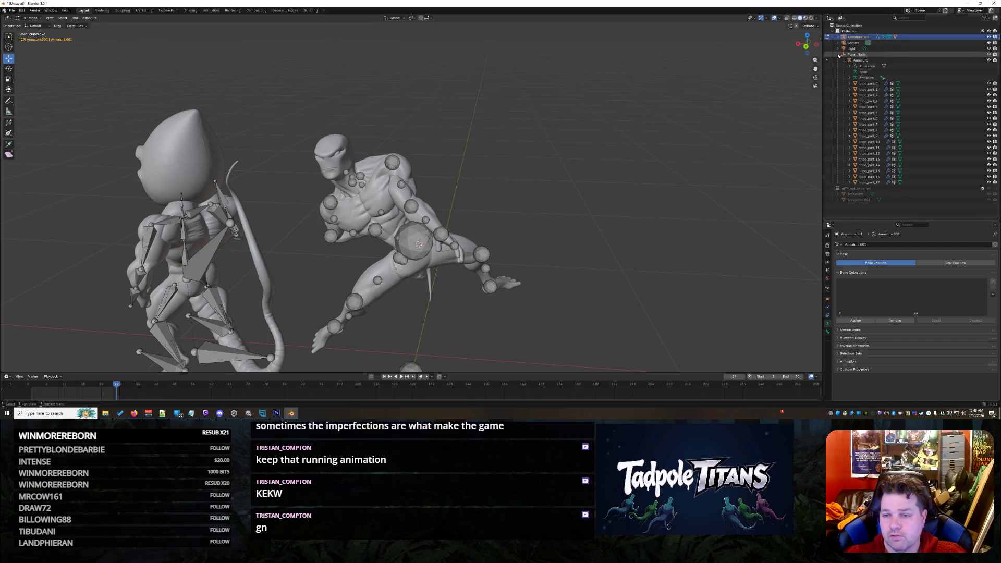
pyautogui.click(839, 54)
pyautogui.click(839, 54)
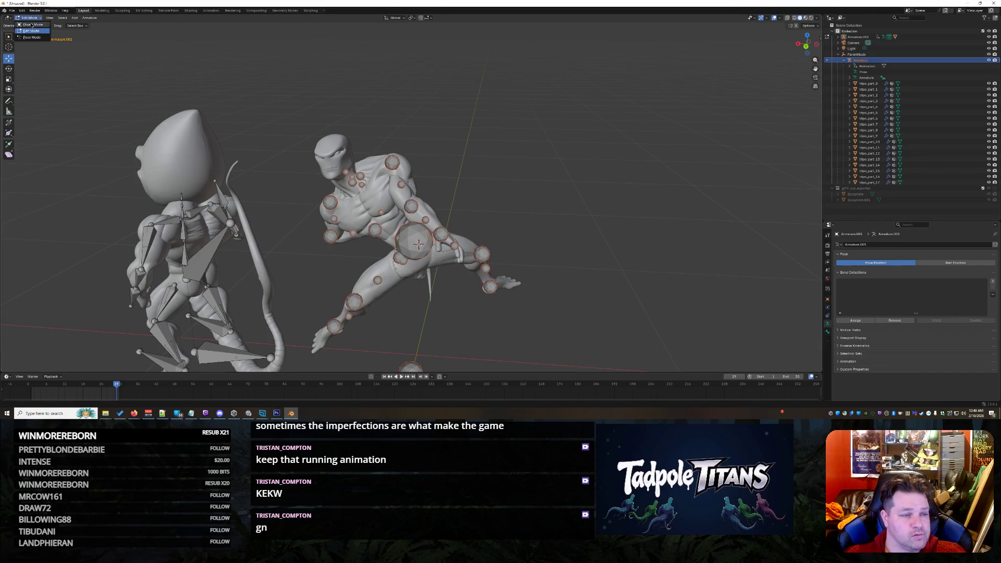
pyautogui.click(32, 24)
pyautogui.click(32, 32)
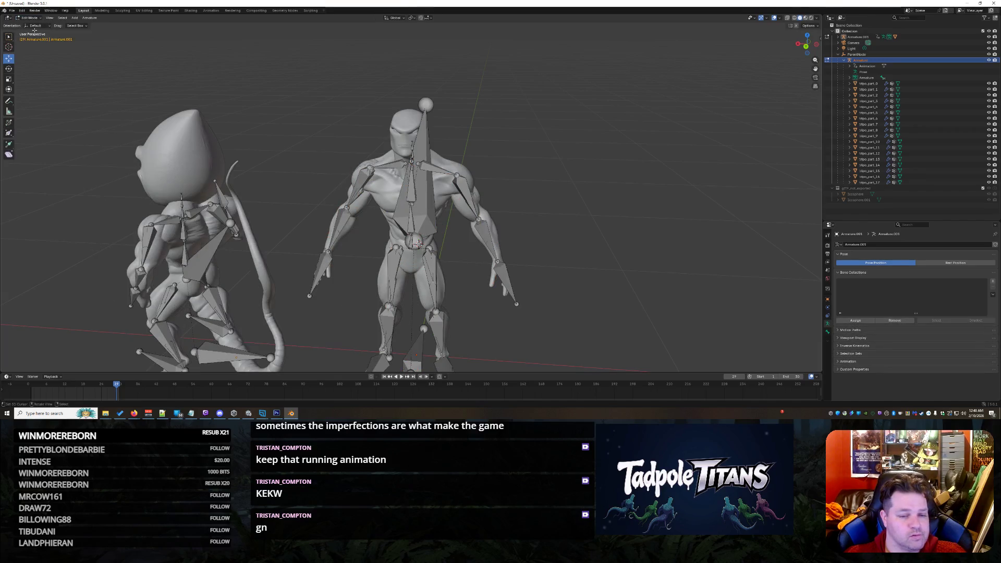
pyautogui.moveTo(812, 53); pyautogui.dragTo(464, 66)
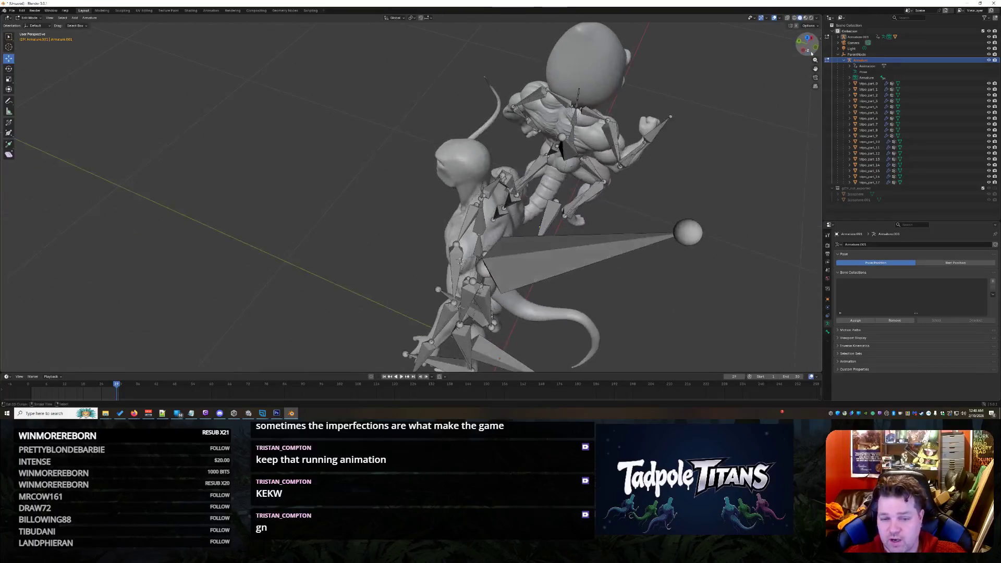
# Pull the stray bone's tail and head back inside the creature's torso and hips
pyautogui.moveTo(665, 225)
pyautogui.mouseDown()
pyautogui.moveTo(543, 184)
pyautogui.moveTo(542, 208)
pyautogui.moveTo(509, 240)
pyautogui.mouseUp()
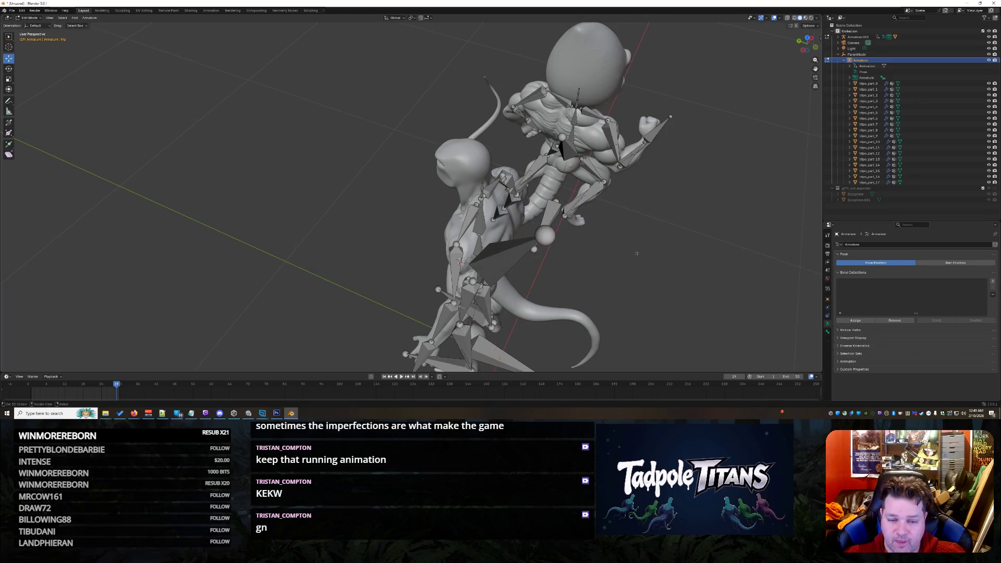
pyautogui.press('KP_1')
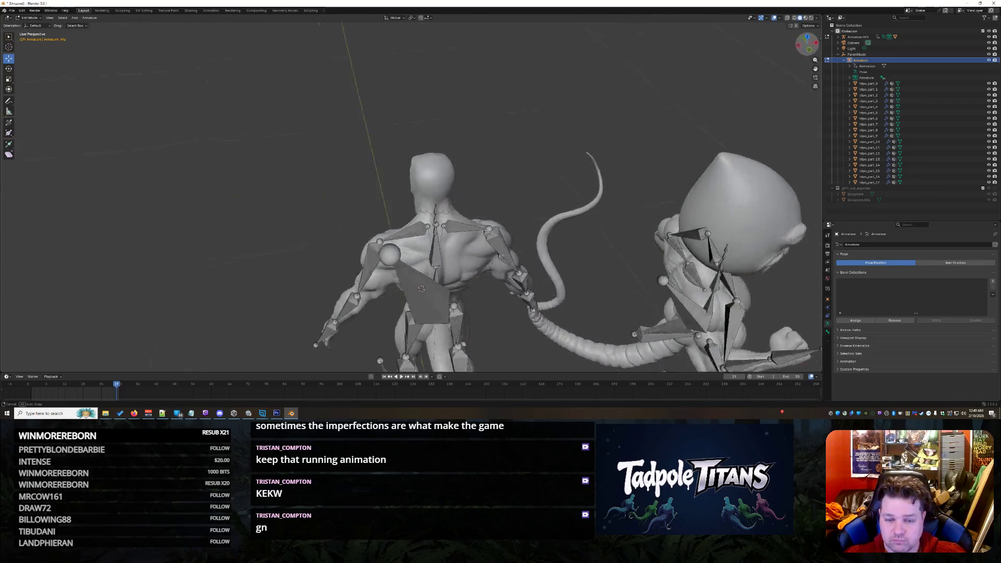
pyautogui.moveTo(387, 127)
pyautogui.mouseDown()
pyautogui.moveTo(435, 127)
pyautogui.moveTo(407, 114)
pyautogui.moveTo(407, 144)
pyautogui.mouseUp()
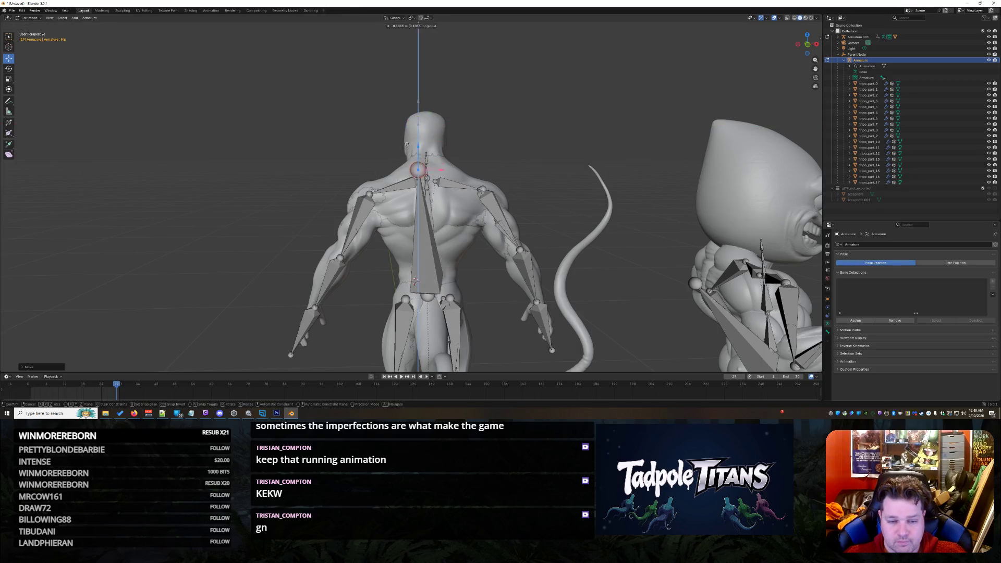
pyautogui.moveTo(807, 42)
pyautogui.mouseDown()
pyautogui.moveTo(827, 60)
pyautogui.moveTo(813, 96)
pyautogui.moveTo(821, 57)
pyautogui.moveTo(829, 63)
pyautogui.moveTo(824, 50)
pyautogui.moveTo(803, 53)
pyautogui.moveTo(814, 50)
pyautogui.moveTo(808, 45)
pyautogui.mouseUp()
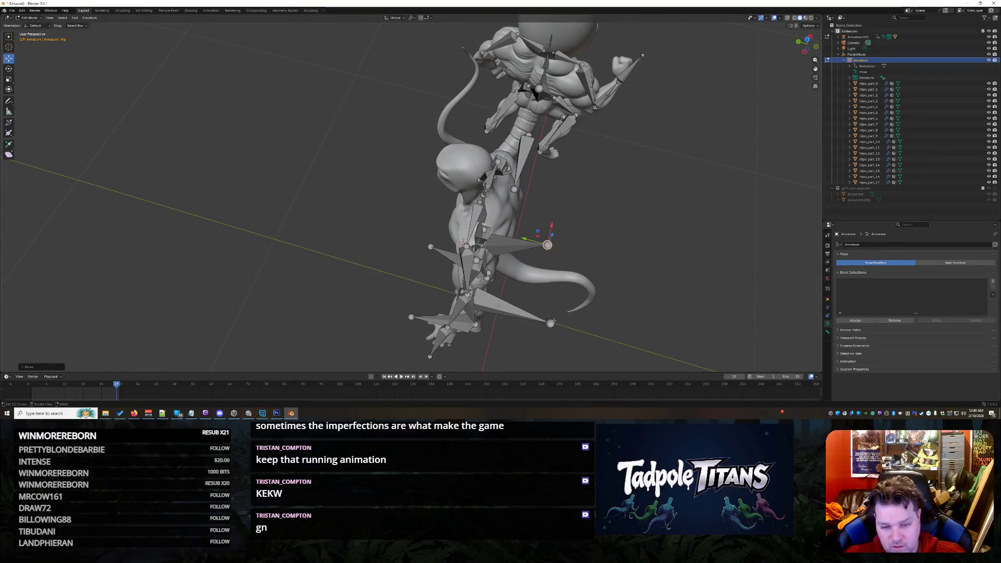
pyautogui.click(526, 316)
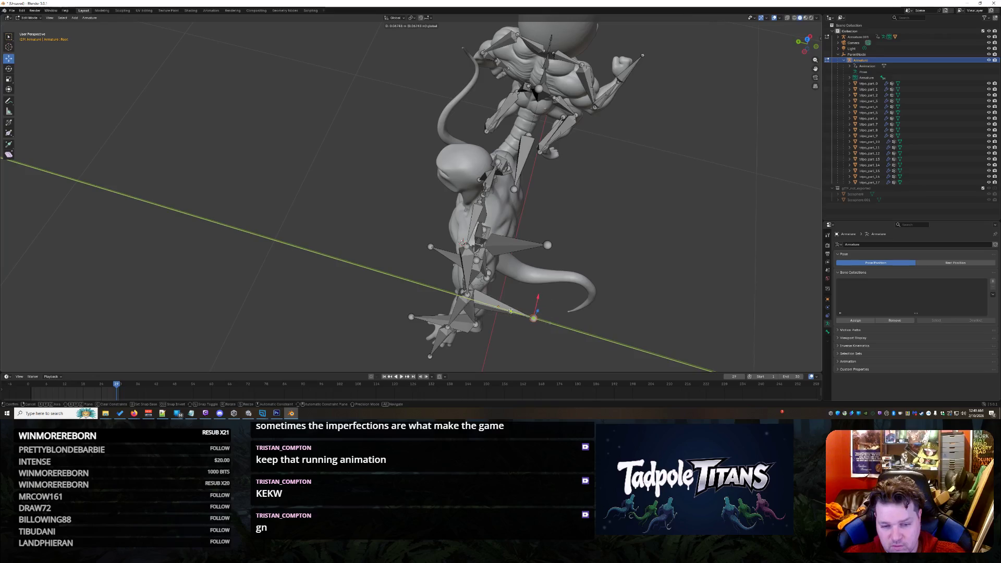
pyautogui.moveTo(806, 42); pyautogui.dragTo(807, 45)
pyautogui.scroll(-4, 807, 45)
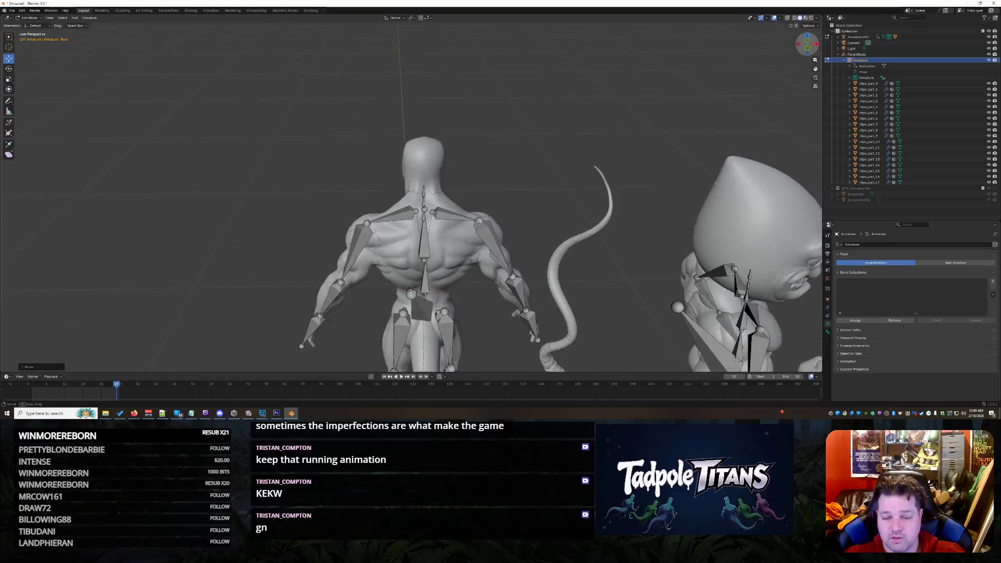
pyautogui.scroll(-2, 565, 255)
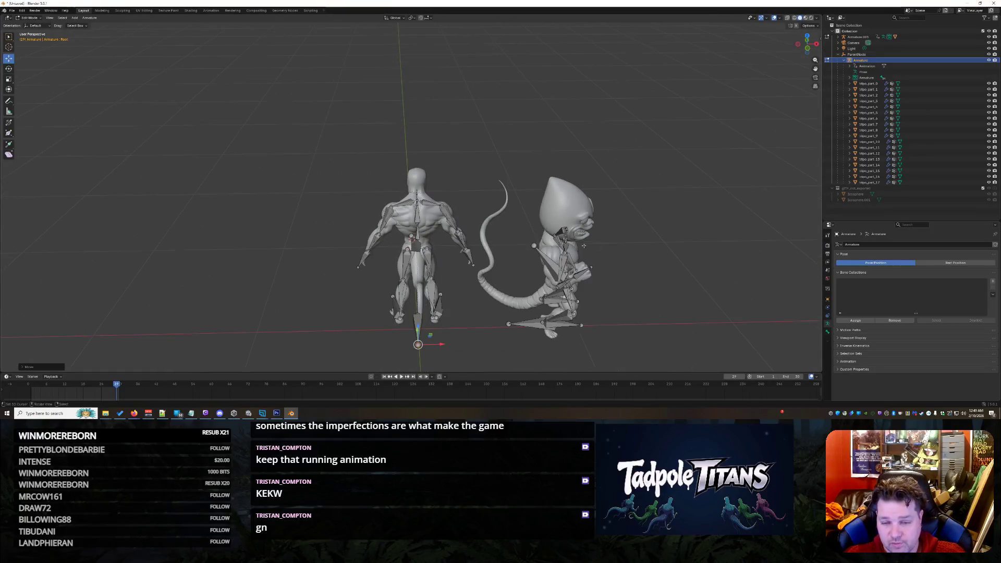
pyautogui.click(857, 36)
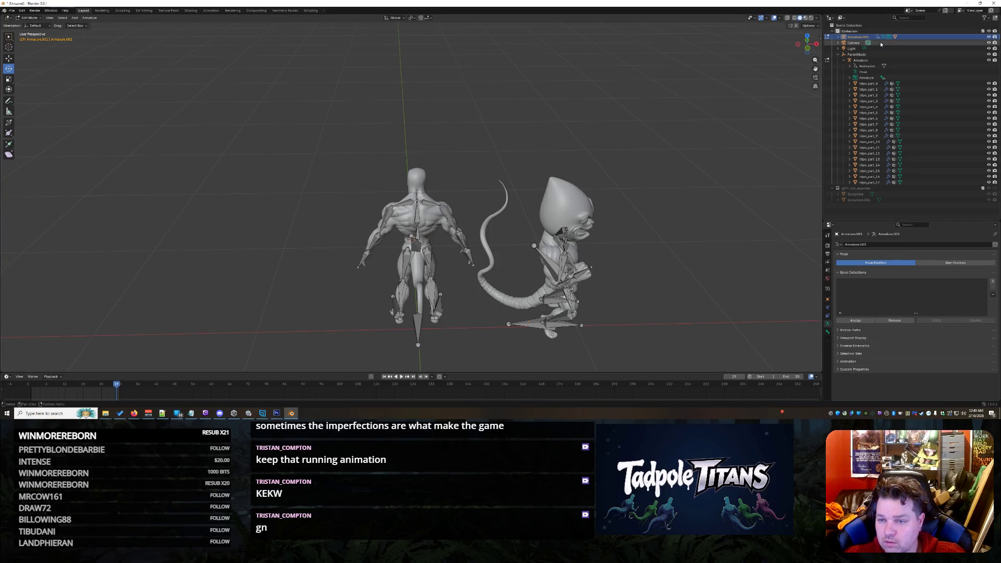
pyautogui.click(840, 37)
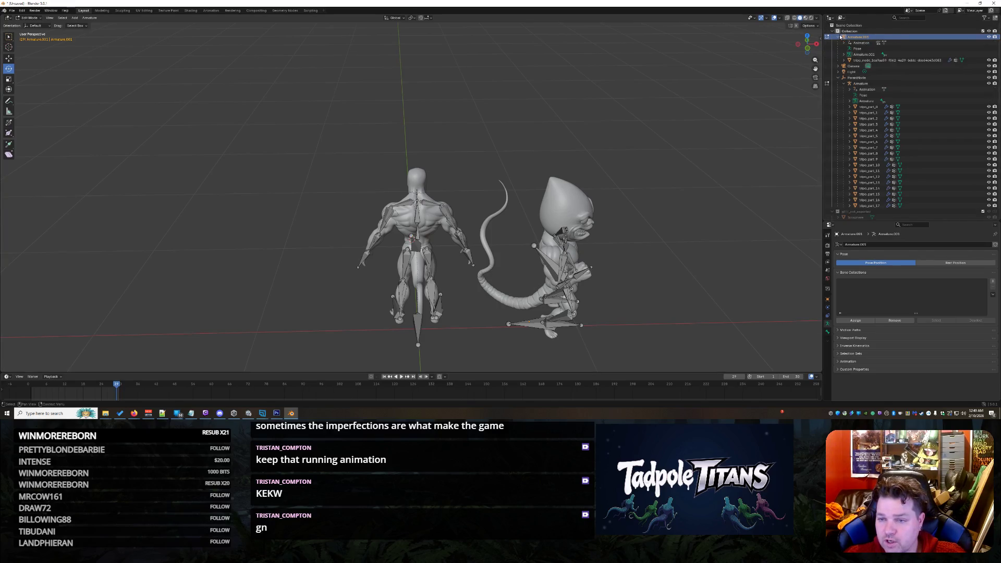
pyautogui.rightClick(864, 45)
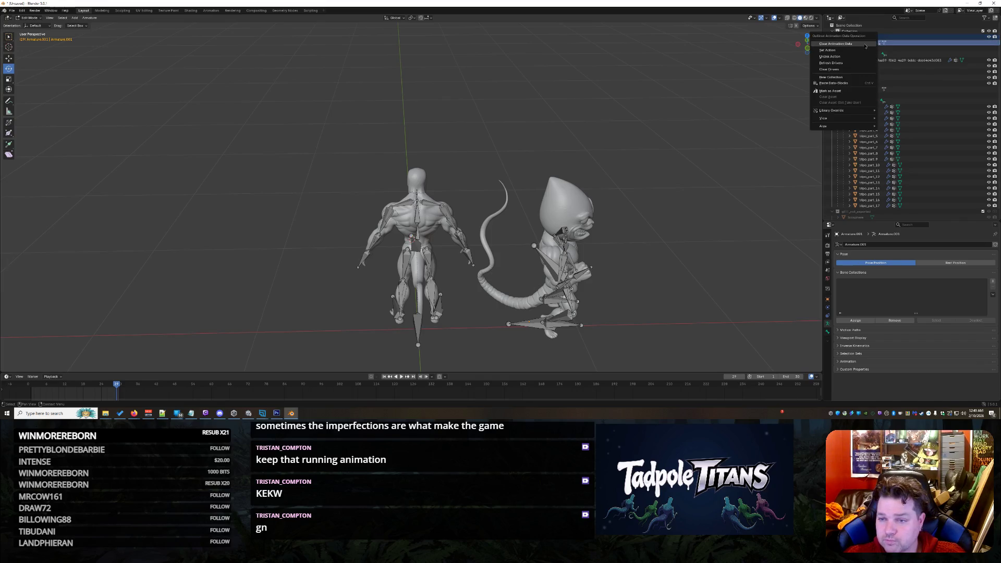
pyautogui.click(894, 41)
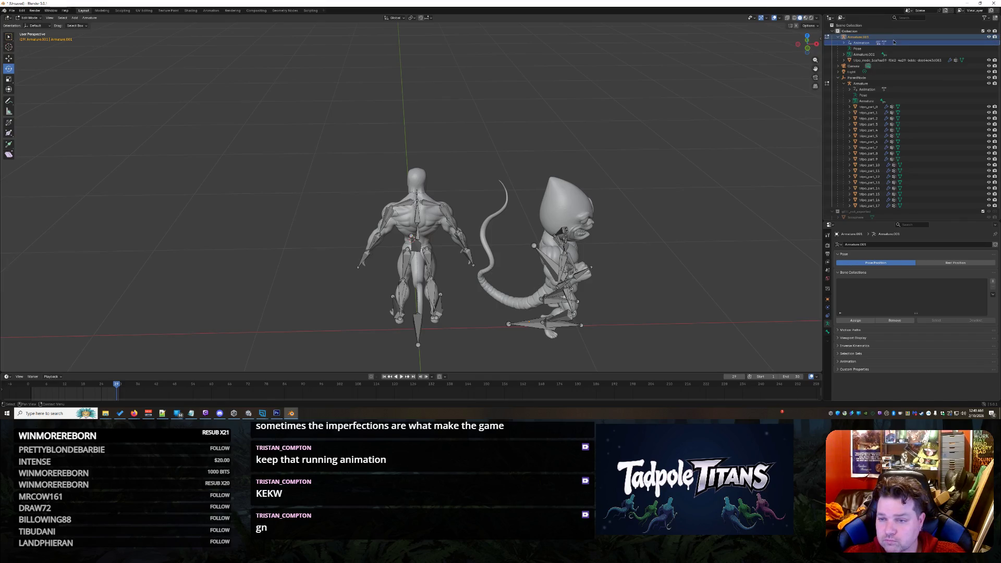
pyautogui.click(838, 37)
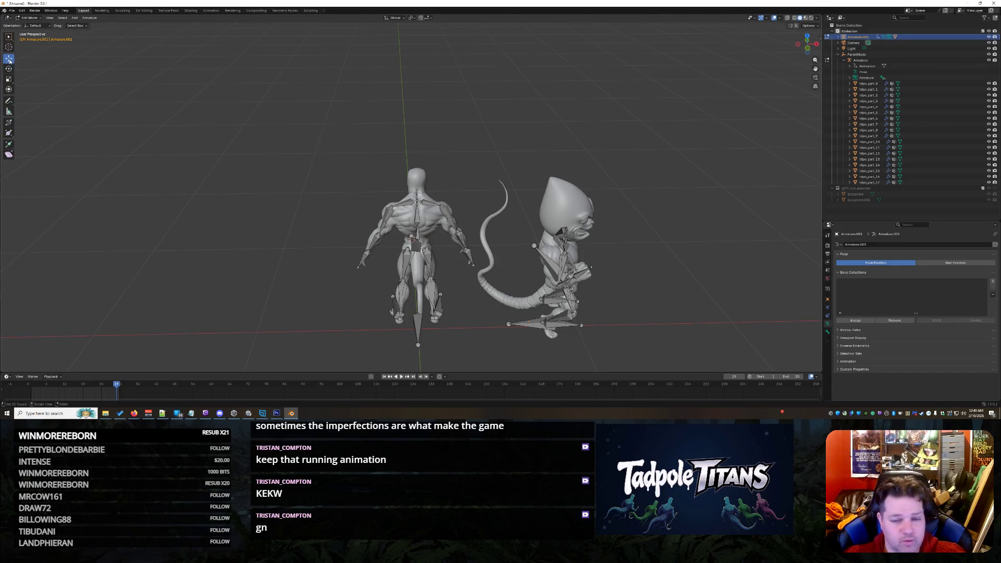
pyautogui.moveTo(541, 273); pyautogui.dragTo(552, 288)
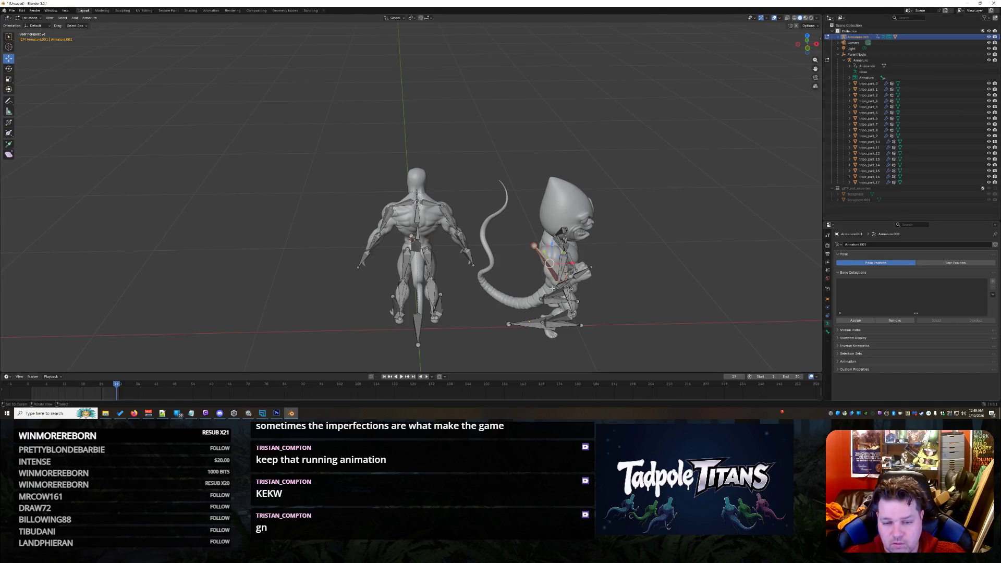
pyautogui.moveTo(691, 178)
pyautogui.mouseDown()
pyautogui.moveTo(447, 373)
pyautogui.moveTo(483, 379)
pyautogui.mouseUp()
pyautogui.click(9, 69)
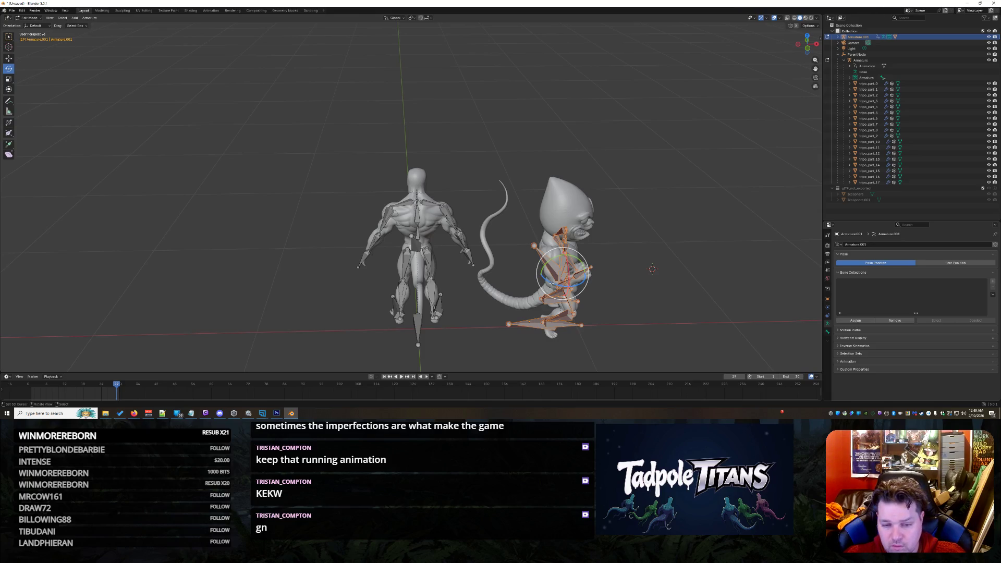
pyautogui.moveTo(552, 283); pyautogui.dragTo(577, 287)
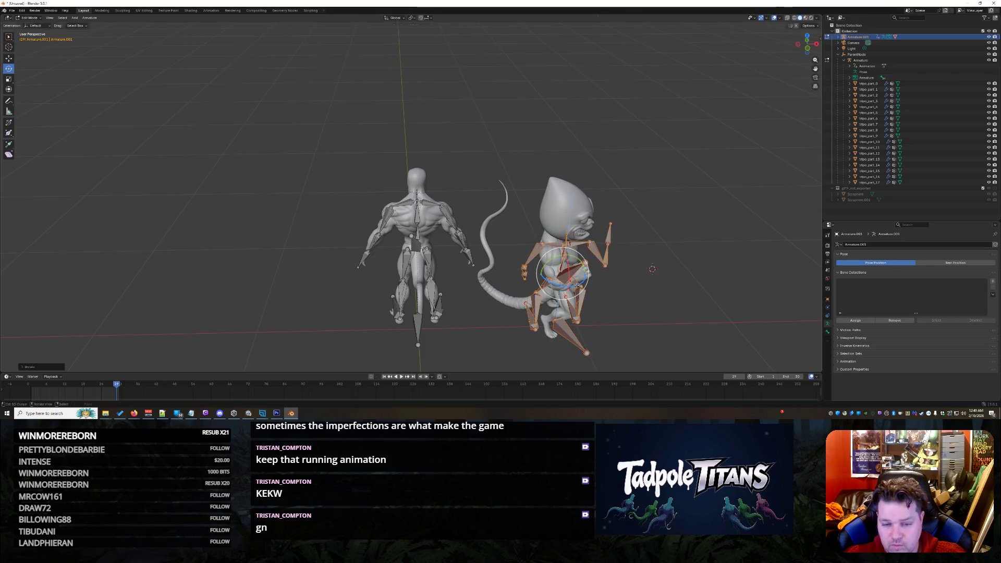
pyautogui.hotkey('ctrl', 'z')
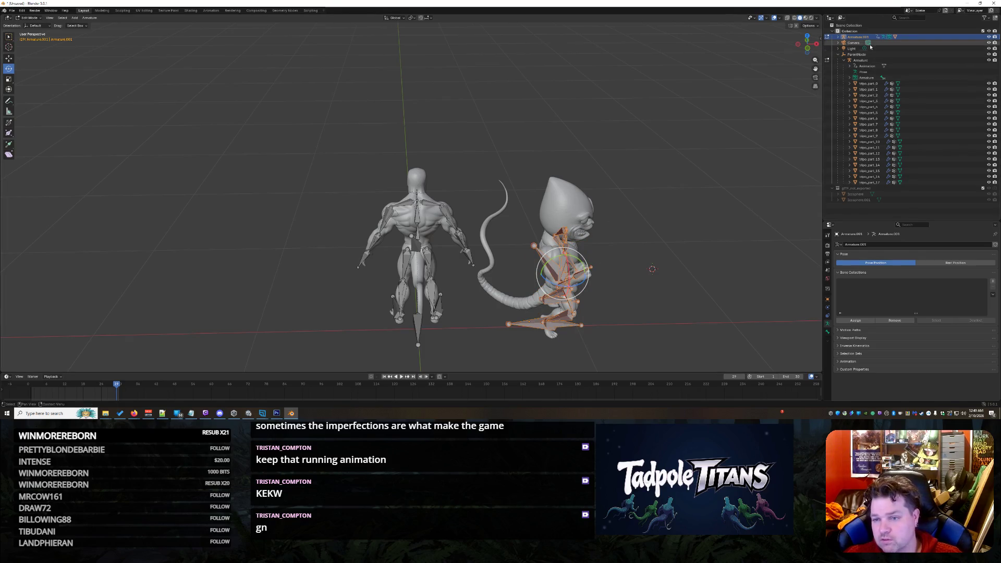
pyautogui.click(844, 60)
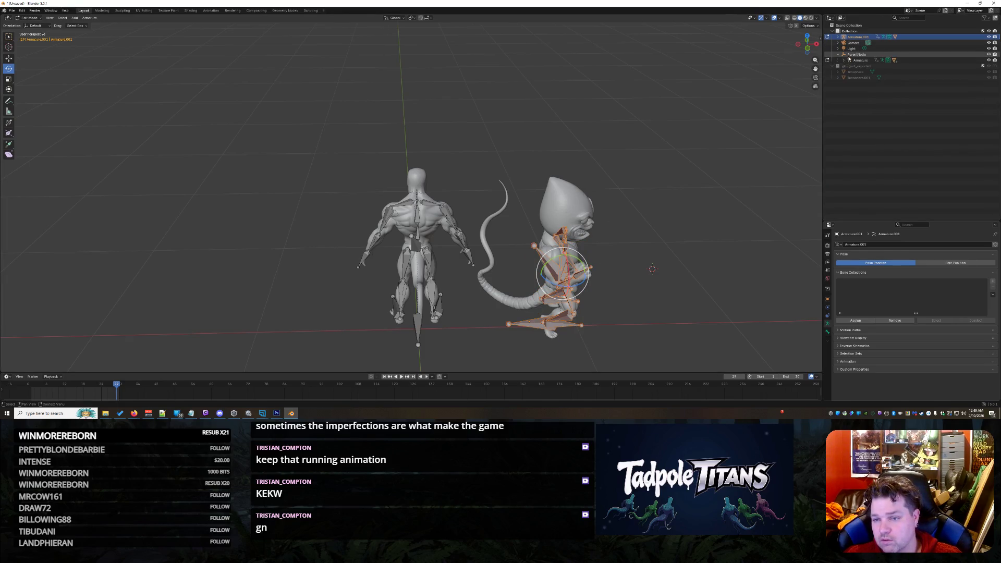
pyautogui.click(838, 54)
pyautogui.click(838, 38)
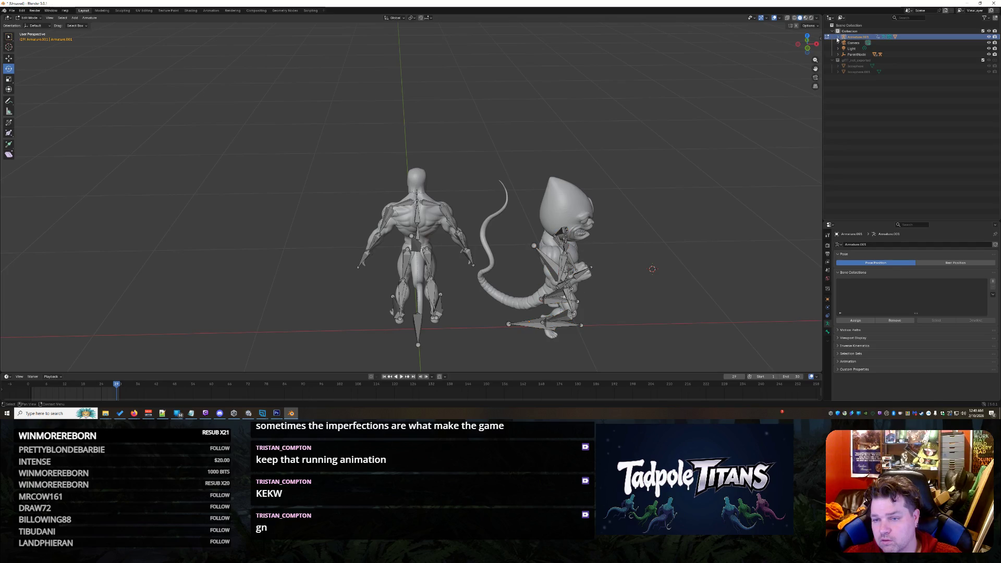
pyautogui.click(838, 38)
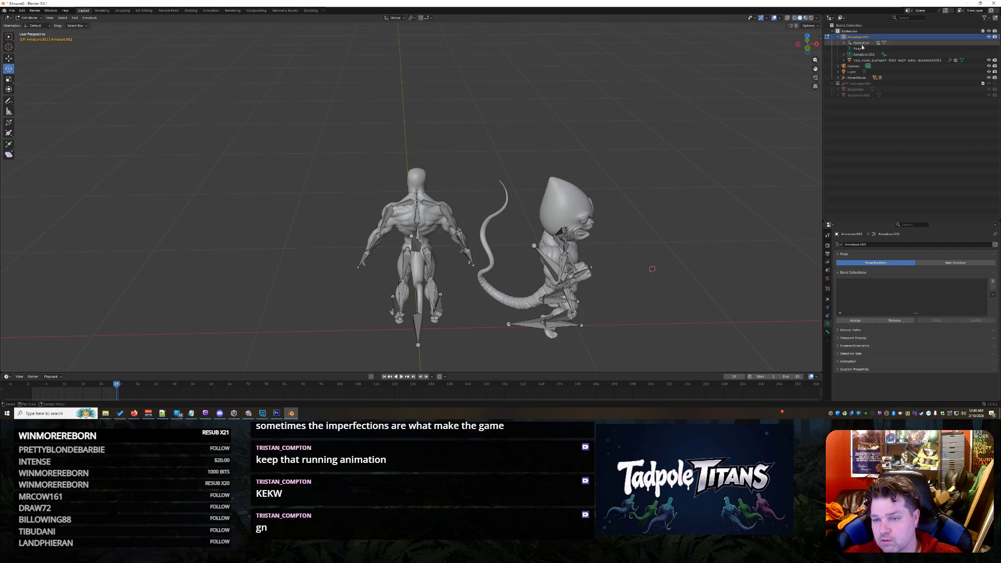
pyautogui.click(855, 54)
pyautogui.click(886, 60)
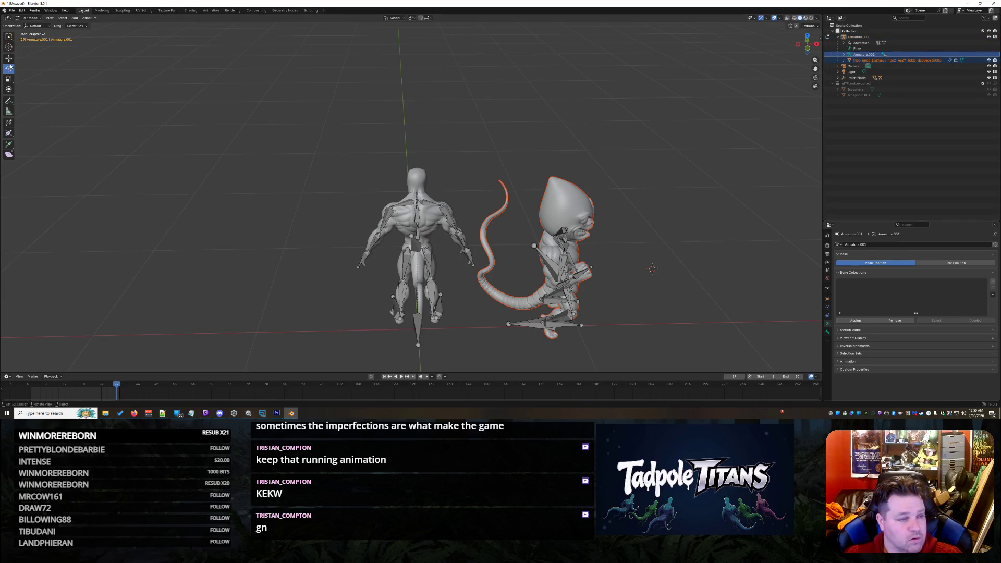
pyautogui.click(863, 37)
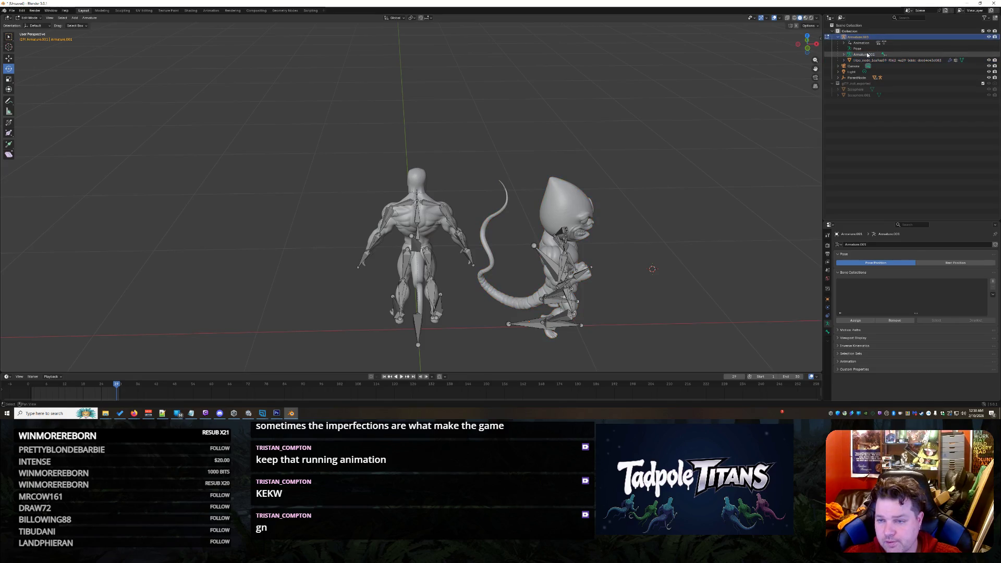
pyautogui.click(865, 55)
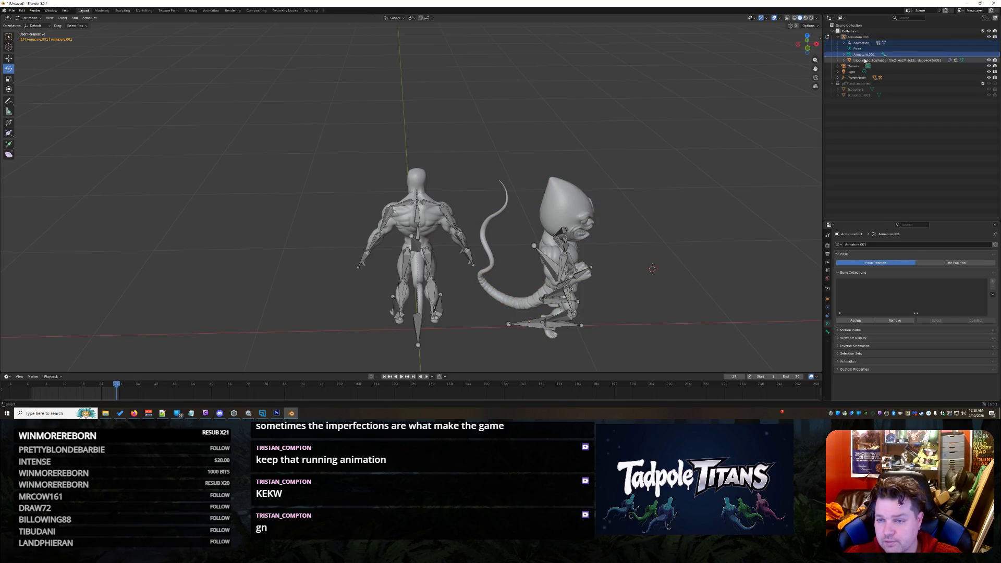
pyautogui.click(865, 60)
pyautogui.click(866, 55)
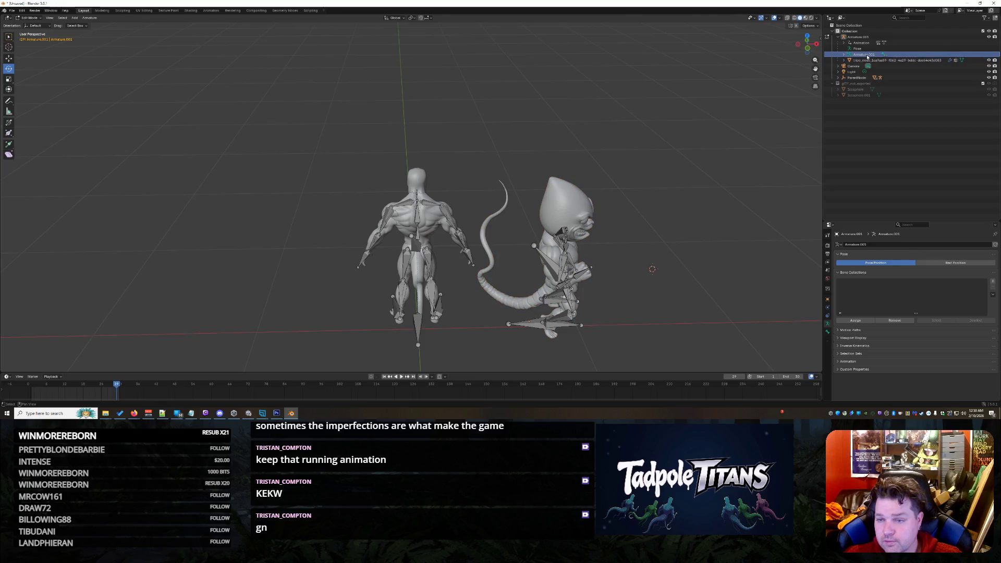
pyautogui.keyDown('ctrl'); pyautogui.click(867, 60); pyautogui.keyUp('ctrl')
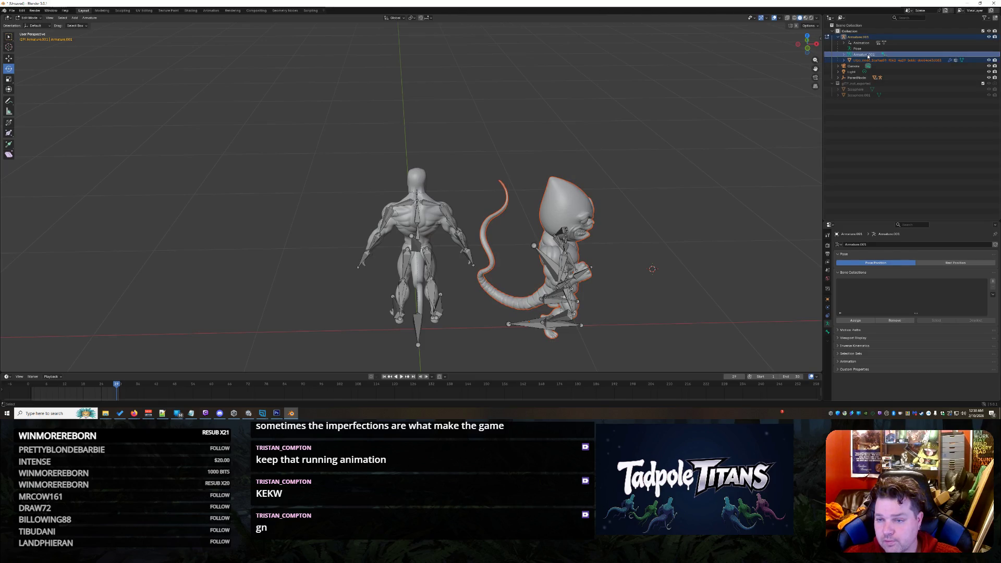
pyautogui.click(9, 69)
pyautogui.click(556, 319)
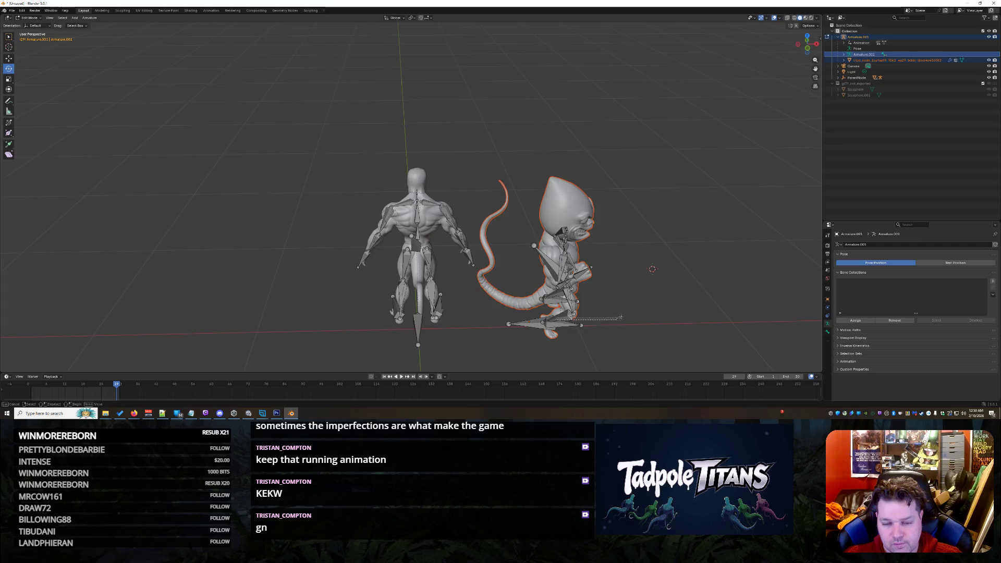
pyautogui.moveTo(667, 162)
pyautogui.mouseDown()
pyautogui.moveTo(519, 337)
pyautogui.moveTo(479, 368)
pyautogui.mouseUp()
pyautogui.moveTo(563, 285); pyautogui.dragTo(641, 300)
pyautogui.hotkey('ctrl', 'z')
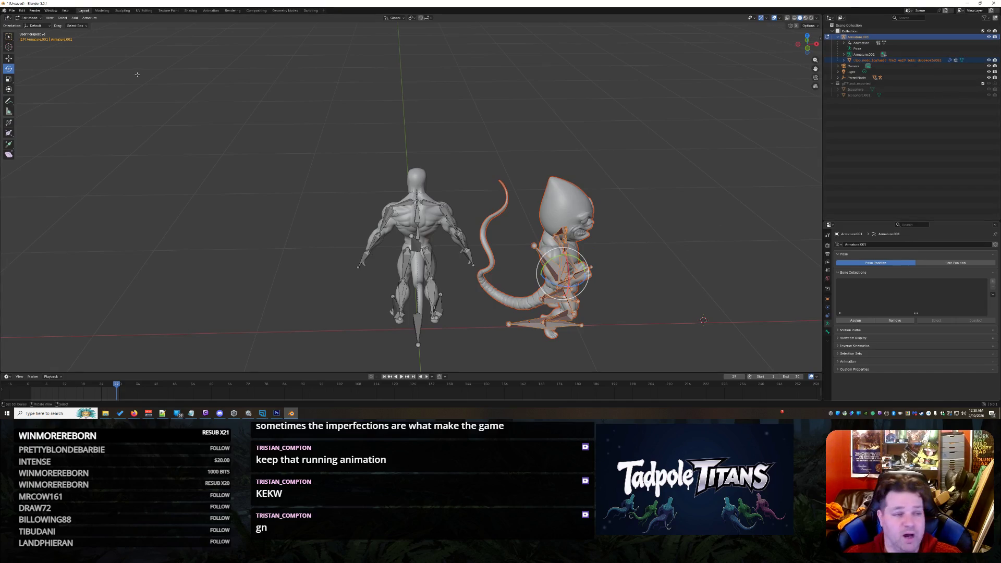
pyautogui.hotkey('ctrl', 'z')
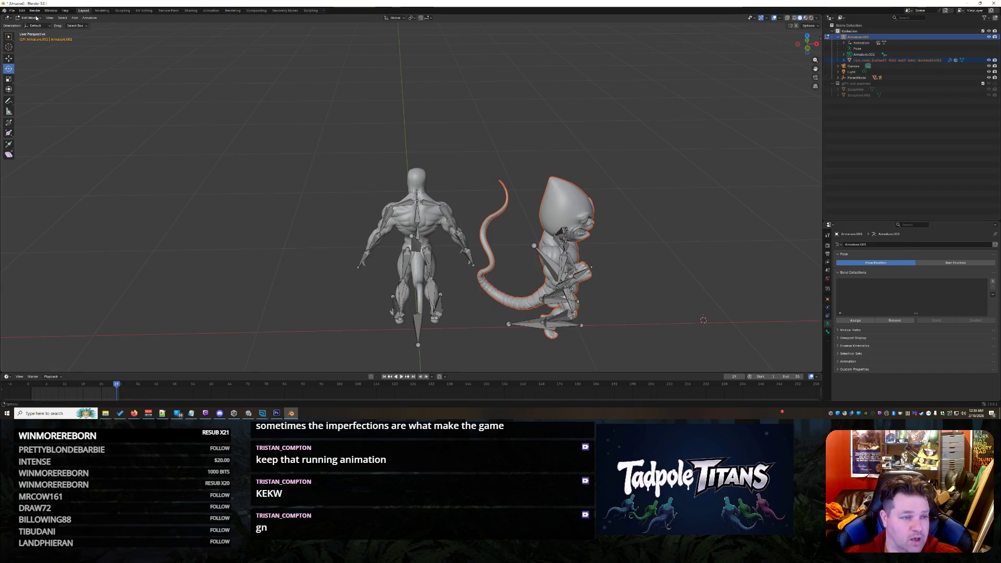
pyautogui.press('Tab')
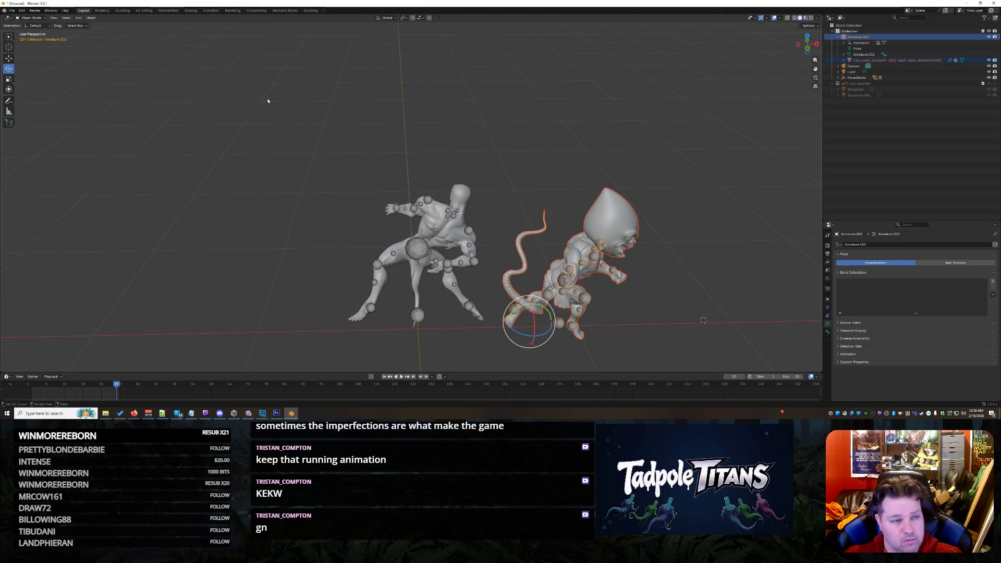
# Clear all pose transforms on the left armature and return to Object Mode
pyautogui.click(880, 78)
pyautogui.click(76, 17)
pyautogui.moveTo(107, 30)
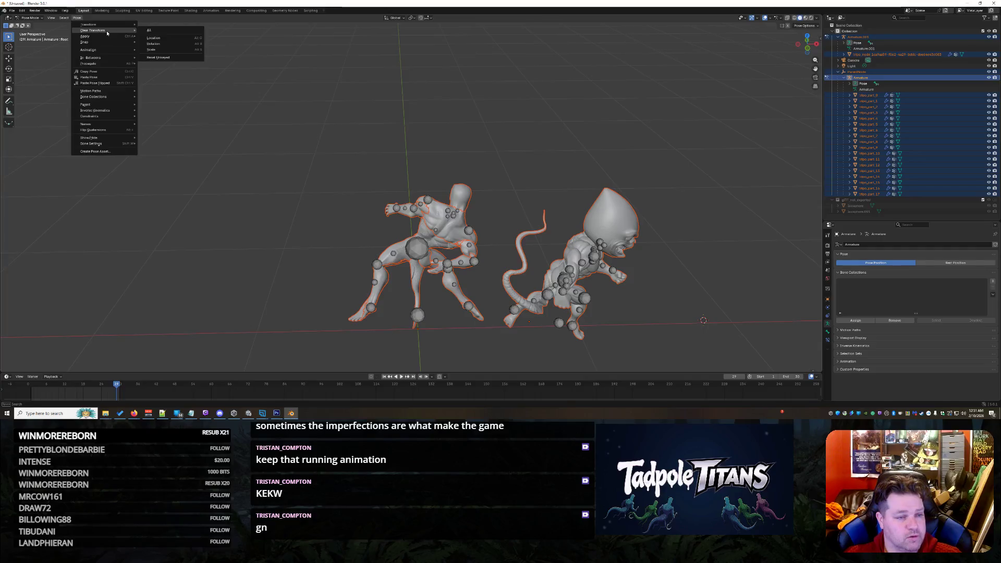
pyautogui.click(180, 30)
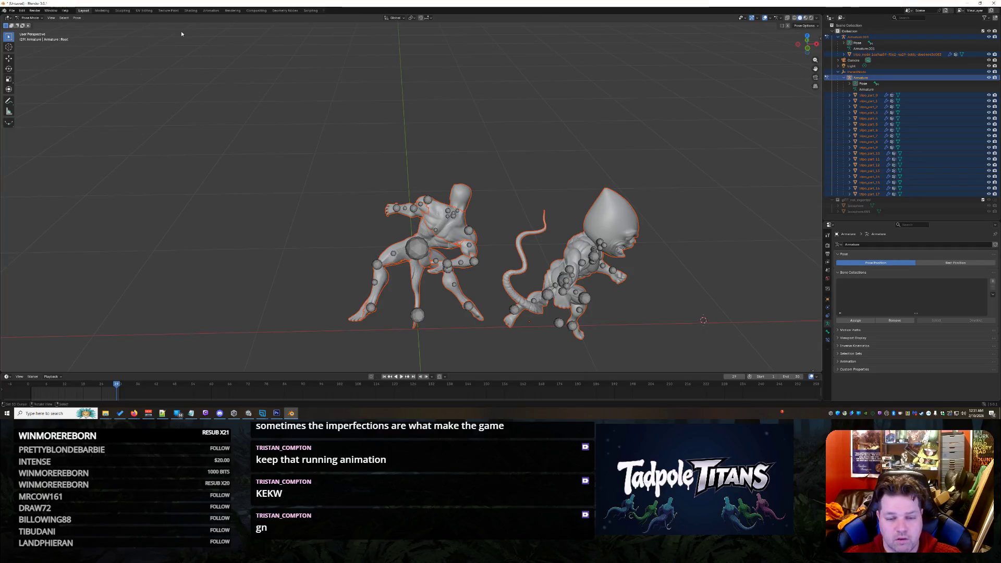
pyautogui.hotkey('ctrl', 'Tab')
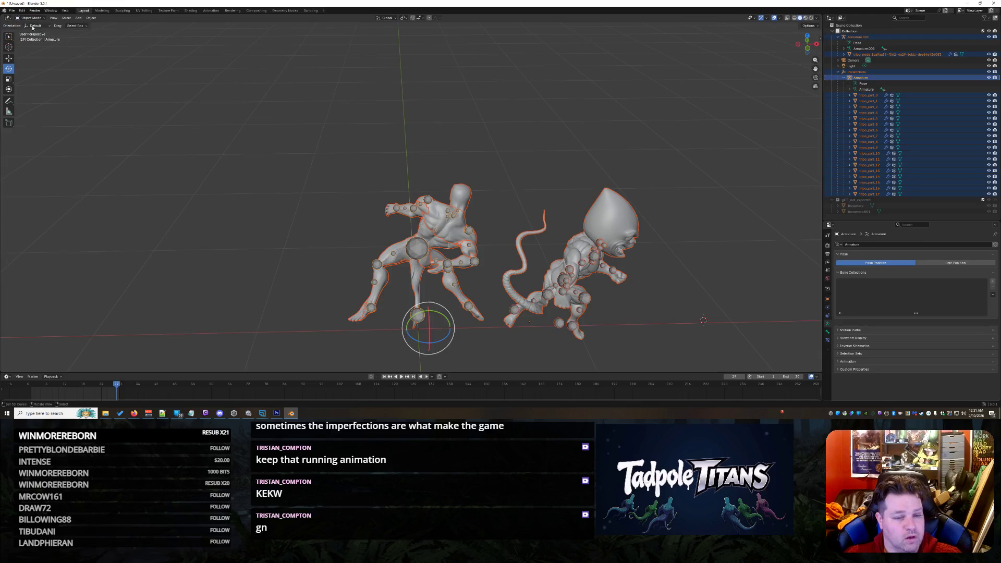
# Reset the right character's location with Alt+G and rotate it, then undo the change
pyautogui.click(91, 19)
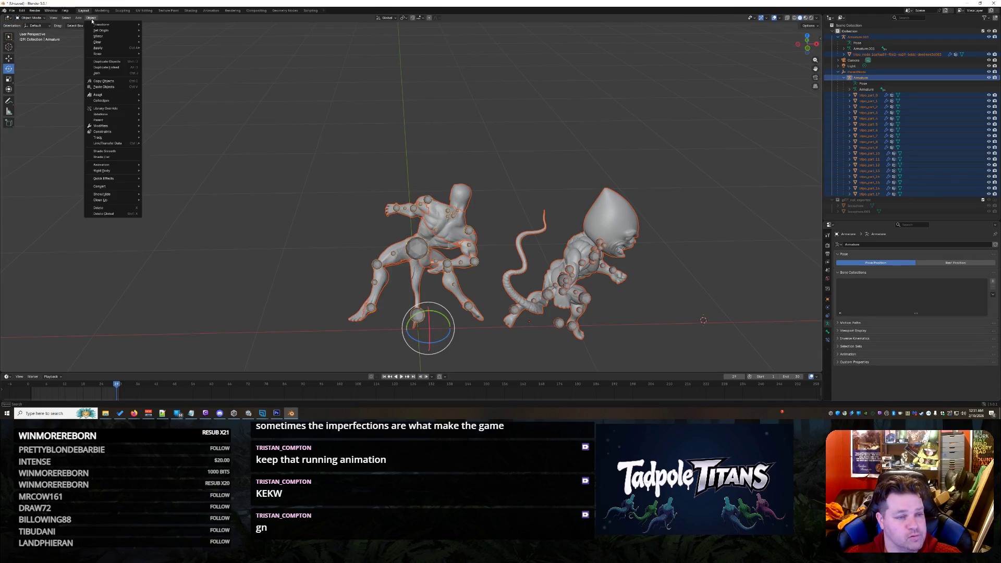
pyautogui.moveTo(111, 38)
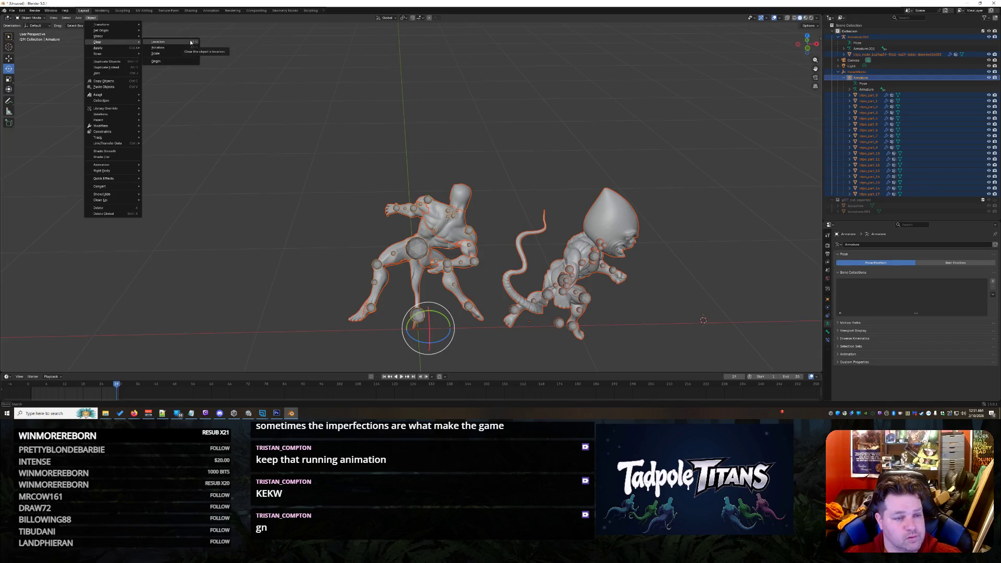
pyautogui.press('Escape')
pyautogui.hotkey('alt', 'g')
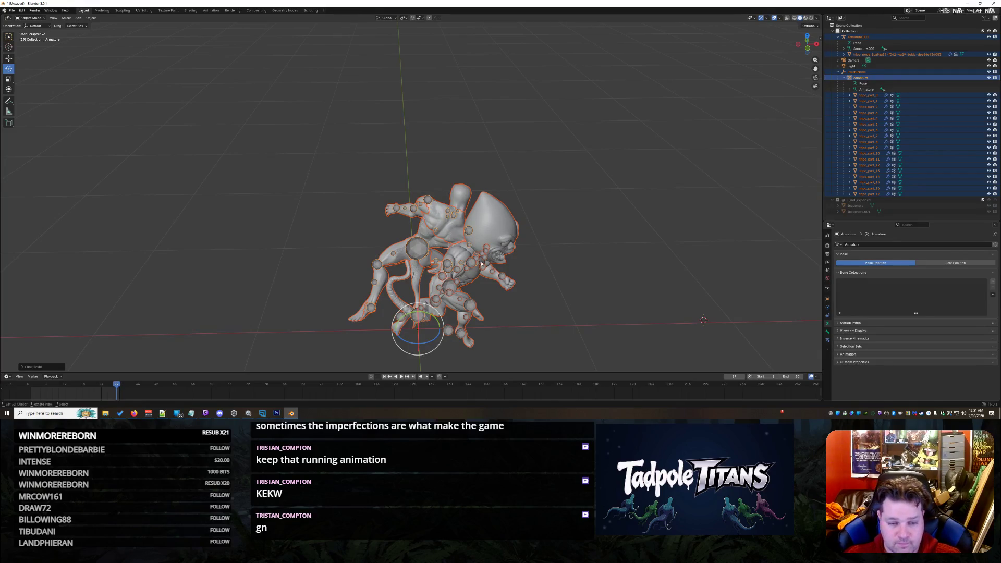
pyautogui.moveTo(432, 341); pyautogui.dragTo(593, 284)
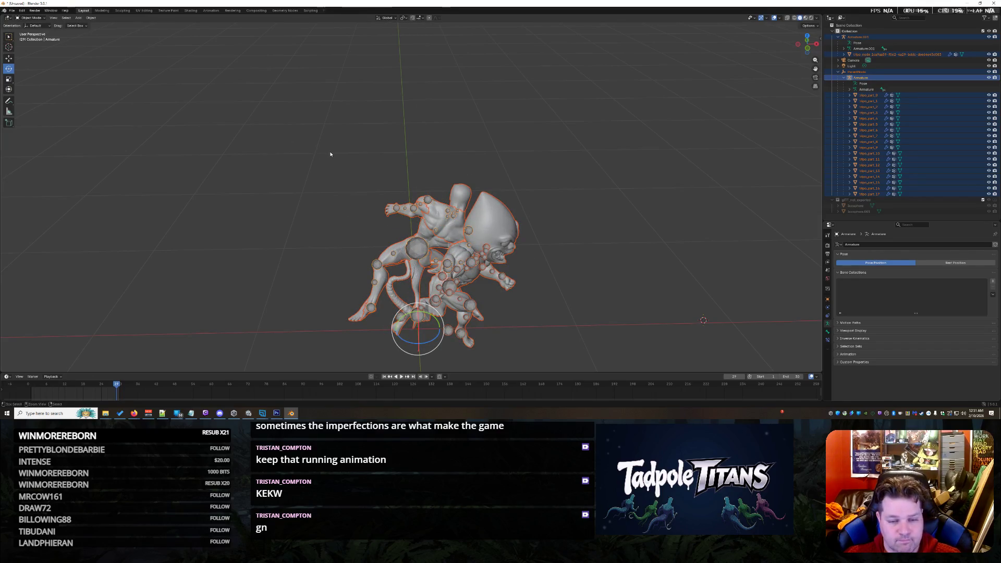
pyautogui.hotkey('ctrl', 'z')
# Rotate the box-selected right creature around Z to face forward, then preview the animation
pyautogui.moveTo(510, 157)
pyautogui.mouseDown()
pyautogui.moveTo(558, 333)
pyautogui.moveTo(663, 369)
pyautogui.mouseUp()
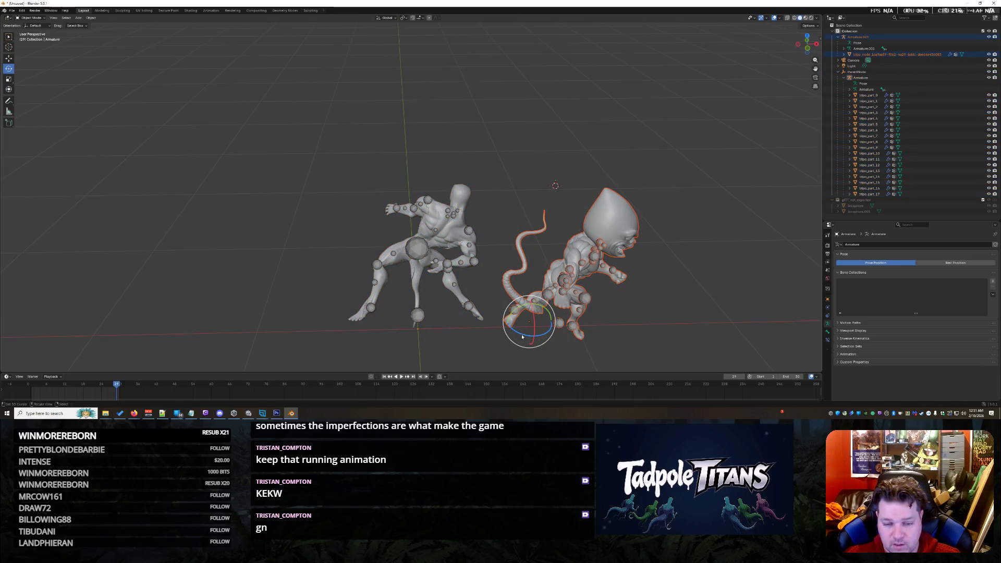
pyautogui.moveTo(520, 335)
pyautogui.mouseDown()
pyautogui.moveTo(560, 338)
pyautogui.moveTo(552, 341)
pyautogui.moveTo(614, 326)
pyautogui.mouseUp()
pyautogui.click(614, 327)
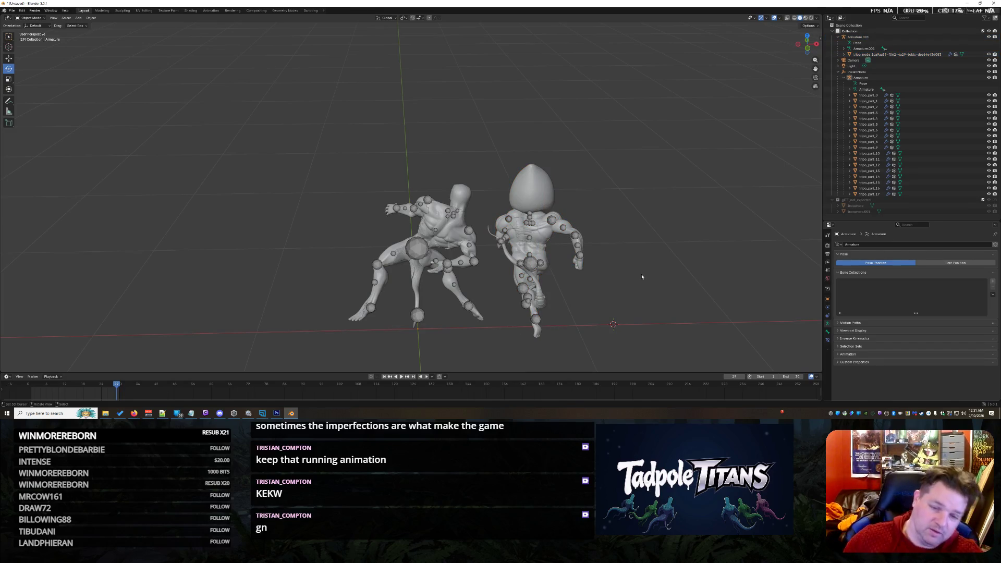
pyautogui.moveTo(261, 135); pyautogui.dragTo(484, 332)
pyautogui.moveTo(807, 44); pyautogui.dragTo(657, 51)
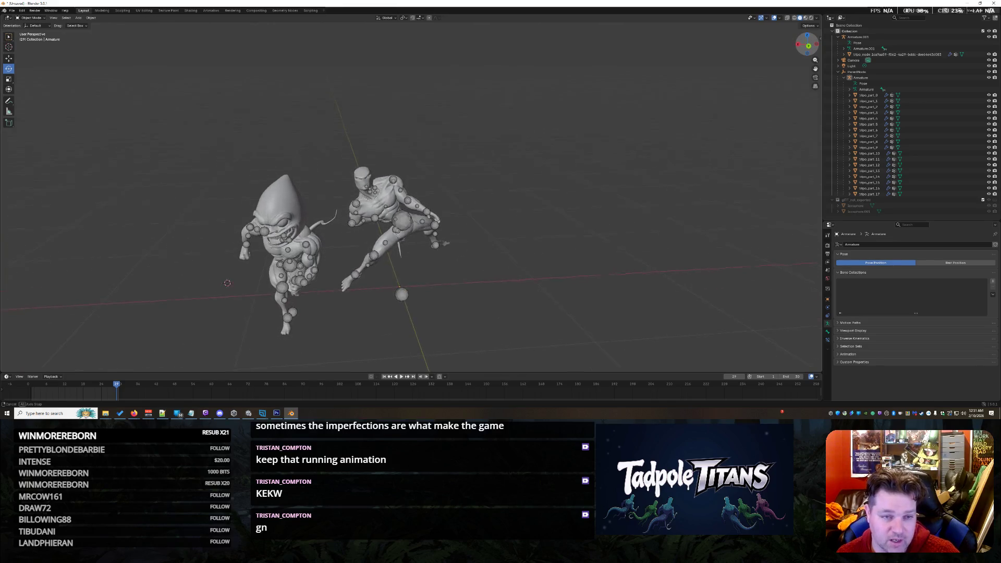
pyautogui.click(401, 377)
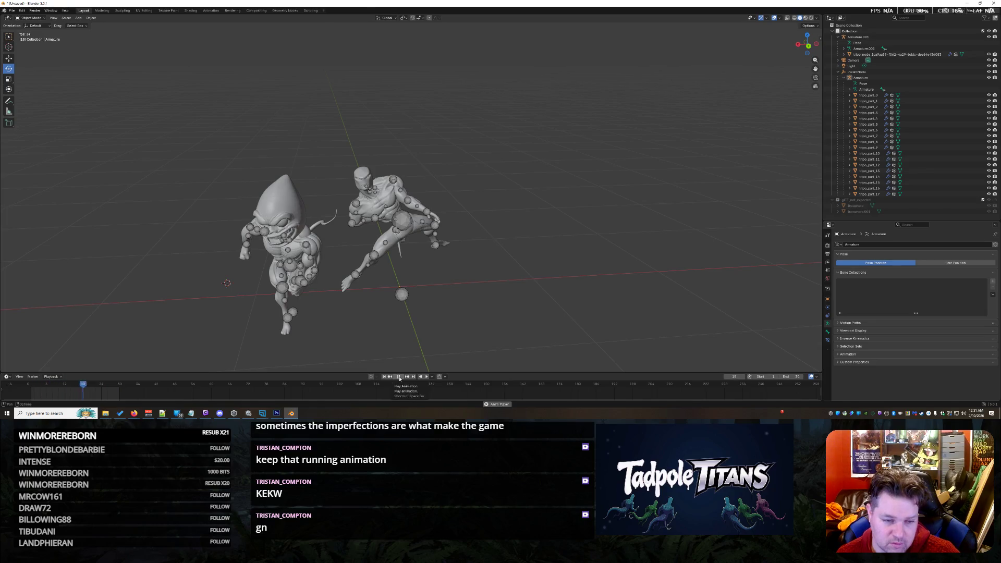
pyautogui.click(399, 376)
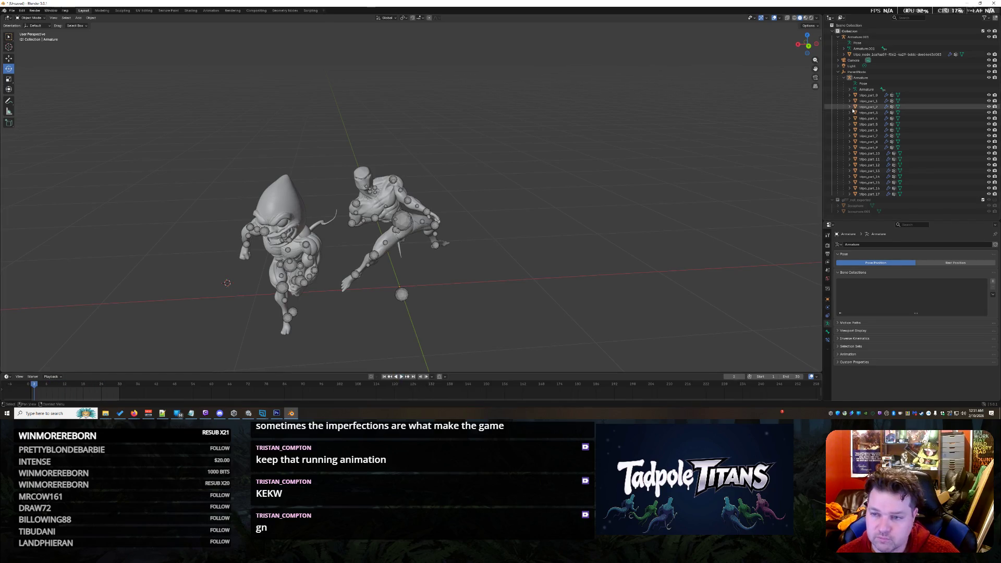
# Select the human's Armature under ParentNode and switch it into Edit Mode
pyautogui.click(839, 72)
pyautogui.click(859, 72)
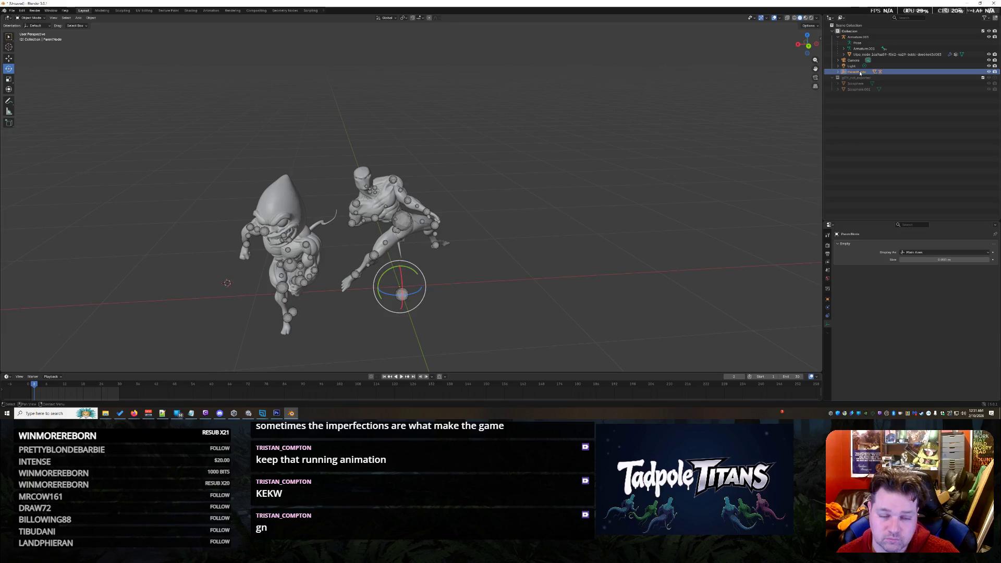
pyautogui.click(30, 18)
pyautogui.click(33, 25)
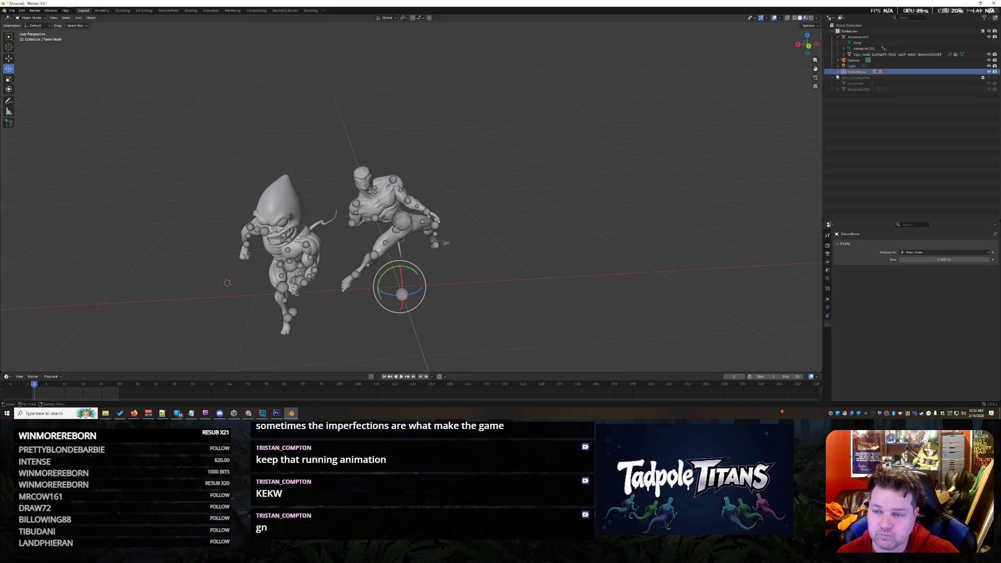
pyautogui.click(838, 72)
pyautogui.click(860, 77)
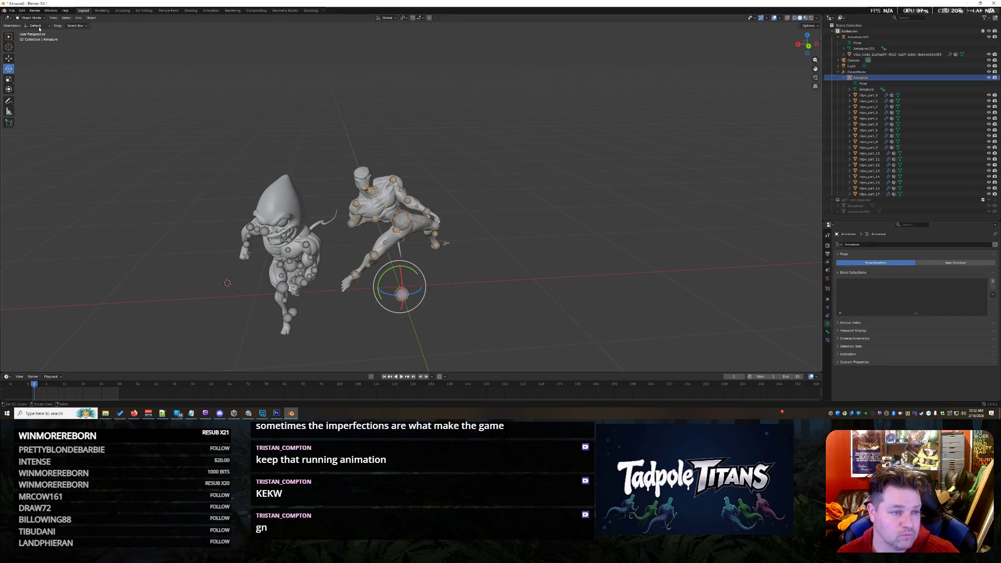
pyautogui.click(32, 18)
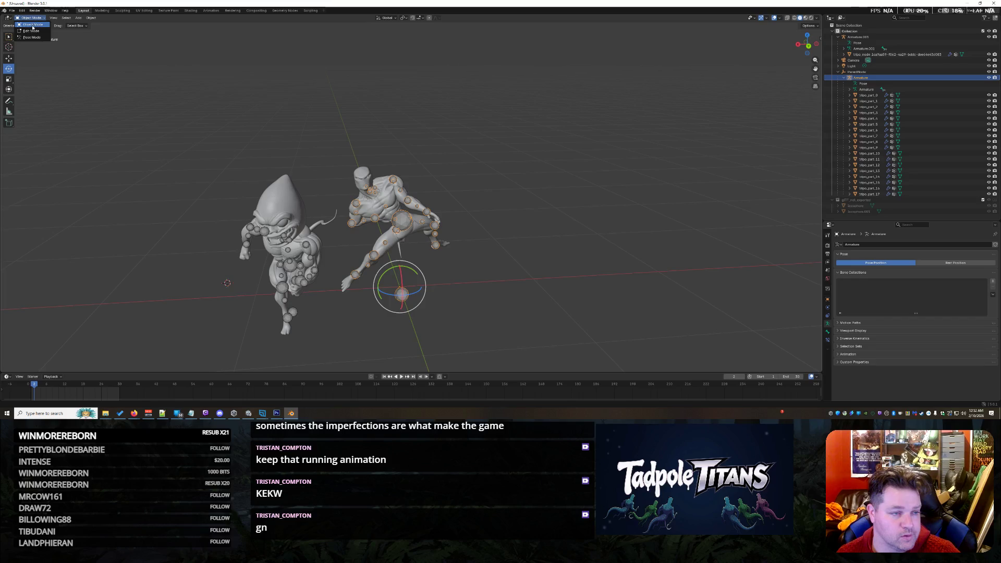
pyautogui.click(31, 31)
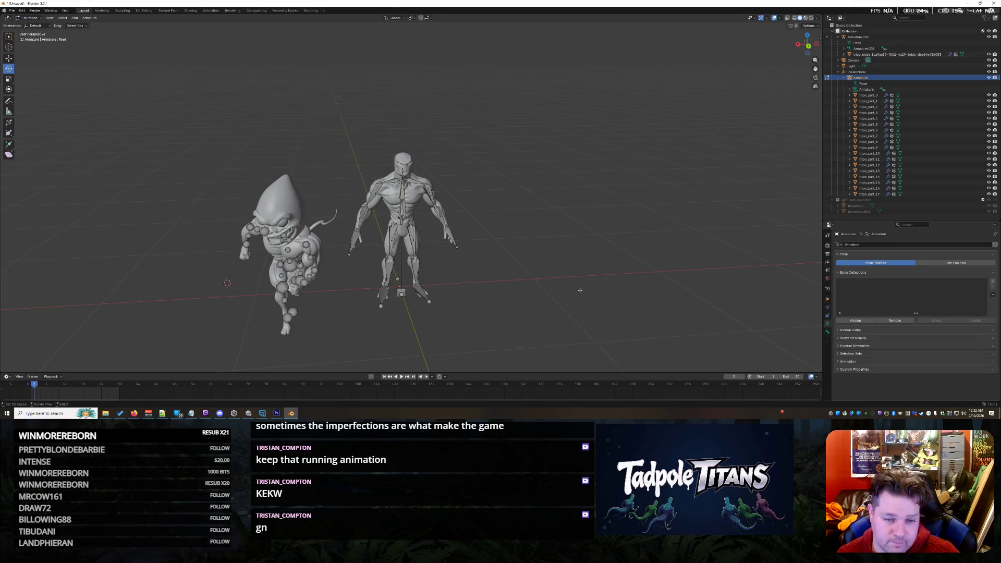
pyautogui.moveTo(807, 46)
pyautogui.mouseDown()
pyautogui.moveTo(844, 52)
pyautogui.moveTo(831, 62)
pyautogui.mouseUp()
# Add Armature.001 to the selection, put both armatures in Edit Mode, and orbit around the skeletons
pyautogui.click(857, 37)
pyautogui.keyDown('ctrl'); pyautogui.click(870, 78); pyautogui.keyUp('ctrl')
pyautogui.click(29, 17)
pyautogui.click(30, 24)
pyautogui.click(29, 17)
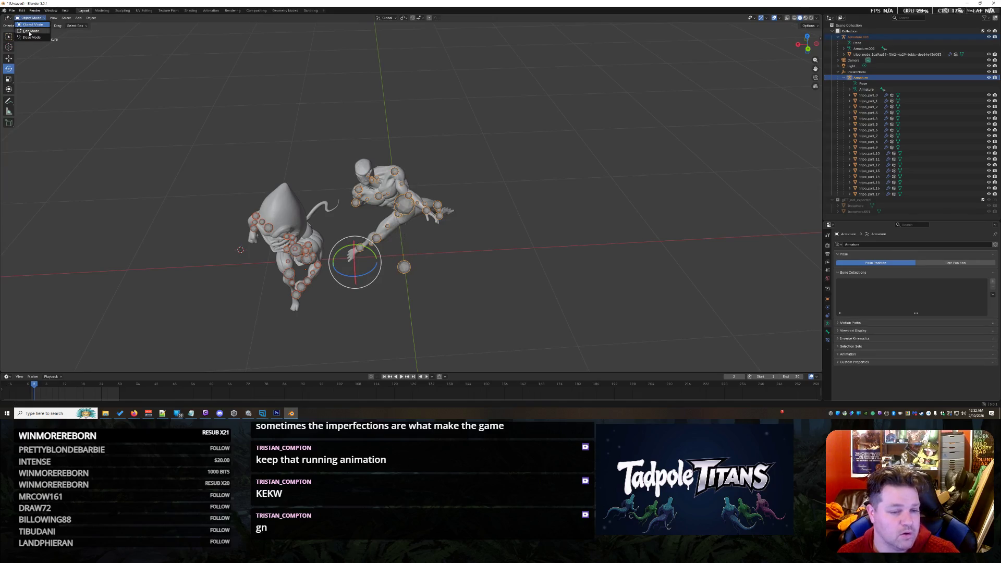
pyautogui.click(30, 31)
pyautogui.moveTo(817, 52); pyautogui.dragTo(789, 52)
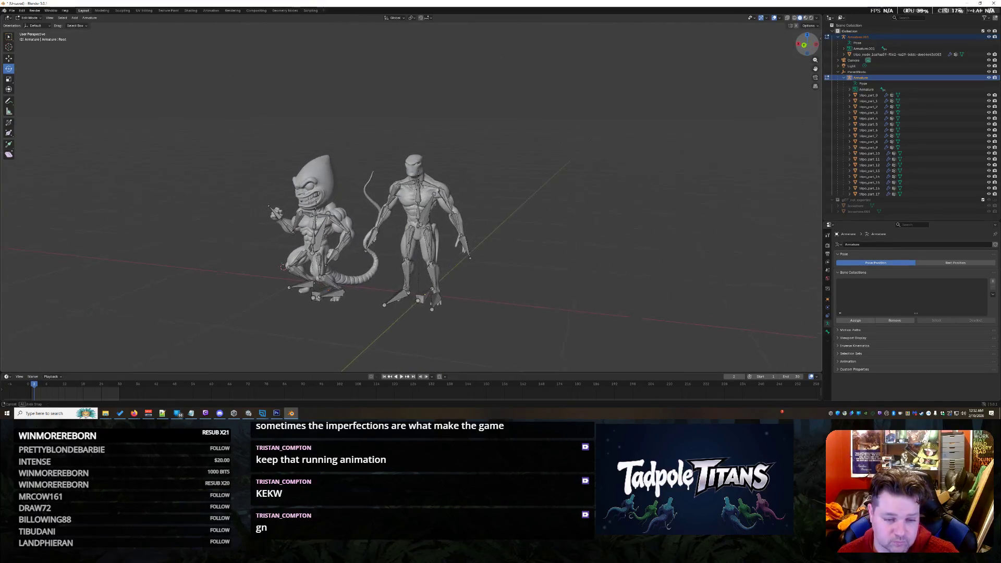
pyautogui.moveTo(789, 52); pyautogui.dragTo(786, 52)
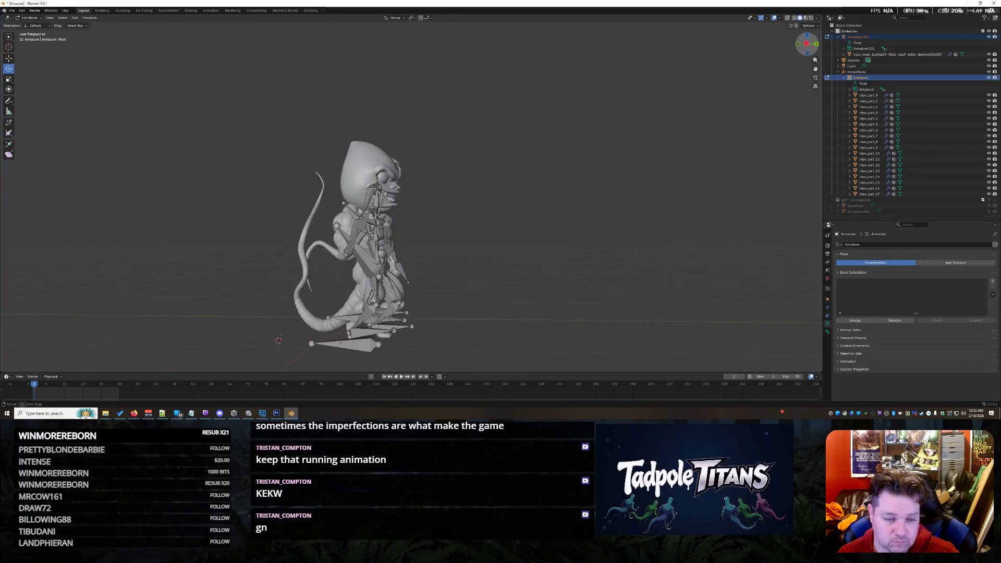
pyautogui.moveTo(786, 51); pyautogui.dragTo(740, 86)
pyautogui.moveTo(740, 86)
pyautogui.mouseDown(button='middle')
pyautogui.moveTo(664, 115)
pyautogui.moveTo(623, 159)
pyautogui.mouseUp(button='middle')
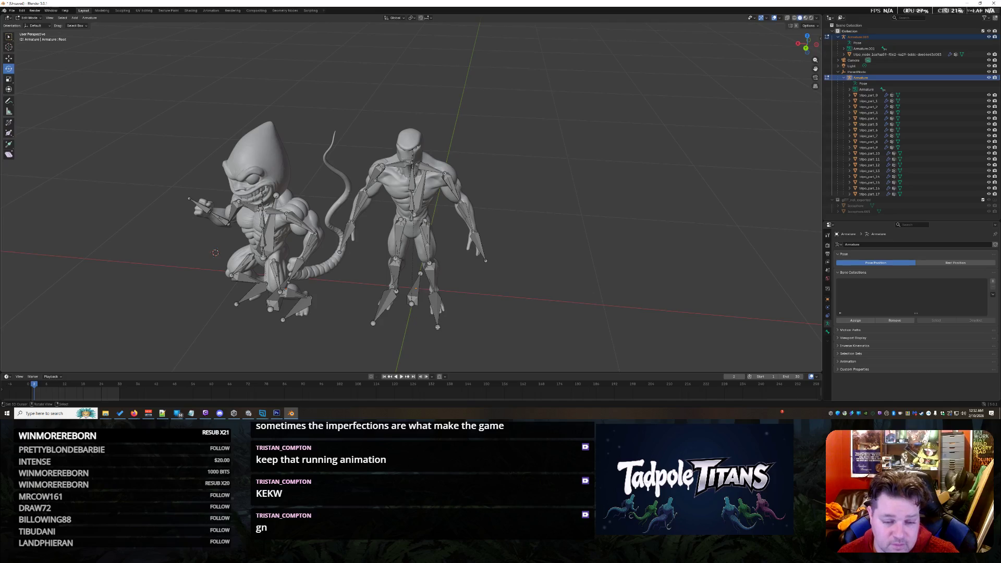
pyautogui.click(437, 327)
# With the Move tool, raise the L Foot bone and shift the R Foot bone along X
pyautogui.click(8, 58)
pyautogui.moveTo(439, 348)
pyautogui.mouseDown()
pyautogui.moveTo(441, 331)
pyautogui.moveTo(418, 312)
pyautogui.moveTo(376, 317)
pyautogui.mouseUp()
pyautogui.click(373, 324)
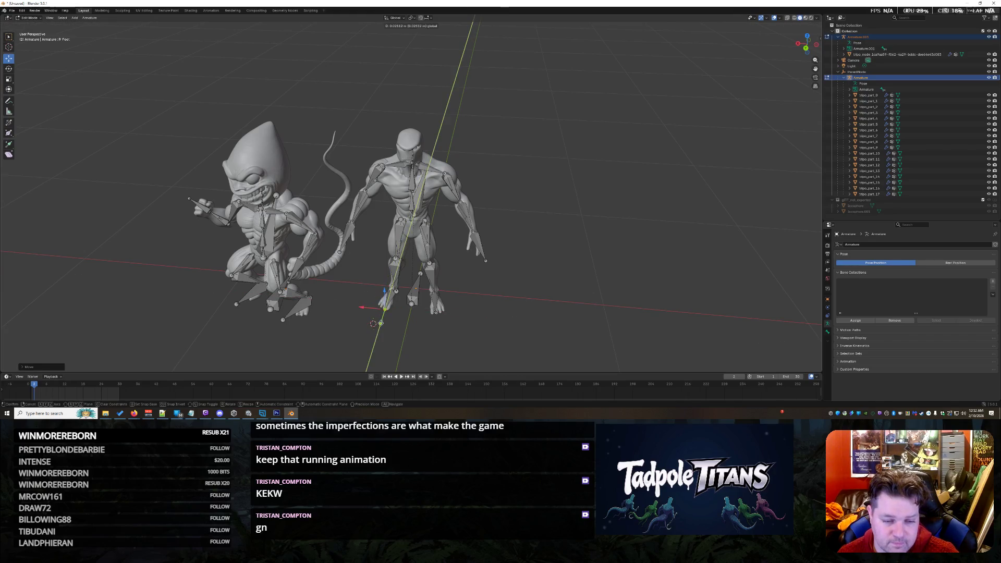
pyautogui.moveTo(363, 304); pyautogui.dragTo(415, 312)
pyautogui.click(436, 312)
pyautogui.scroll(2, 502, 291)
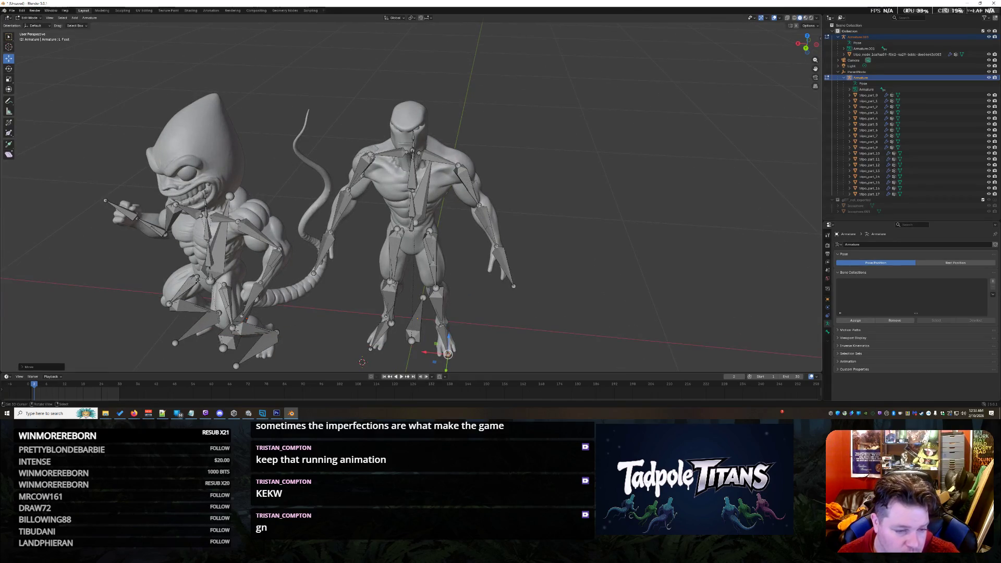
pyautogui.click(393, 268)
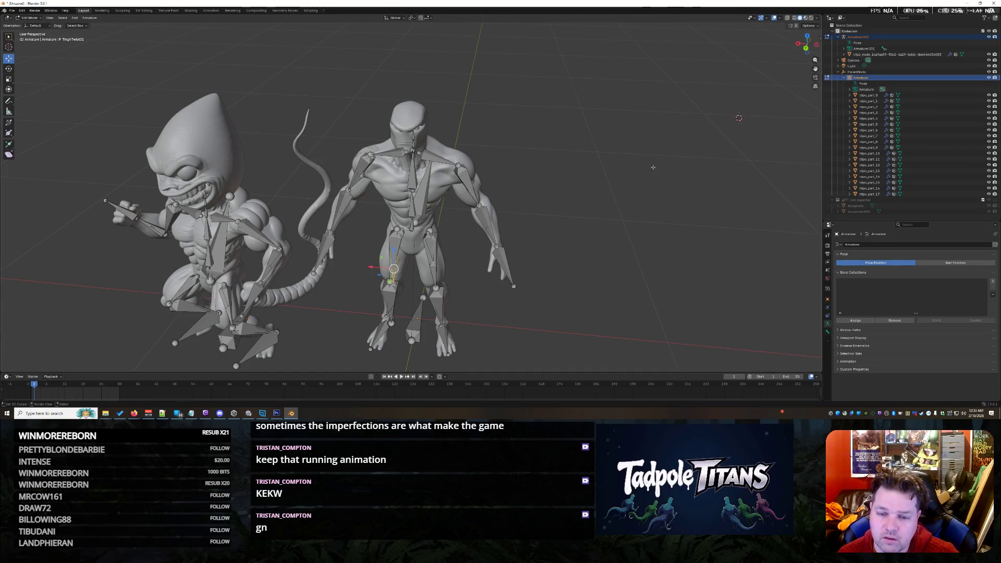
# Expand both armatures' Root, Hip, Waist and Spine hierarchies in the Outliner down to the clavicles
pyautogui.click(864, 90)
pyautogui.click(856, 95)
pyautogui.click(844, 49)
pyautogui.click(850, 54)
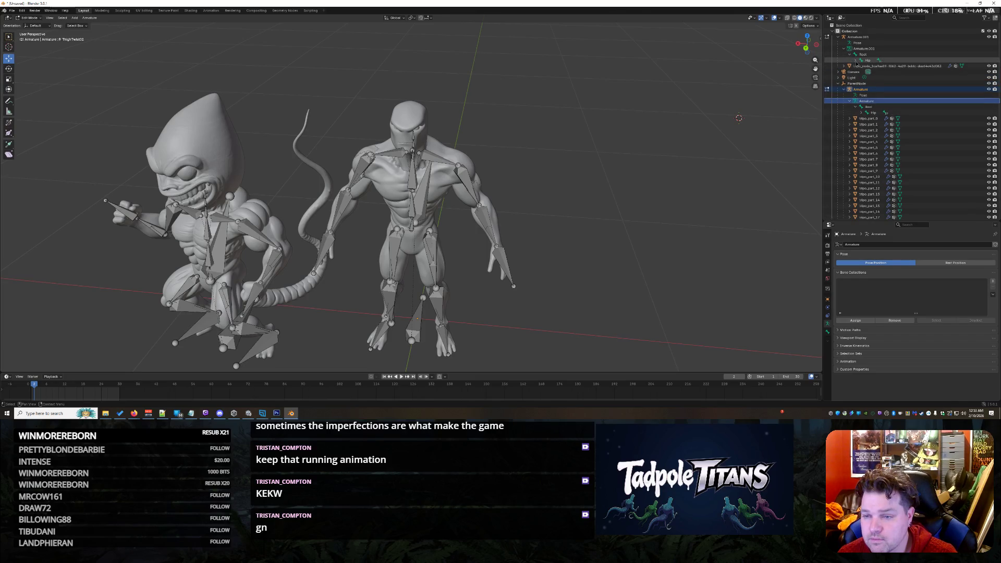
pyautogui.click(855, 60)
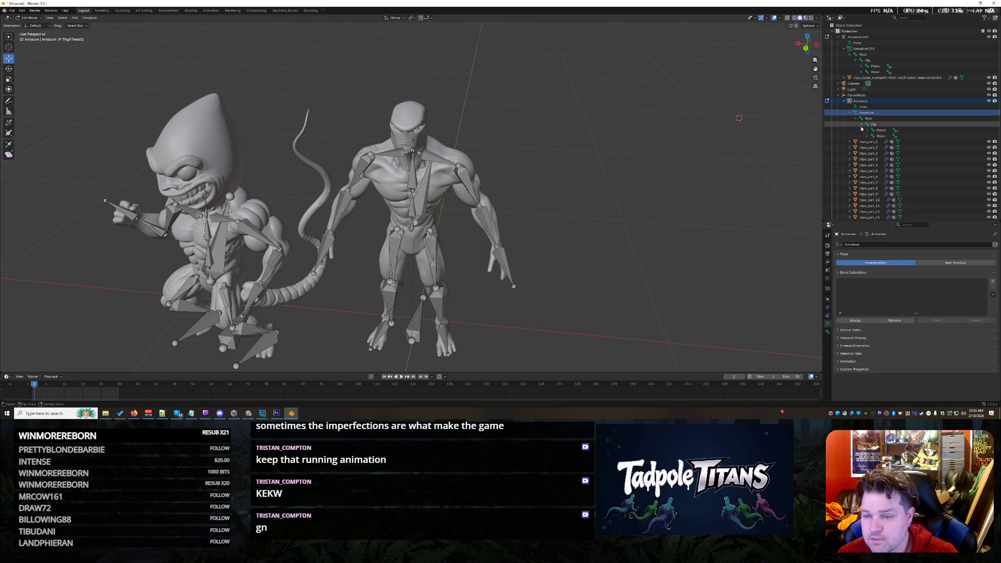
pyautogui.click(867, 135)
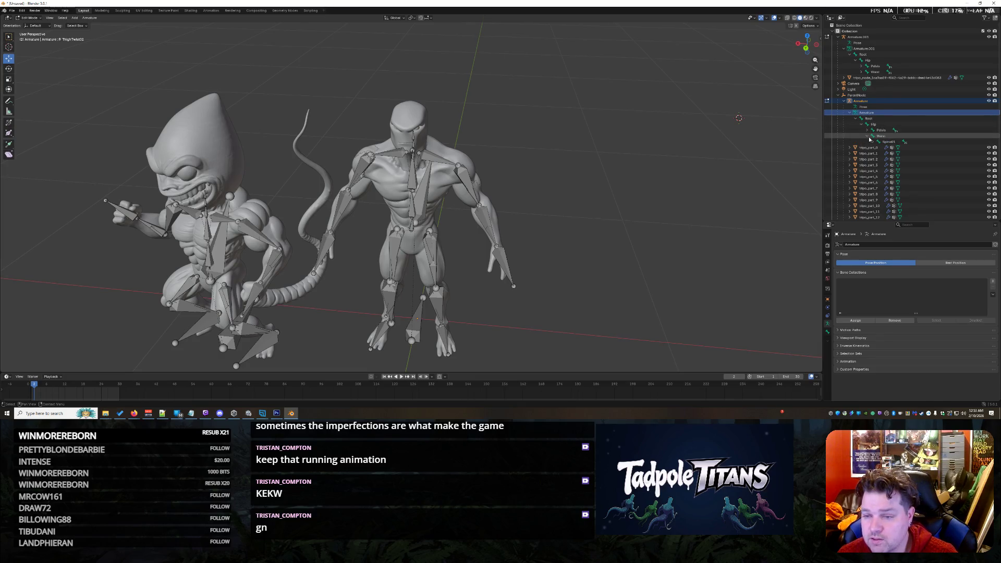
pyautogui.click(873, 141)
pyautogui.click(878, 147)
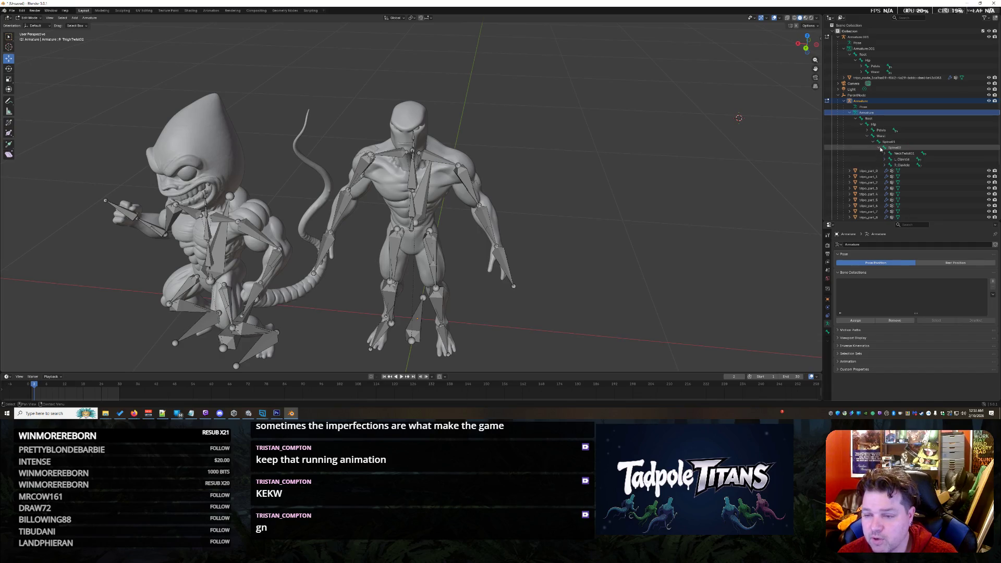
pyautogui.click(903, 159)
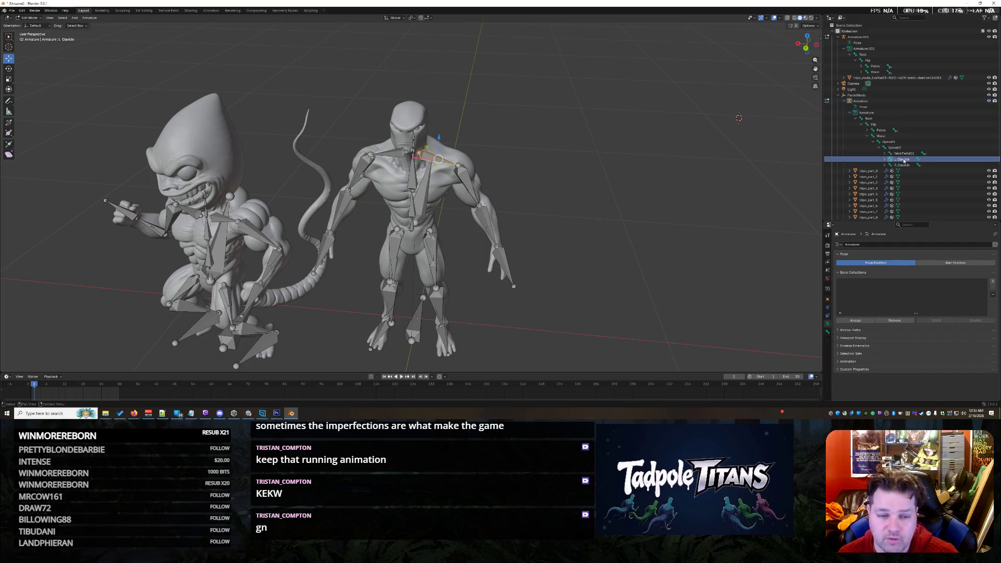
pyautogui.click(903, 165)
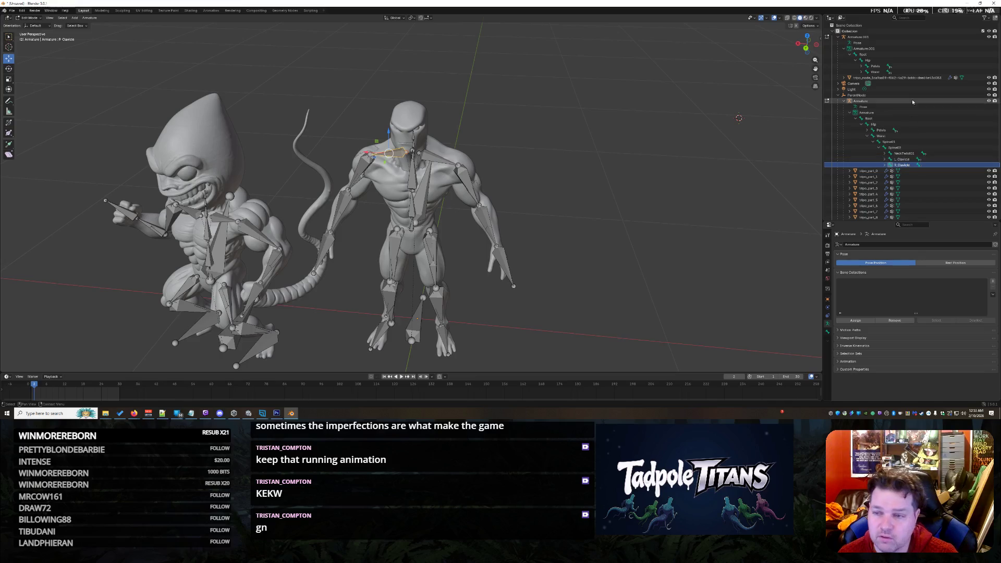
# Expand Pelvis and the Waist–Spine chain, selecting the Waist, Spine01 and L_Clavicle bones
pyautogui.click(861, 66)
pyautogui.click(864, 84)
pyautogui.click(861, 83)
pyautogui.click(882, 89)
pyautogui.click(868, 89)
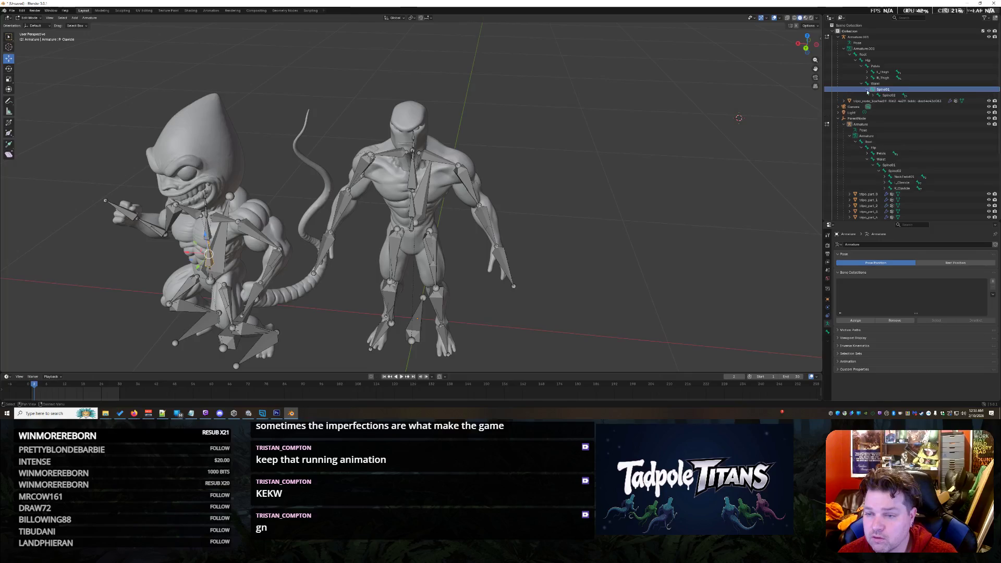
pyautogui.click(873, 95)
pyautogui.click(898, 119)
pyautogui.click(895, 107)
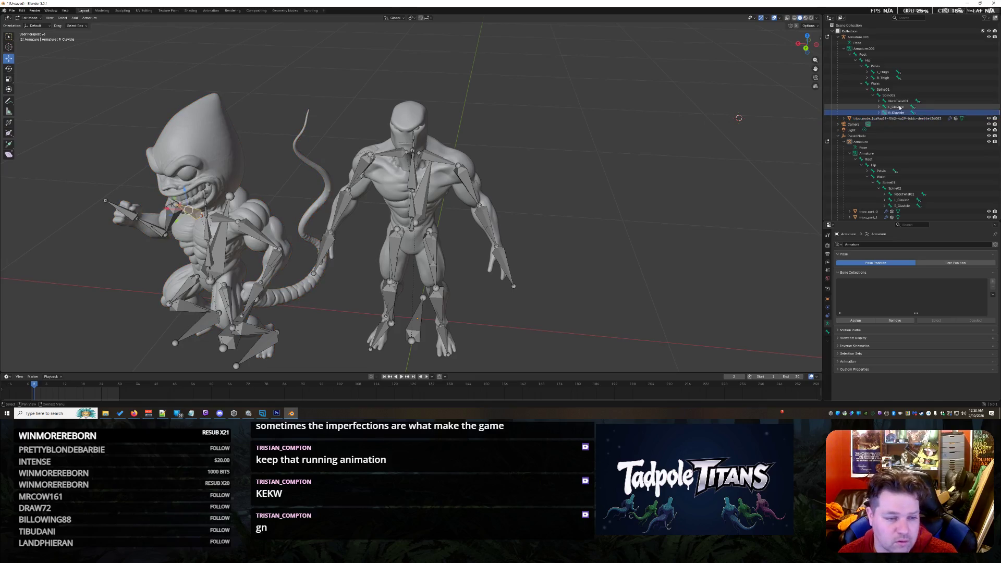
pyautogui.click(606, 121)
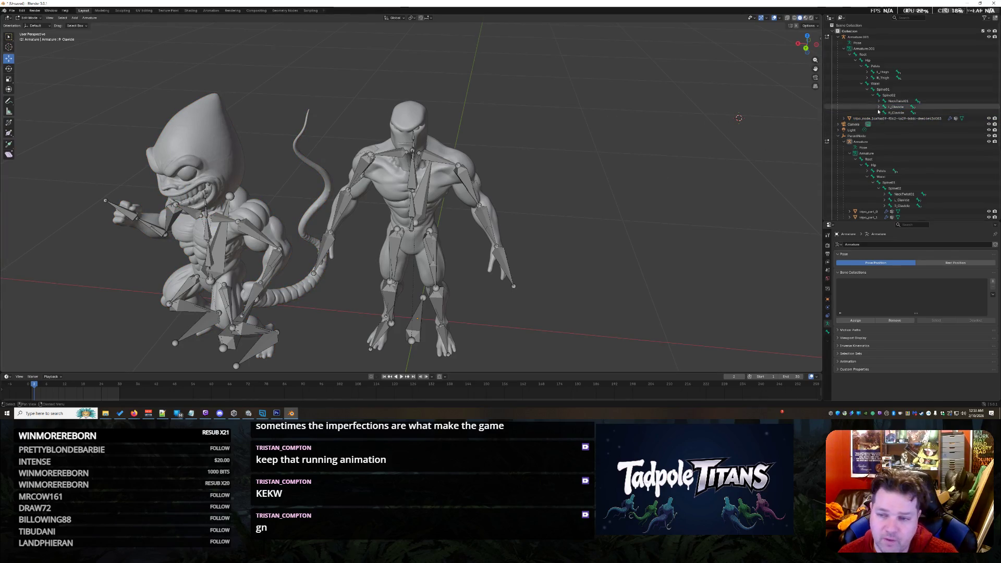
# Move the spine bone sideways along X, then orbit back to a low front view
pyautogui.moveTo(810, 48)
pyautogui.mouseDown()
pyautogui.moveTo(735, 130)
pyautogui.moveTo(746, 125)
pyautogui.moveTo(761, 153)
pyautogui.moveTo(735, 195)
pyautogui.moveTo(711, 151)
pyautogui.moveTo(527, 157)
pyautogui.moveTo(516, 167)
pyautogui.mouseUp()
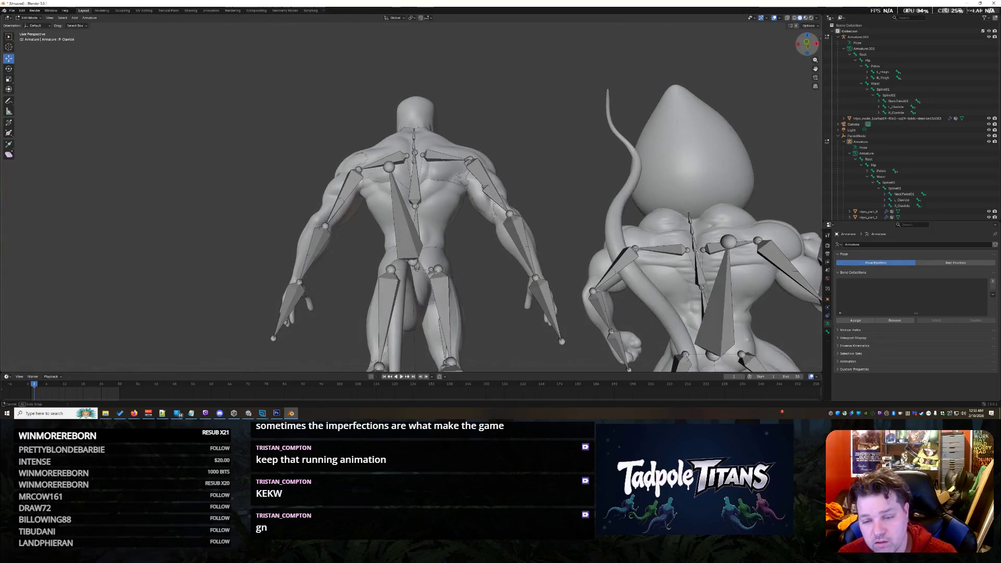
pyautogui.press('g')
pyautogui.press('x')
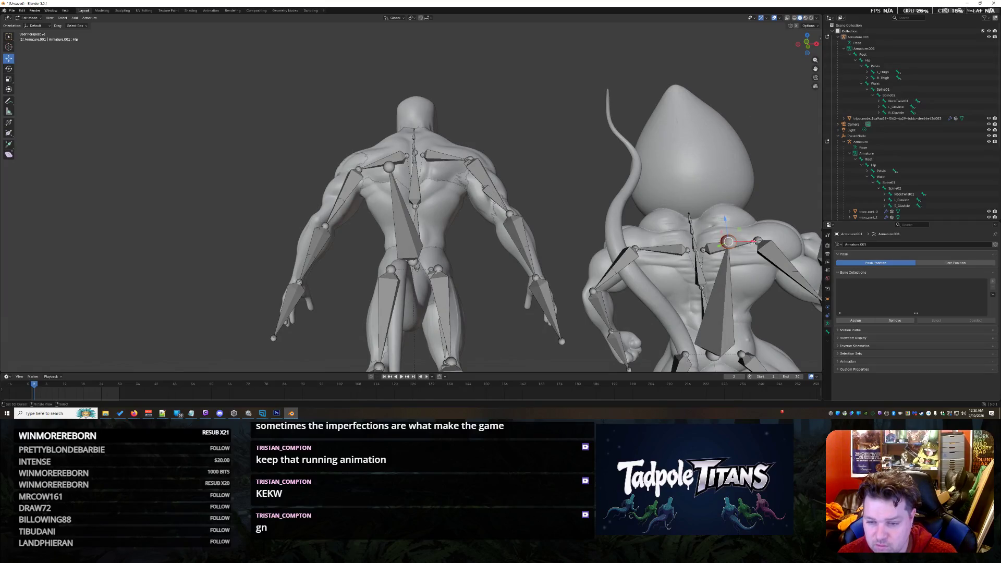
pyautogui.click(700, 241)
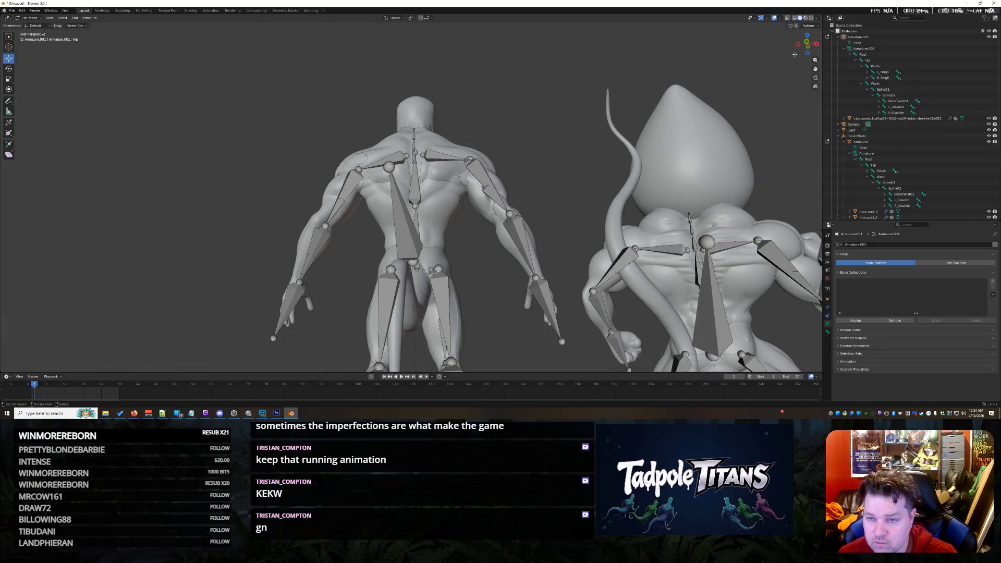
pyautogui.moveTo(801, 53); pyautogui.dragTo(693, 58)
pyautogui.moveTo(566, 247)
pyautogui.mouseDown()
pyautogui.moveTo(657, 259)
pyautogui.moveTo(496, 360)
pyautogui.moveTo(625, 290)
pyautogui.moveTo(521, 302)
pyautogui.mouseUp()
pyautogui.moveTo(521, 303)
pyautogui.mouseDown(button='middle')
pyautogui.moveTo(417, 313)
pyautogui.moveTo(569, 281)
pyautogui.moveTo(653, 234)
pyautogui.moveTo(626, 230)
pyautogui.mouseUp(button='middle')
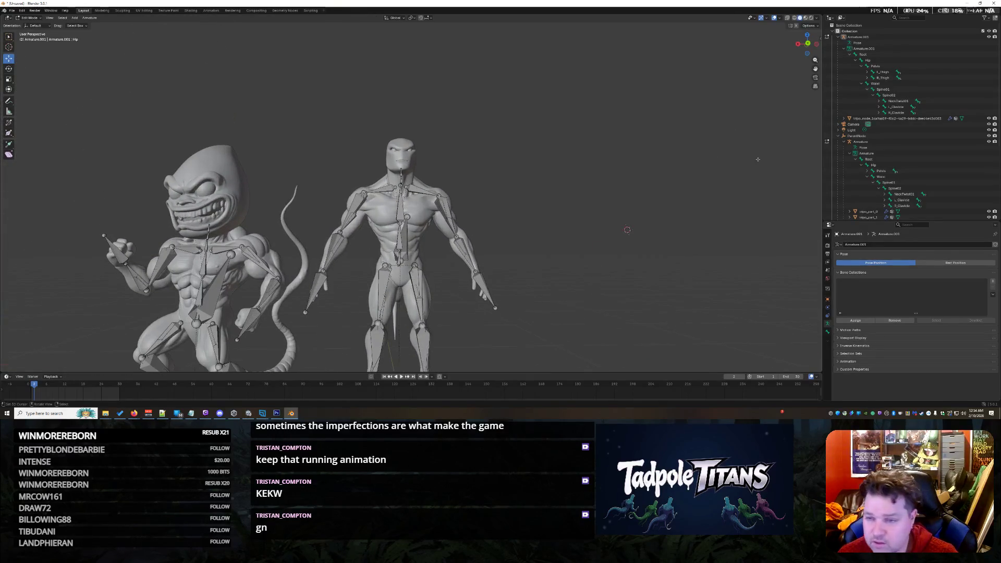
pyautogui.click(892, 83)
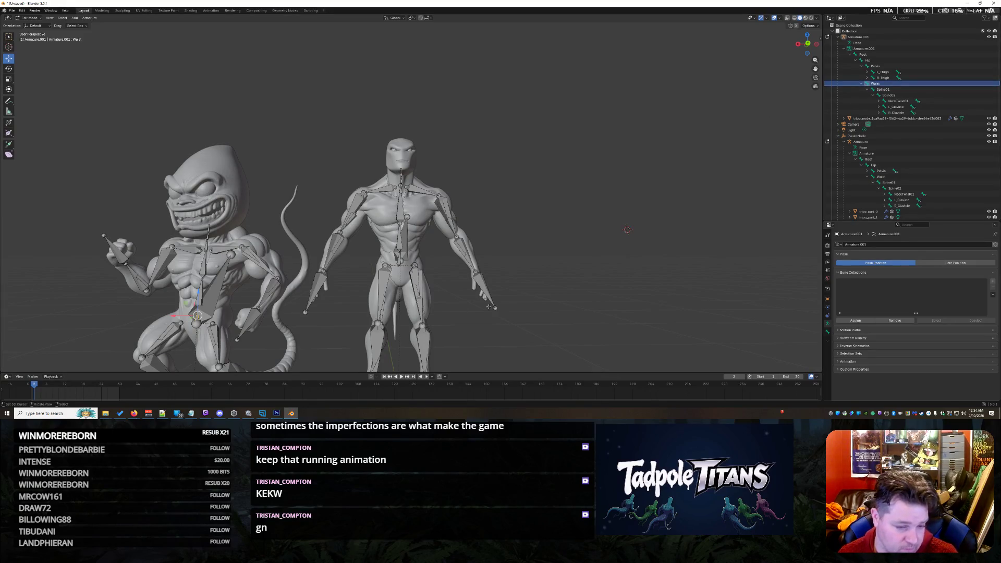
# Nudge the big-headed creature's Waist bone slightly left along X
pyautogui.moveTo(574, 239)
pyautogui.keyDown('shift'); pyautogui.mouseDown(button='middle')
pyautogui.moveTo(725, 203)
pyautogui.moveTo(799, 238)
pyautogui.mouseUp(button='middle'); pyautogui.keyUp('shift')
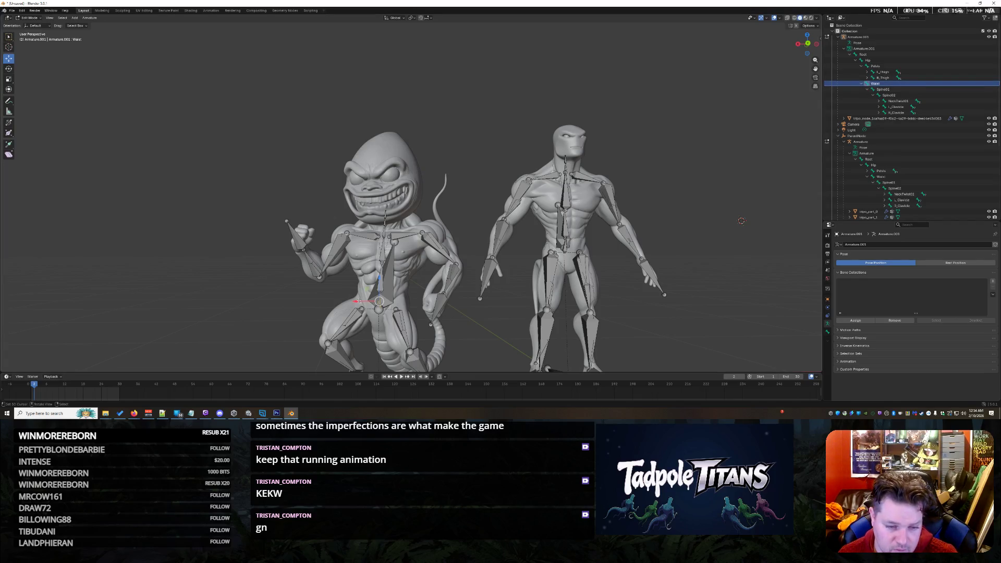
pyautogui.press('g')
pyautogui.press('x')
pyautogui.click(316, 298)
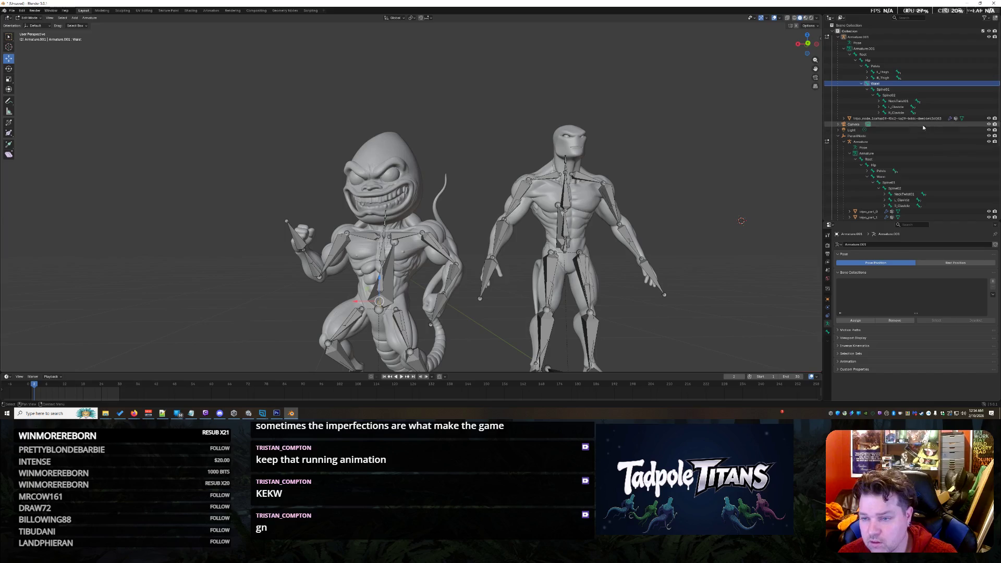
# Lower the lean creature's Hip bone a little along Z, viewed from the side
pyautogui.click(891, 178)
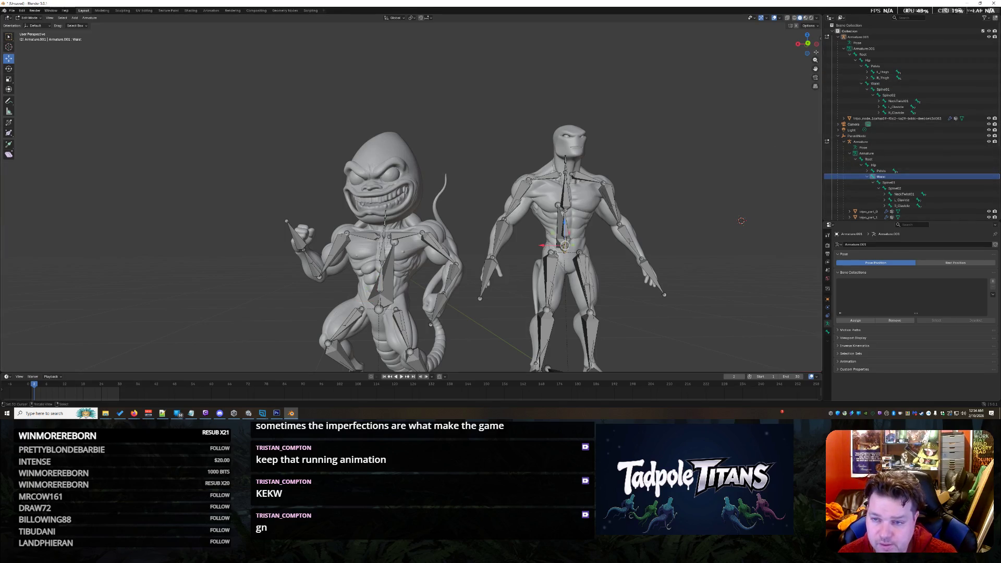
pyautogui.keyDown('shift'); pyautogui.moveTo(741, 220); pyautogui.dragTo(697, 219, button='middle'); pyautogui.keyUp('shift')
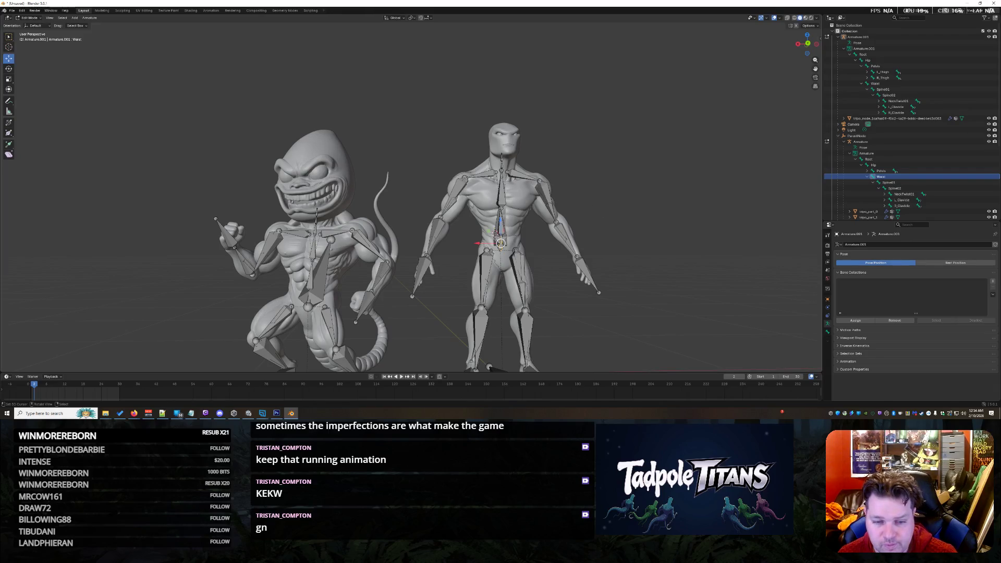
pyautogui.click(501, 243)
pyautogui.click(504, 244)
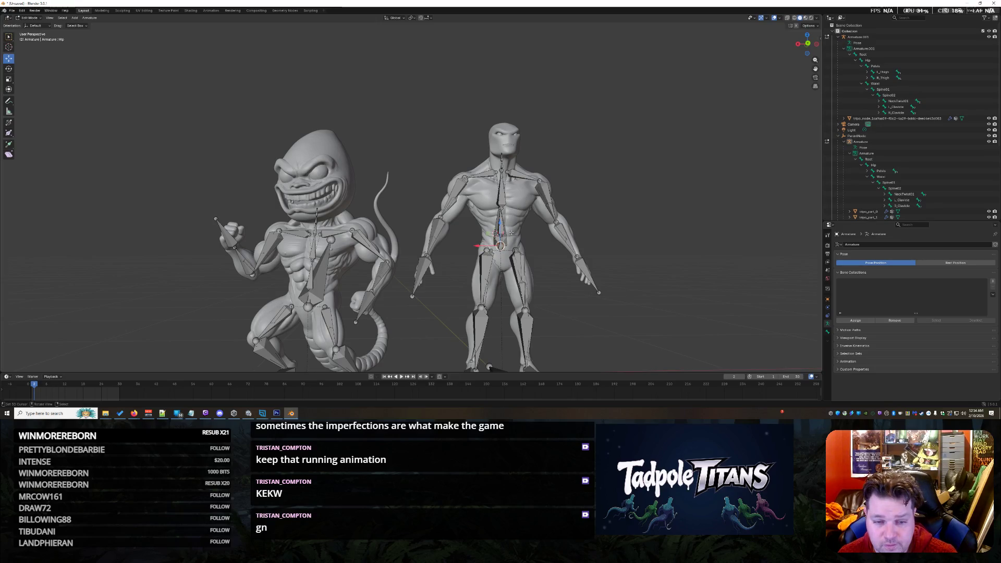
pyautogui.moveTo(811, 44); pyautogui.dragTo(807, 44)
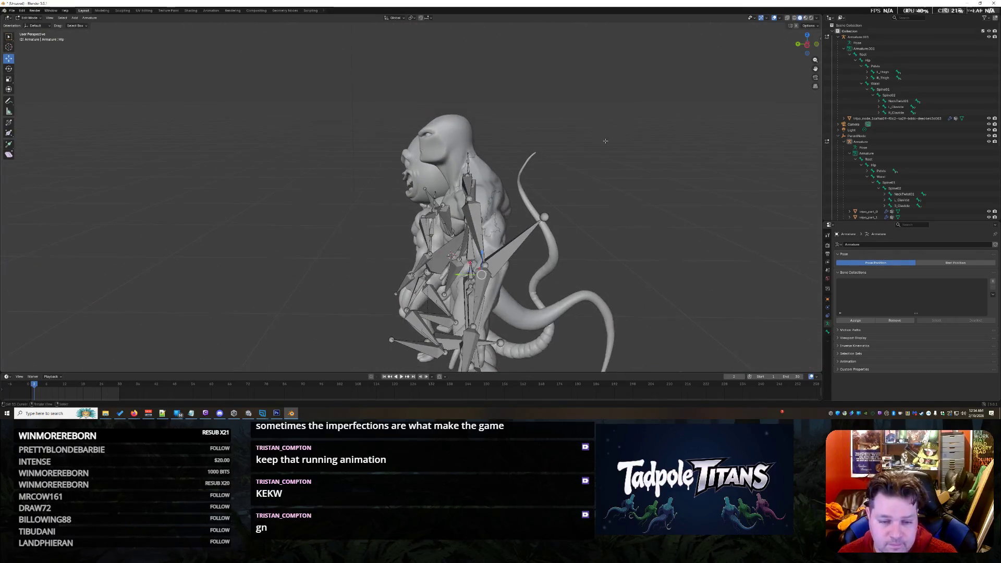
pyautogui.press('g')
pyautogui.press('z')
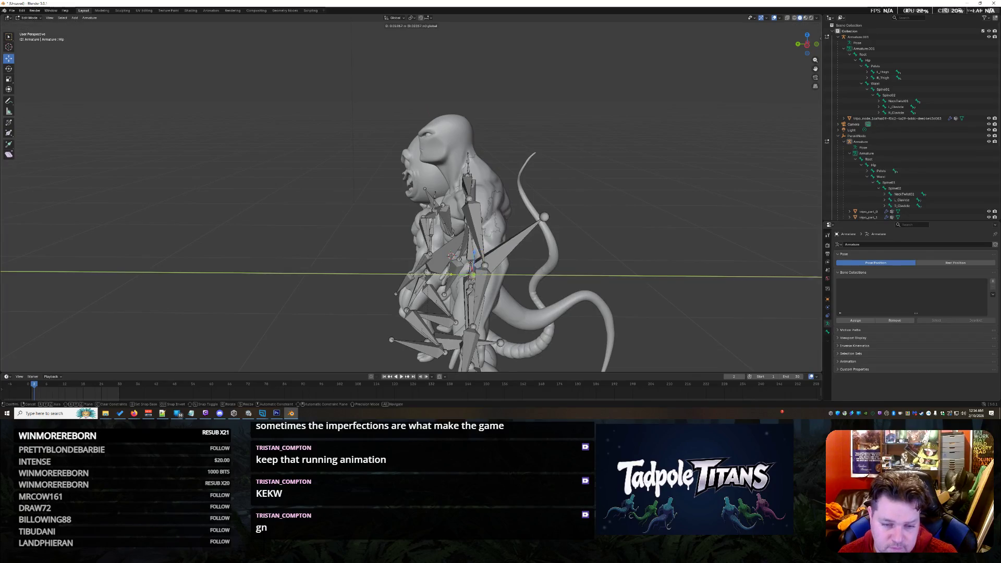
pyautogui.click(462, 261)
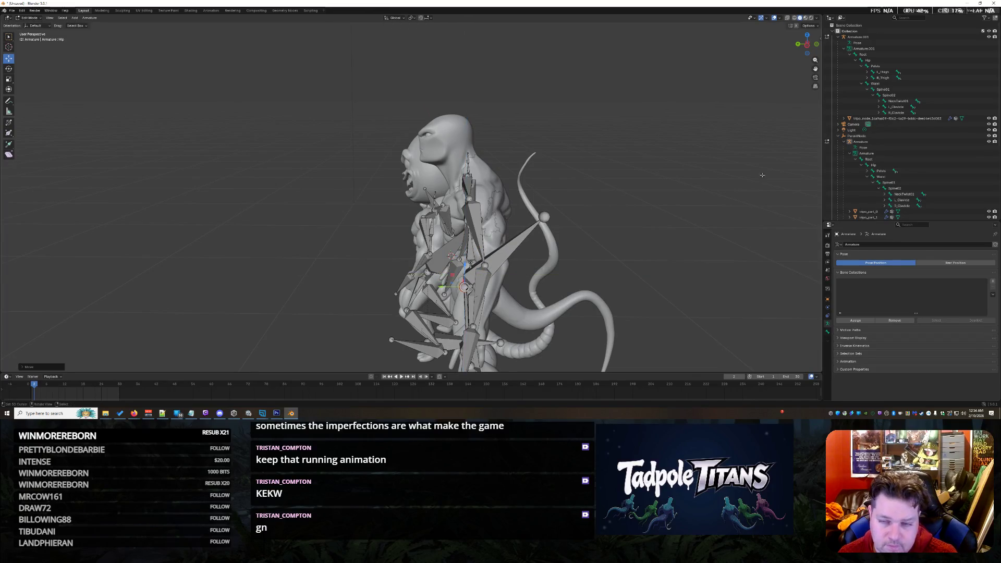
pyautogui.moveTo(815, 54)
pyautogui.mouseDown()
pyautogui.moveTo(775, 51)
pyautogui.moveTo(815, 52)
pyautogui.mouseUp()
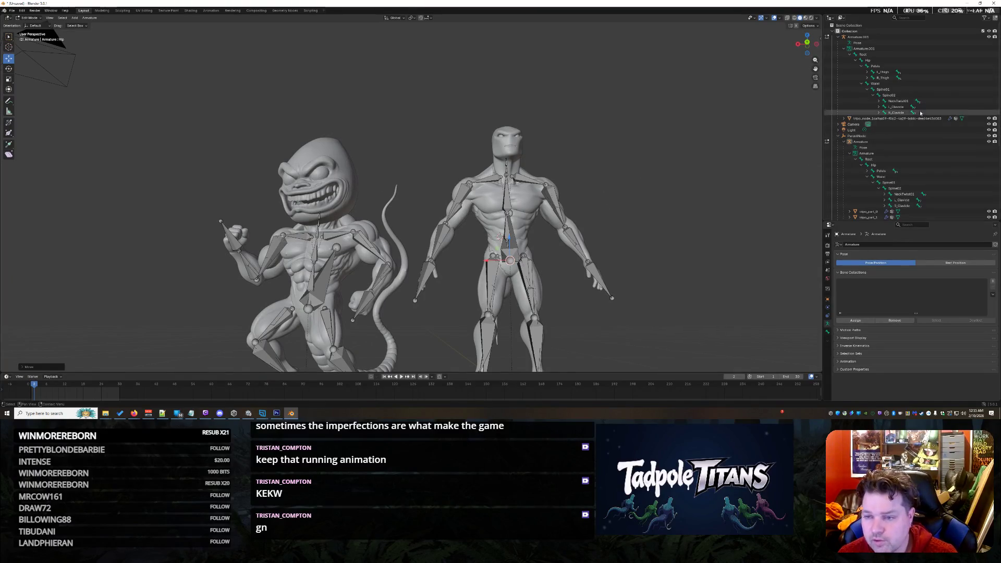
pyautogui.click(886, 84)
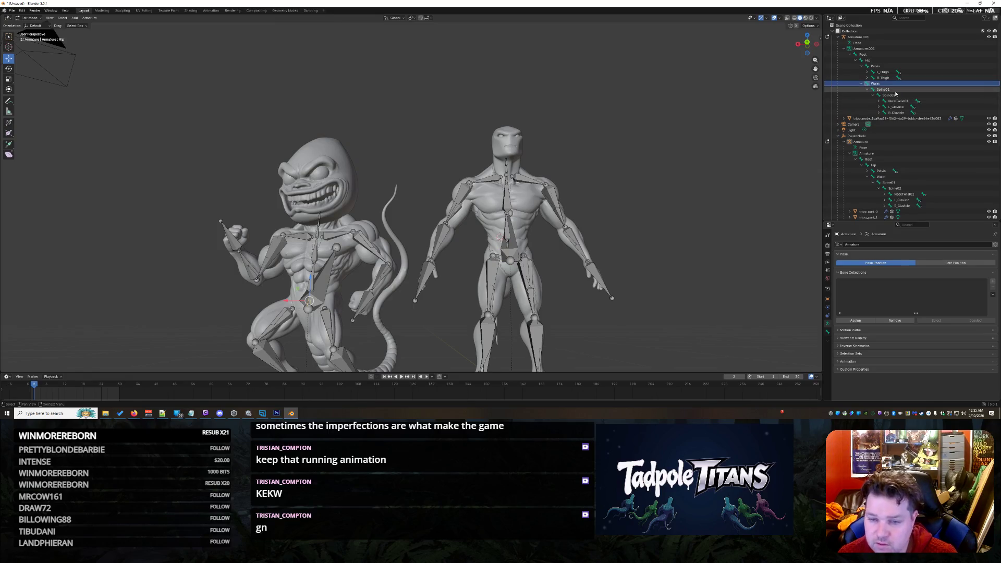
# Compare both creatures' Spine01 and Spine02 bones, then select the lean creature's NeckTwist01
pyautogui.click(895, 91)
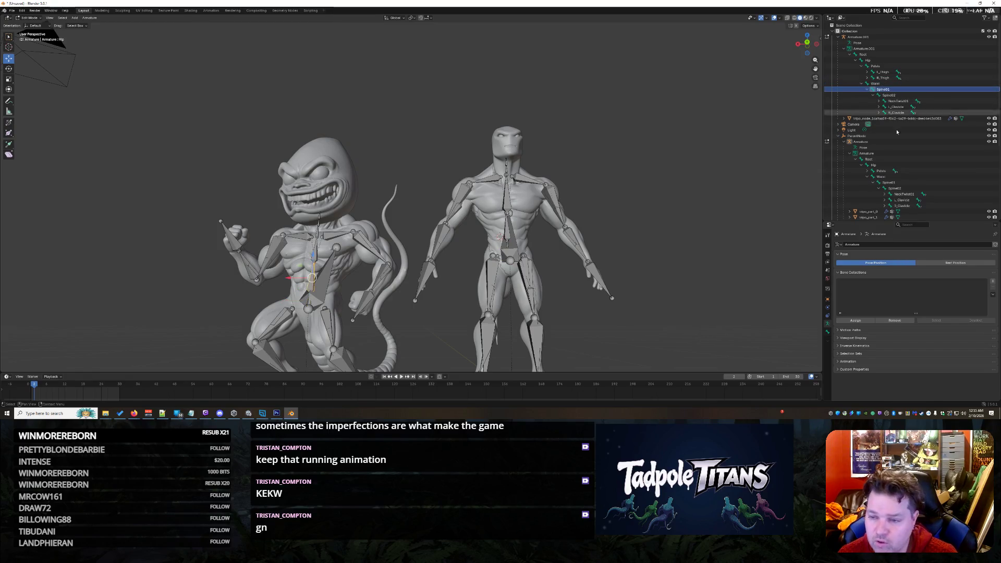
pyautogui.click(895, 184)
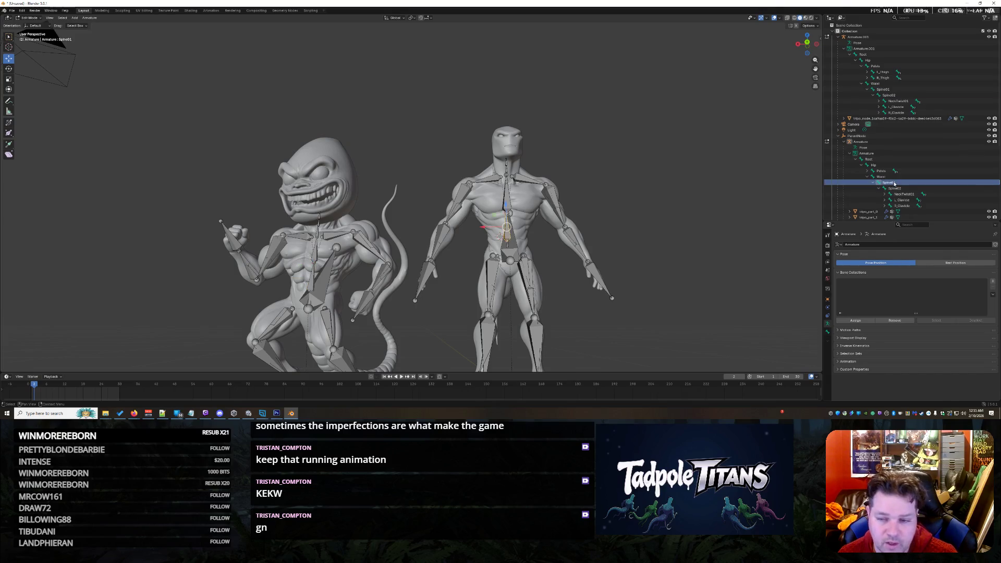
pyautogui.click(894, 96)
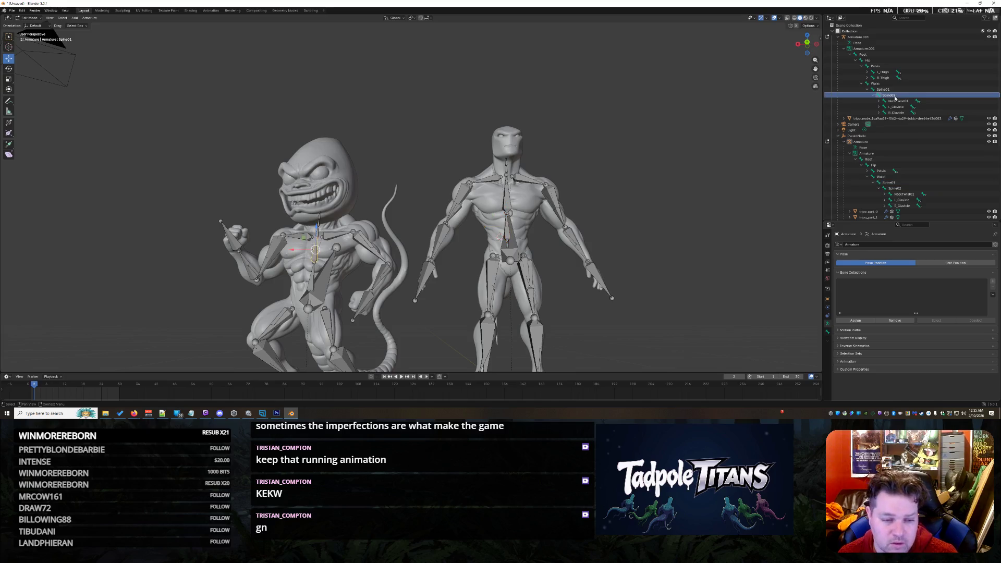
pyautogui.click(896, 188)
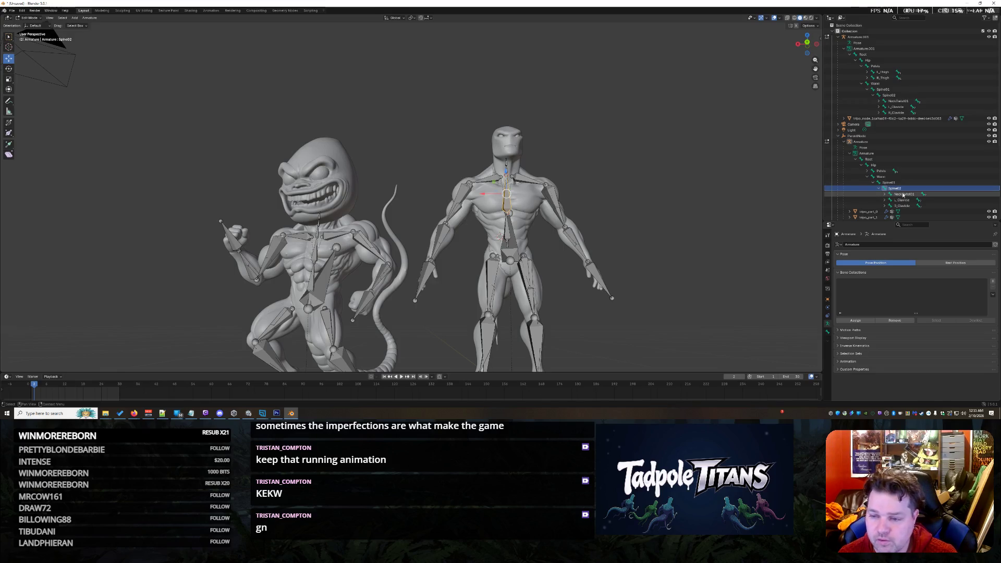
pyautogui.click(903, 194)
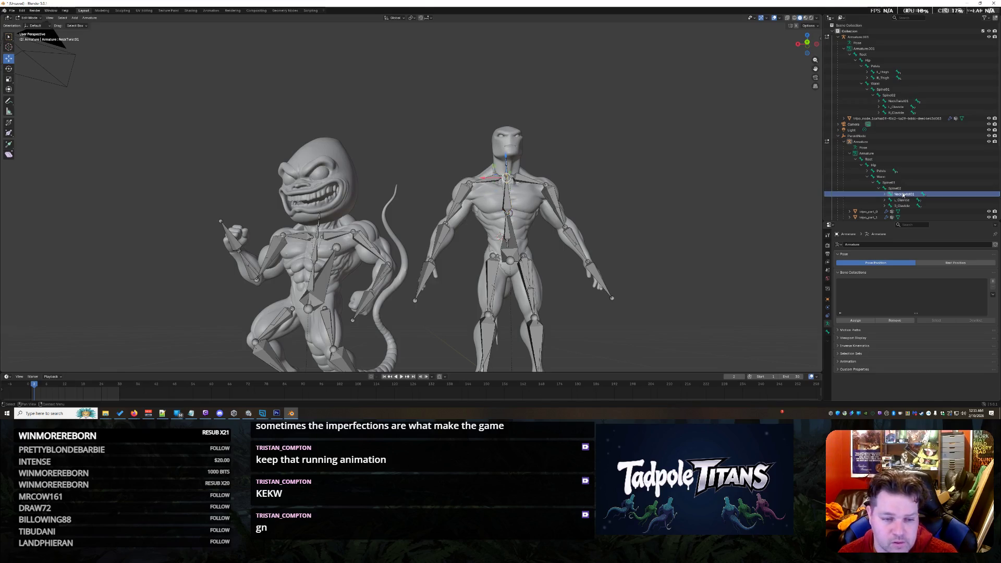
# Expand each creature's neck chain and select its NeckTwist02 and Head bones
pyautogui.click(880, 102)
pyautogui.click(905, 107)
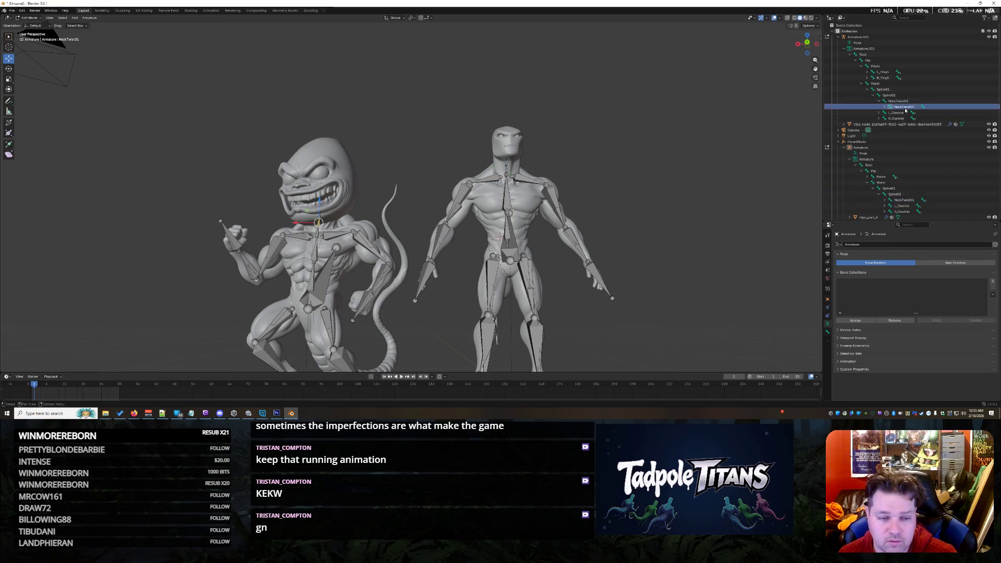
pyautogui.click(885, 107)
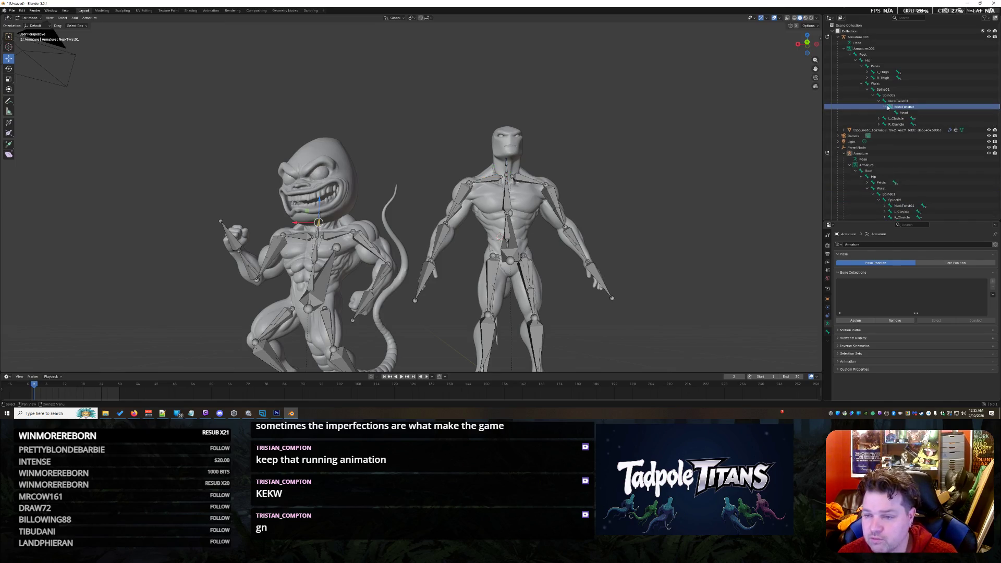
pyautogui.click(904, 113)
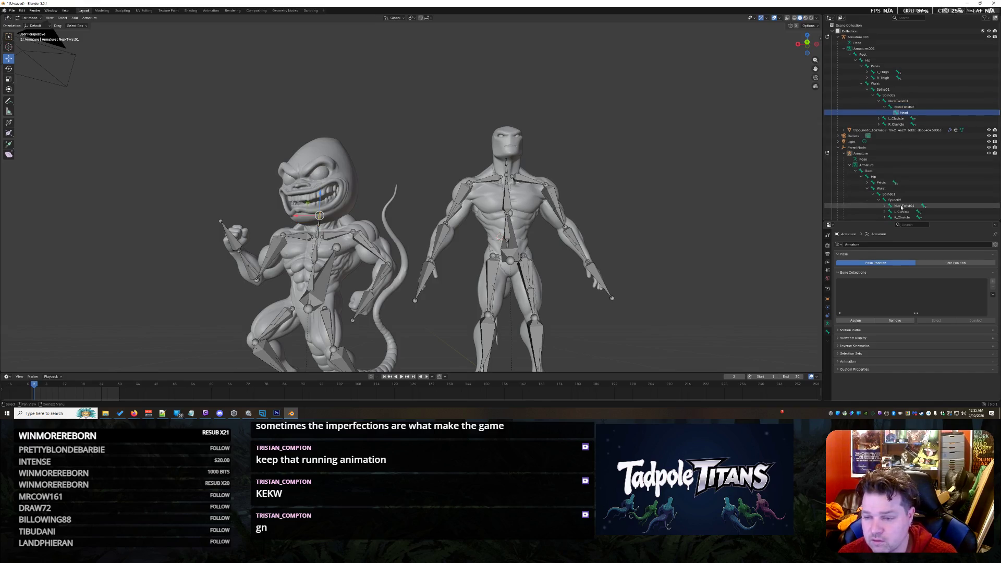
pyautogui.scroll(-1, 907, 199)
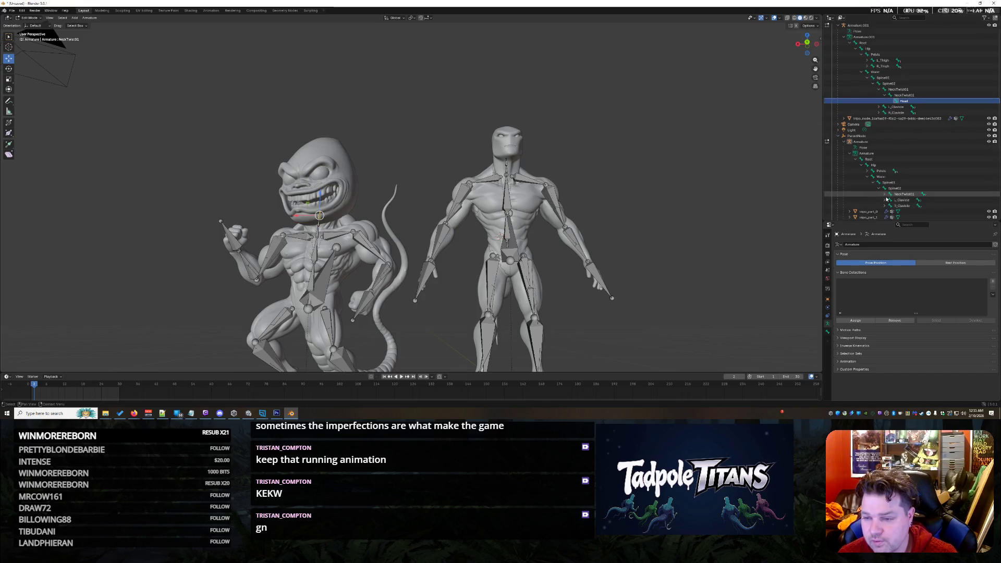
pyautogui.click(897, 200)
pyautogui.click(891, 200)
pyautogui.click(910, 205)
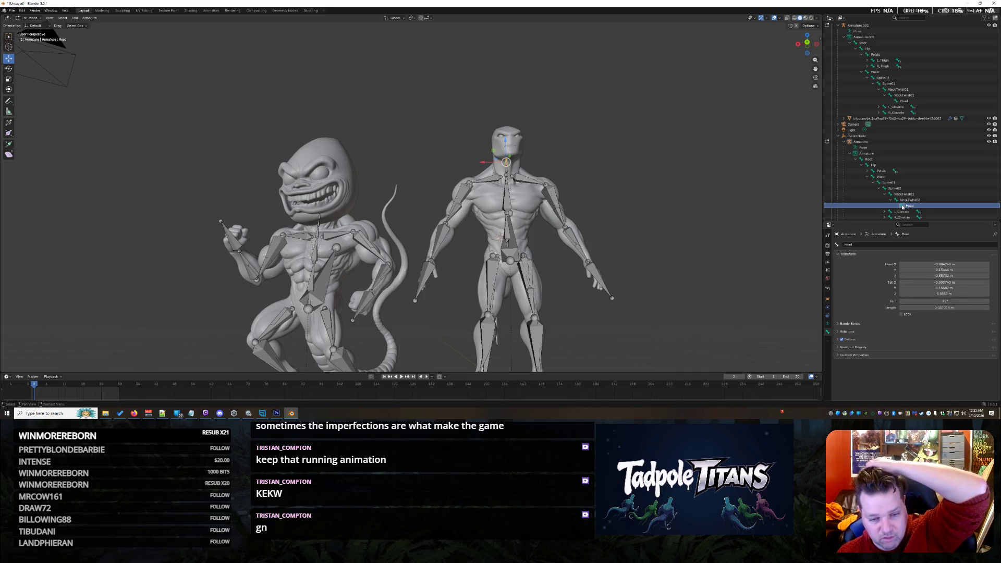
# Expand the lean creature's Pelvis and L_Thigh and select its L_Calf and L_ThighTwist01 bones
pyautogui.click(497, 270)
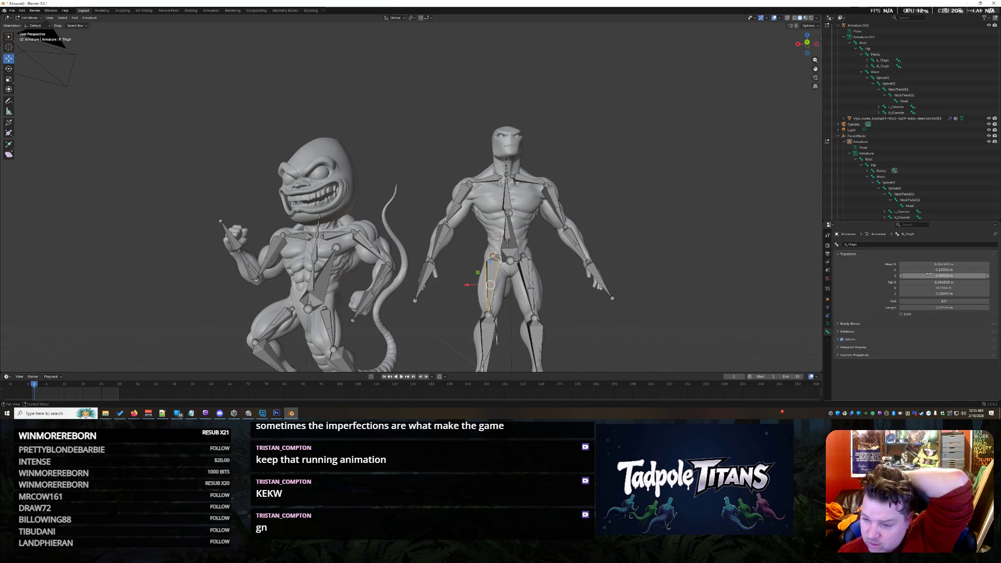
pyautogui.scroll(-3, 898, 181)
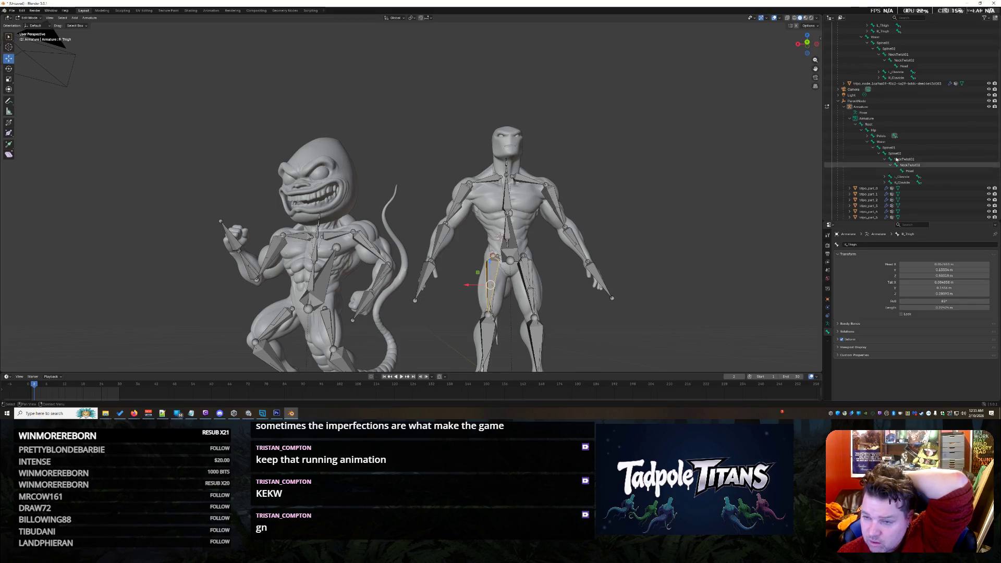
pyautogui.click(867, 137)
pyautogui.click(868, 142)
pyautogui.click(874, 142)
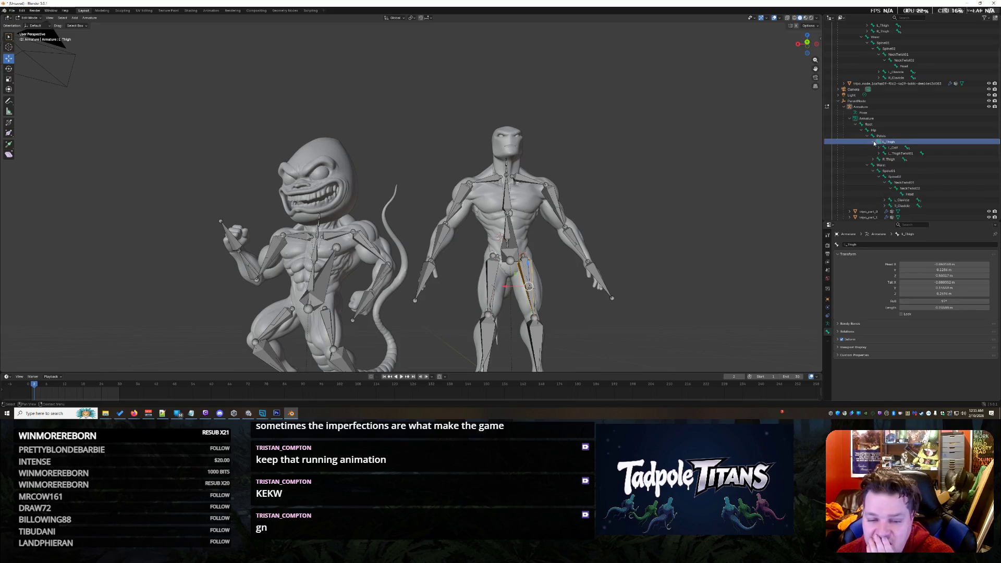
pyautogui.click(893, 148)
pyautogui.click(897, 155)
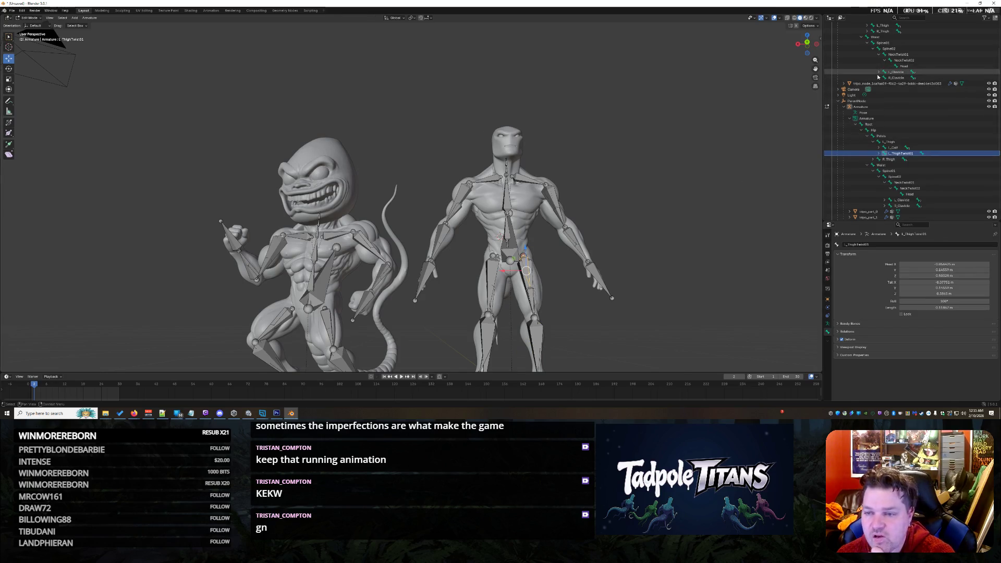
# Collapse Waist, expand Armature.001's L_Thigh and compare both armatures' L_ThighTwist01 bones
pyautogui.click(862, 38)
pyautogui.scroll(3, 867, 39)
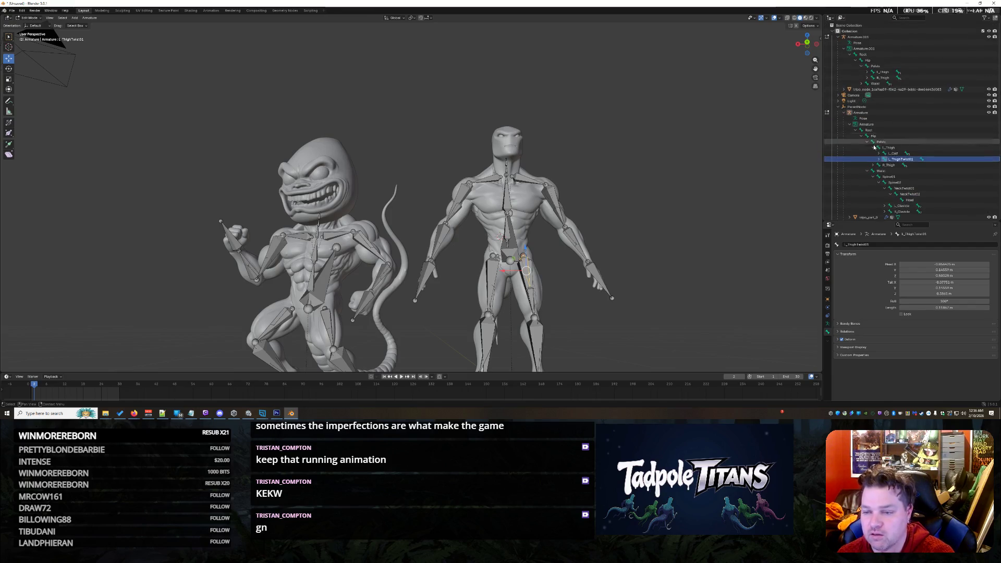
pyautogui.click(867, 172)
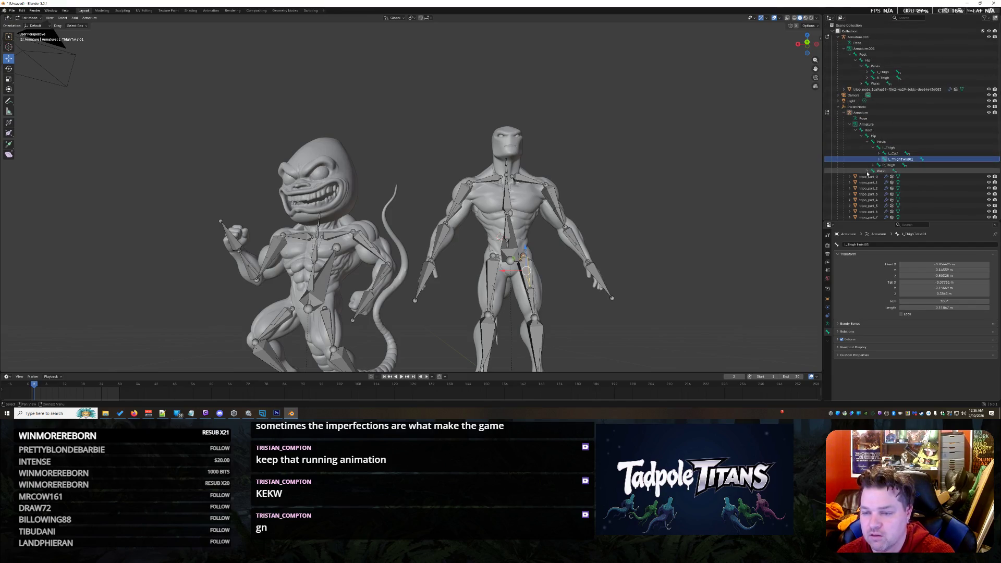
pyautogui.click(866, 72)
pyautogui.click(881, 84)
pyautogui.click(873, 84)
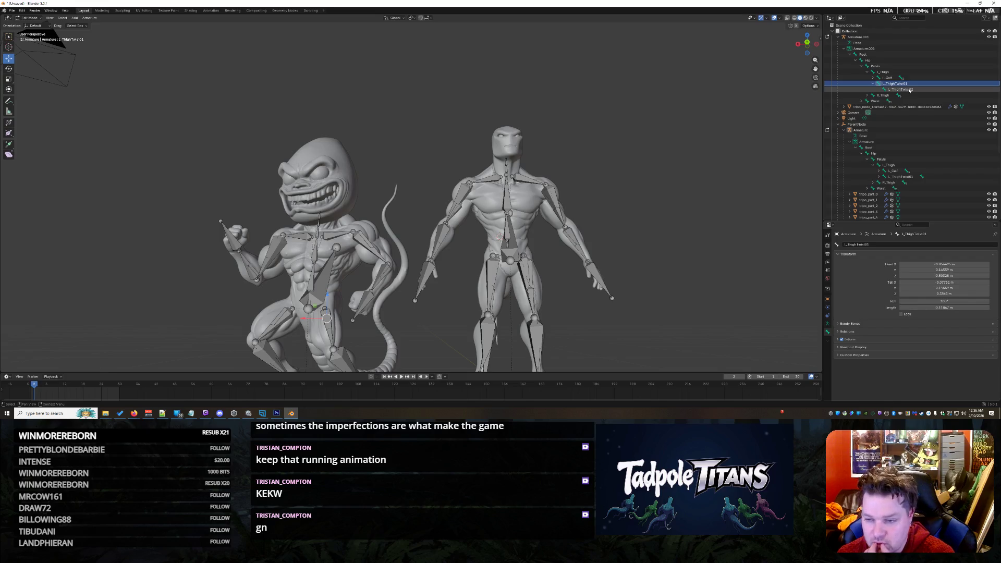
pyautogui.click(908, 177)
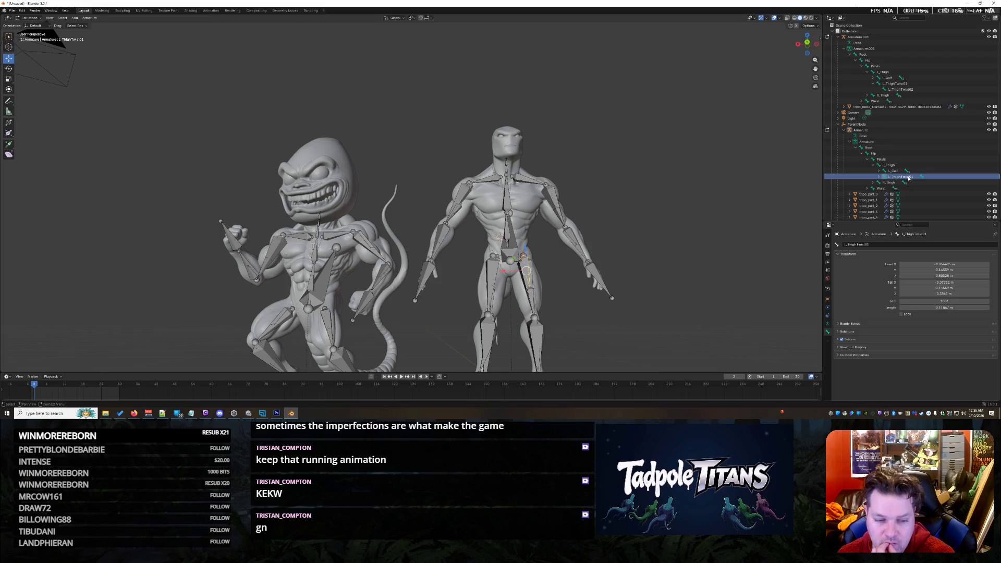
pyautogui.click(905, 85)
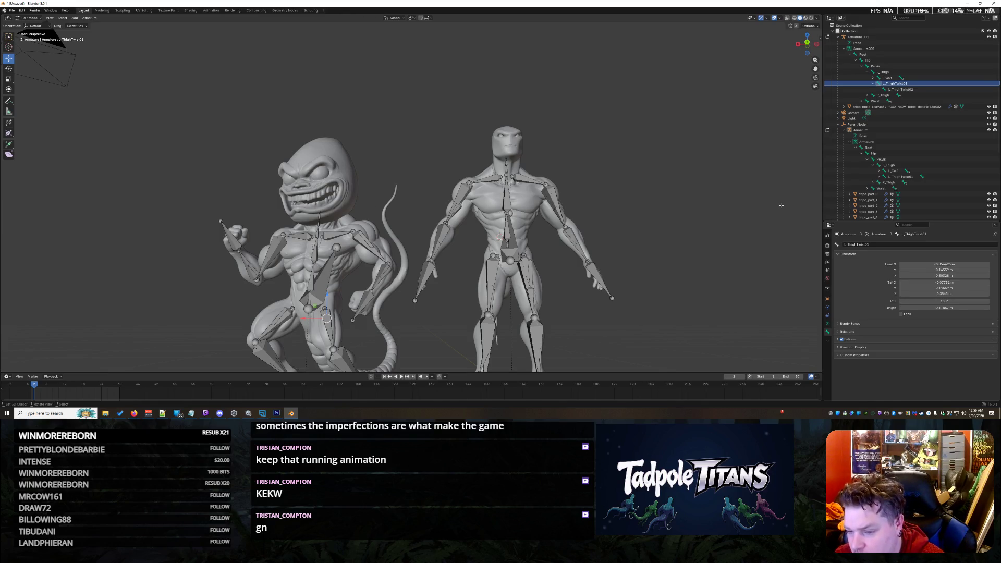
pyautogui.click(905, 176)
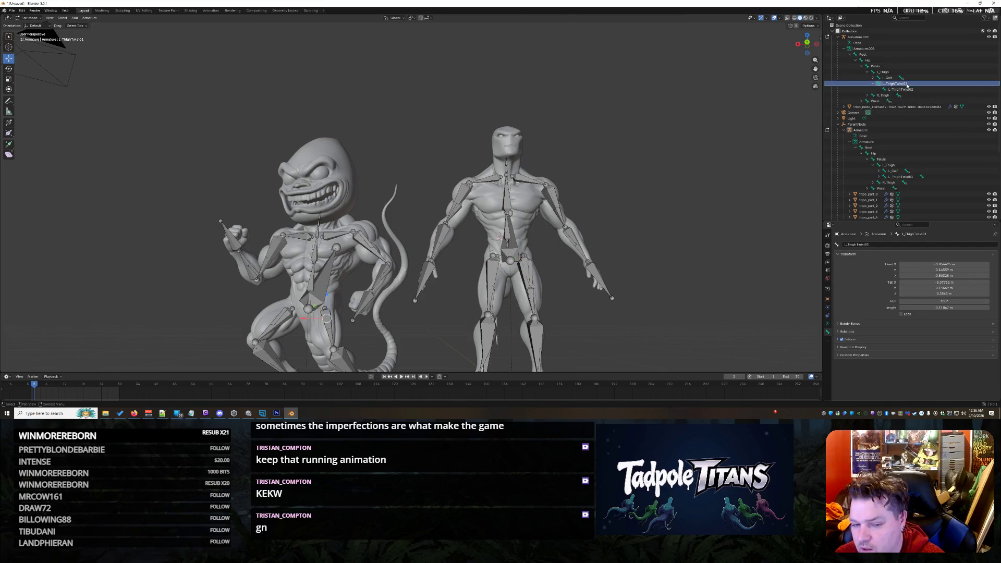
pyautogui.click(902, 176)
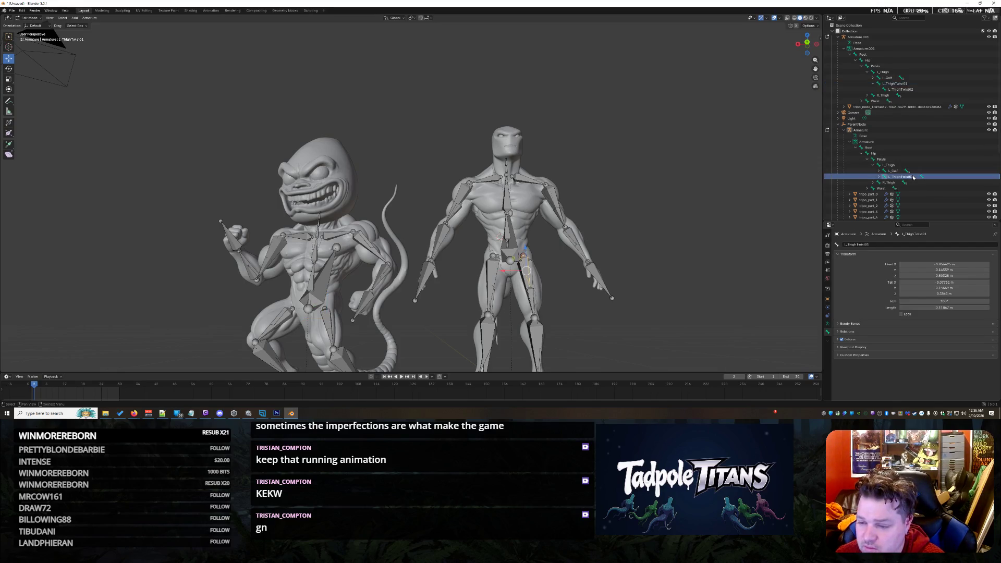
# Expand R_Thigh and select its R_ThighTwist01 and R_Calf bones
pyautogui.click(885, 96)
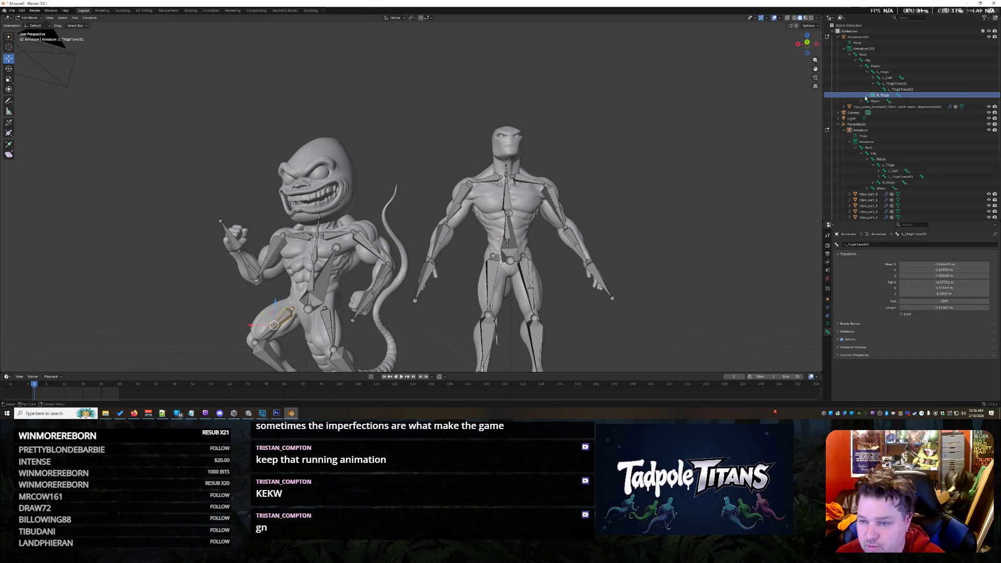
pyautogui.click(866, 96)
pyautogui.click(895, 102)
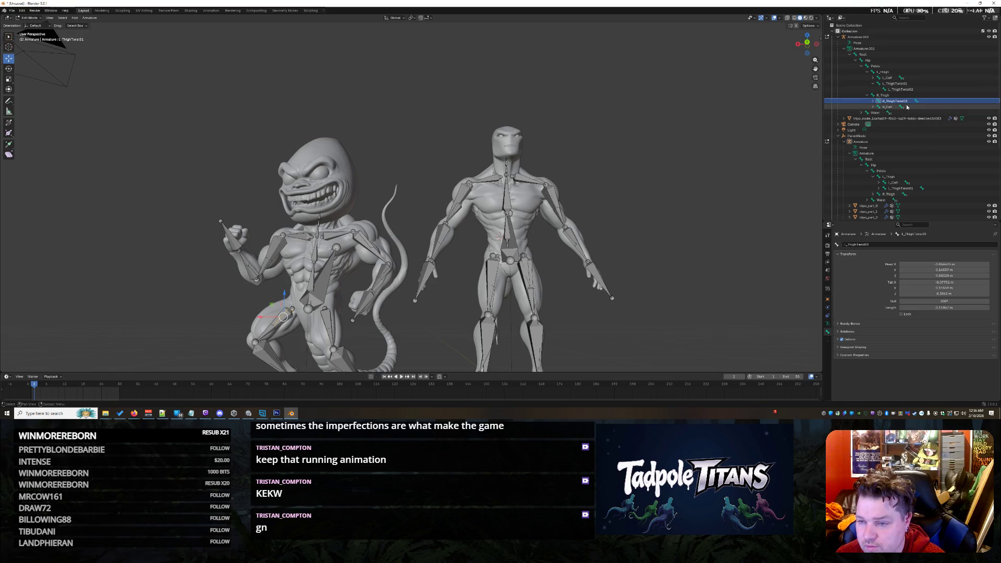
pyautogui.click(894, 107)
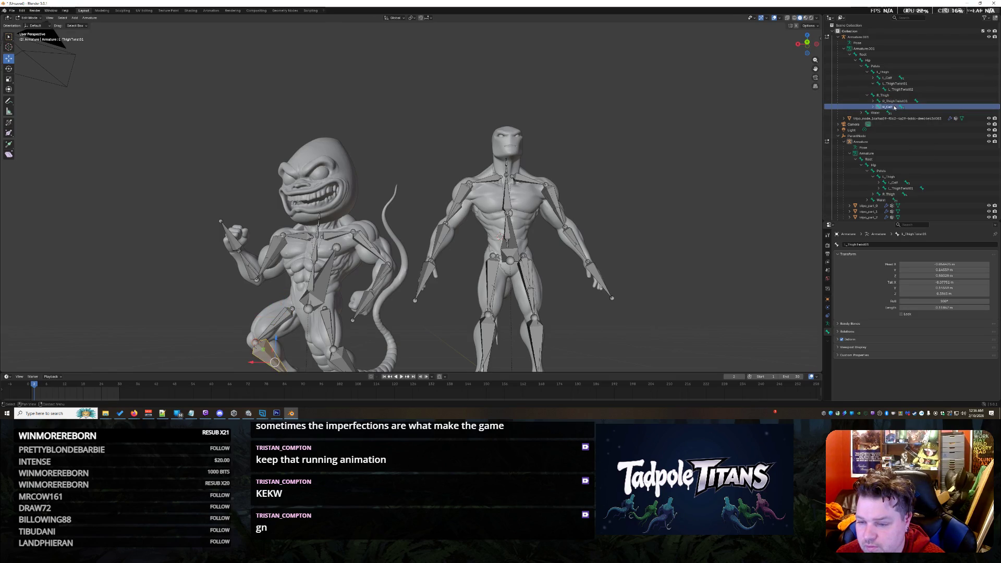
# Compare Armature.001's R_ThighTwist01 with the other armature's, keeping the bone's original name
pyautogui.rightClick(893, 102)
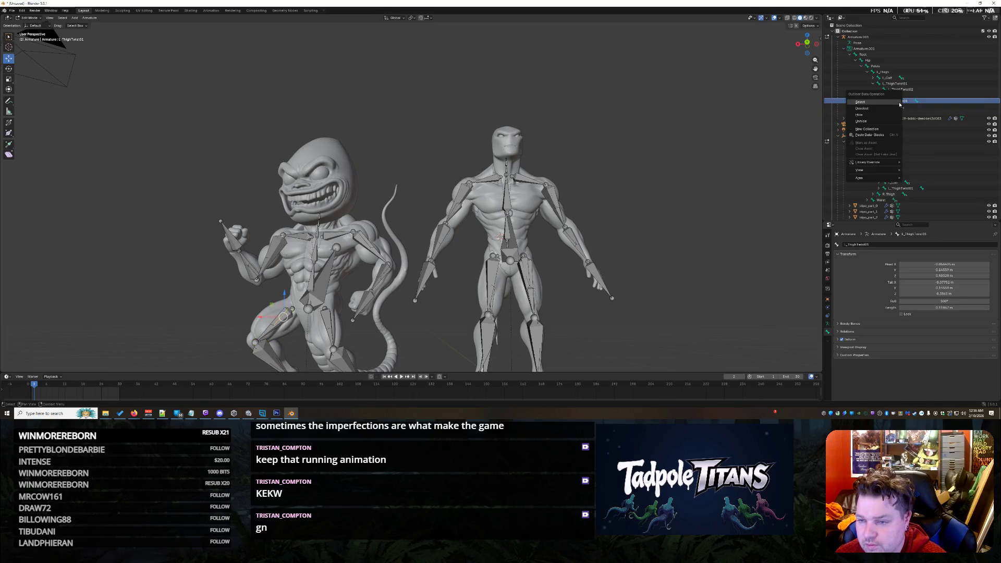
pyautogui.click(899, 103)
pyautogui.press('Return')
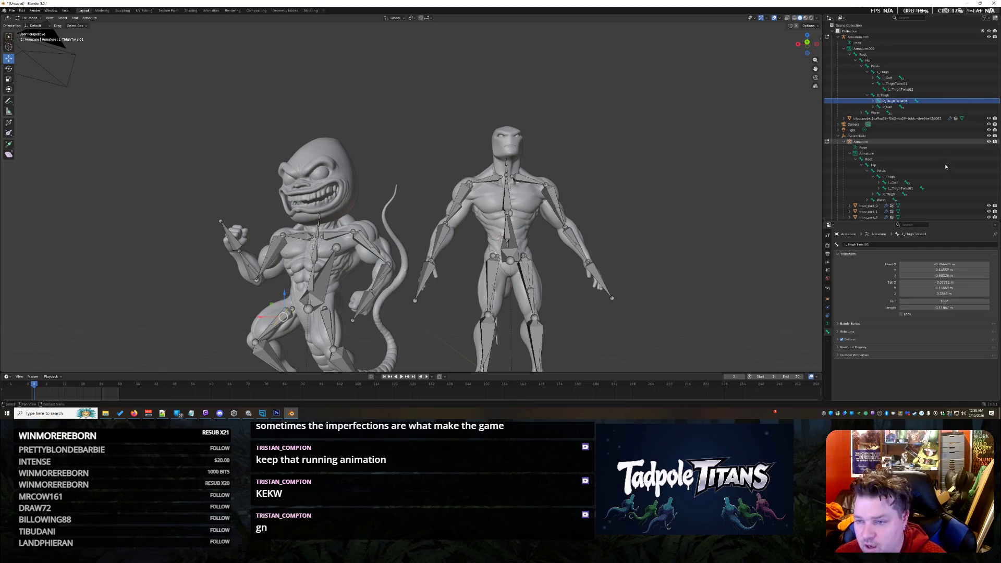
pyautogui.click(873, 194)
pyautogui.click(901, 200)
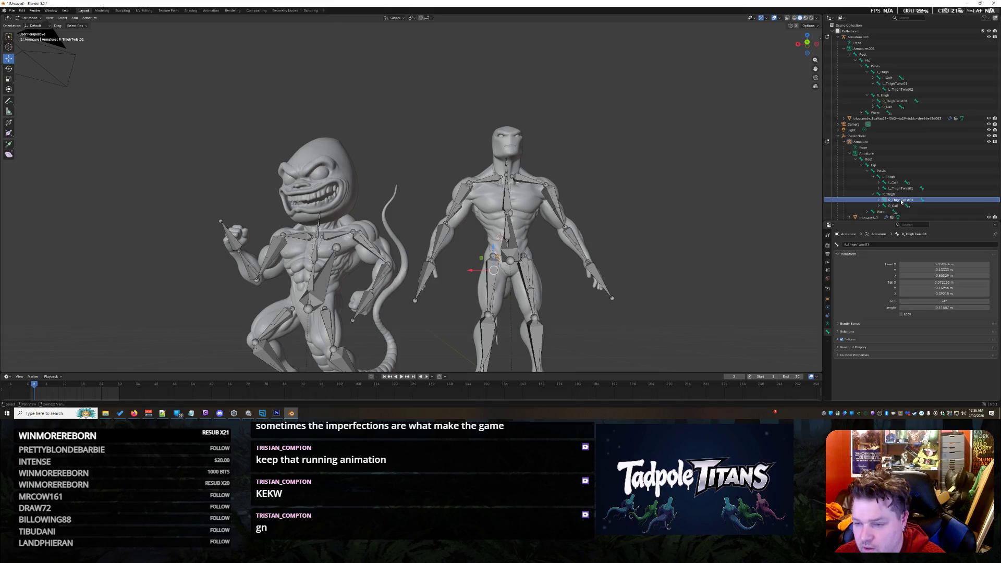
pyautogui.click(899, 102)
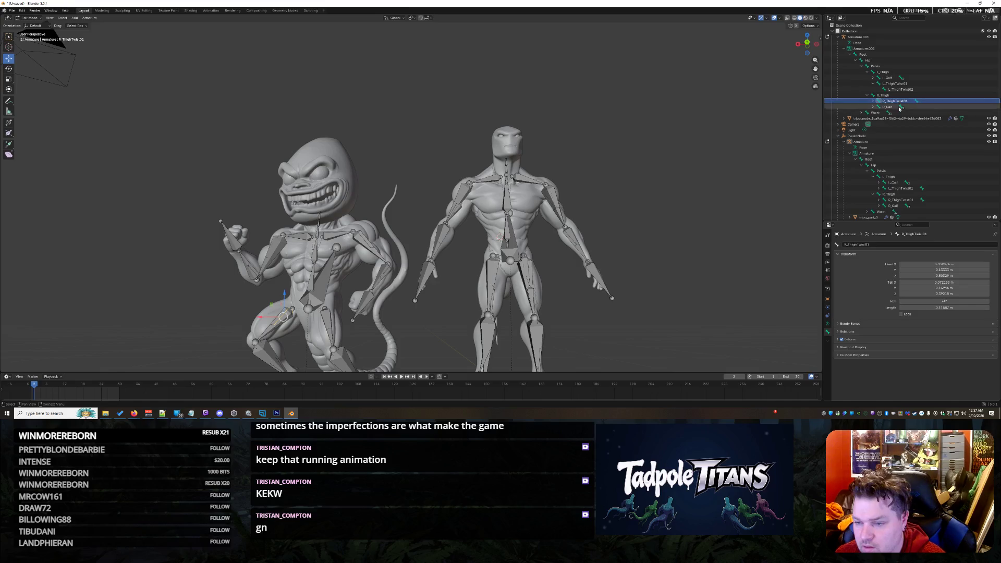
pyautogui.click(904, 201)
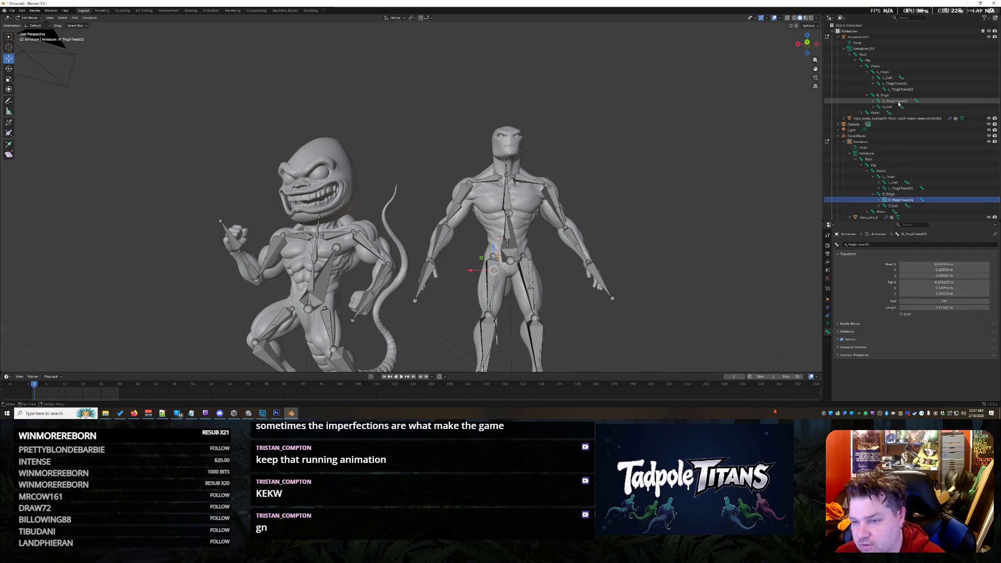
pyautogui.click(899, 103)
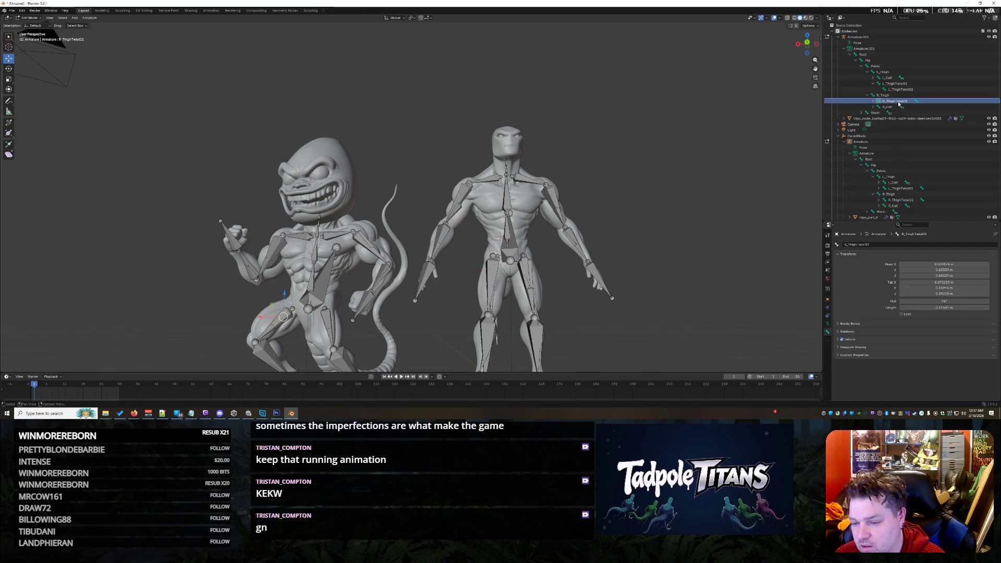
# Uncheck Deform for Armature.001's R_ThighTwist01 bone
pyautogui.click(839, 340)
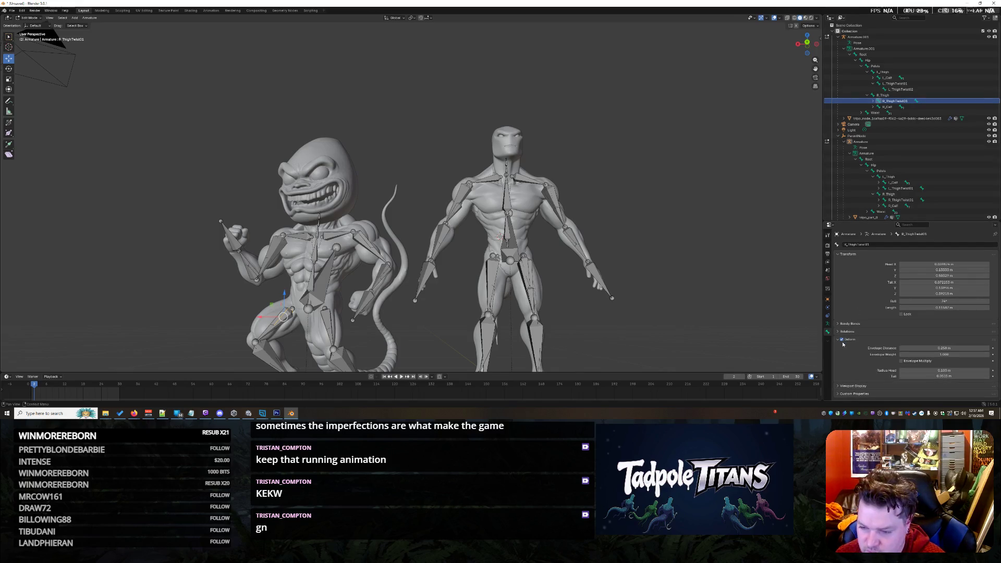
pyautogui.click(842, 340)
pyautogui.scroll(-3, 635, 198)
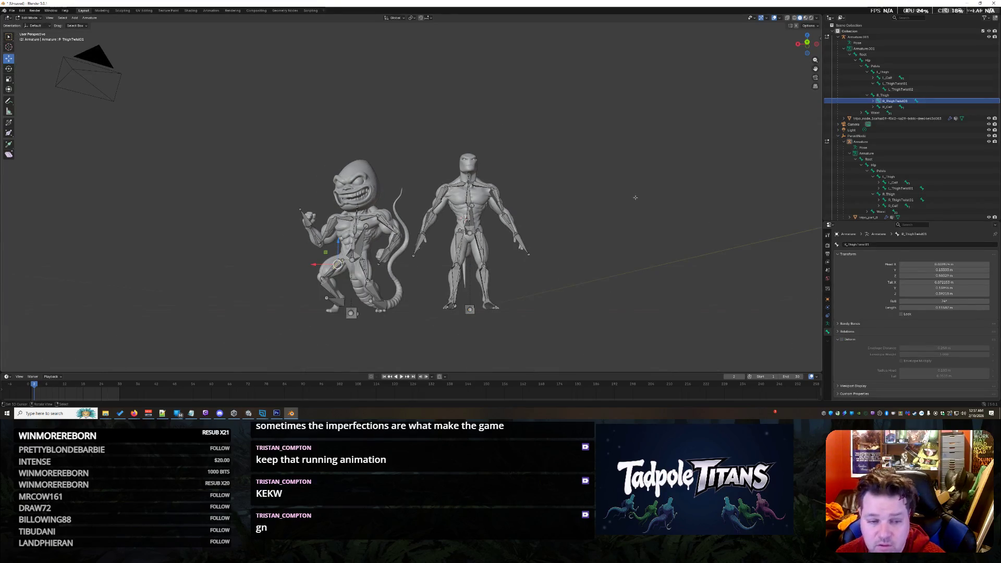
# Start playback, fold Armature.001's bone tree and the Deform panel, and select Armature.001
pyautogui.click(402, 376)
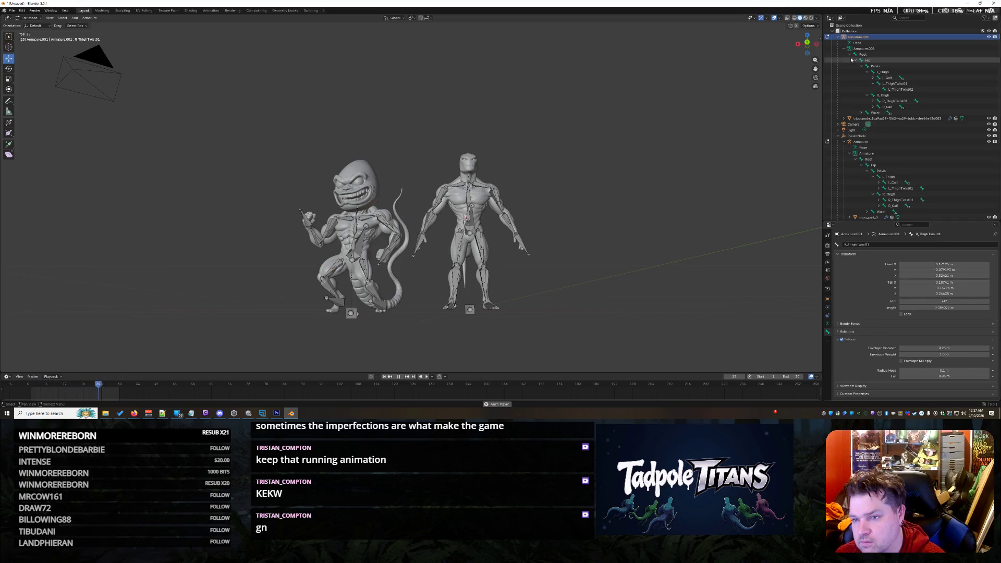
pyautogui.click(844, 49)
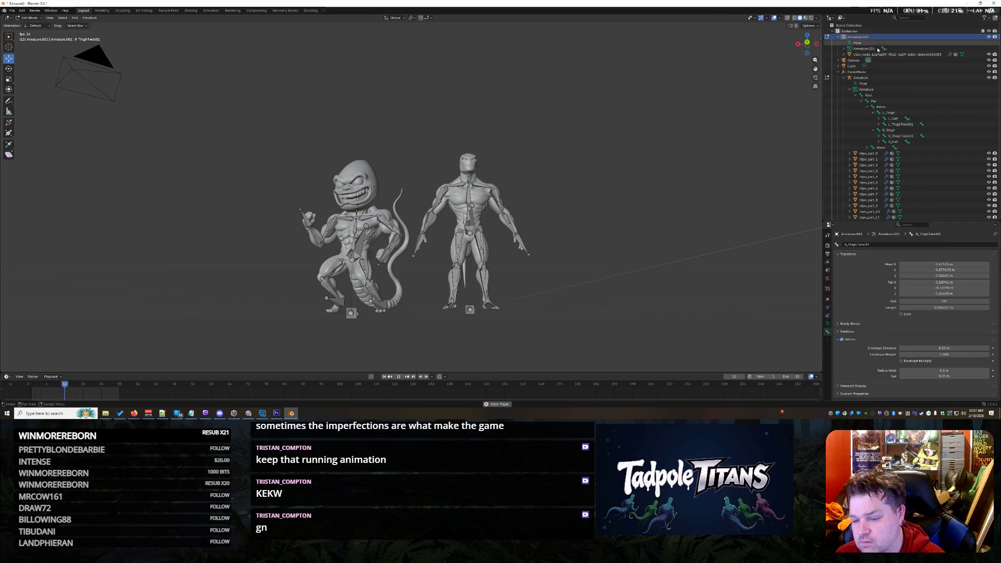
pyautogui.click(837, 339)
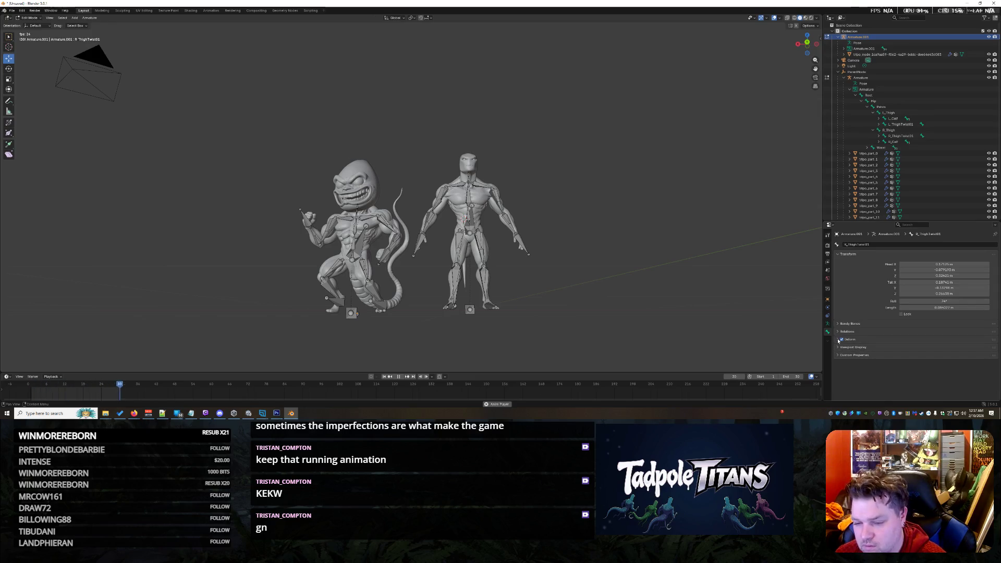
pyautogui.click(841, 339)
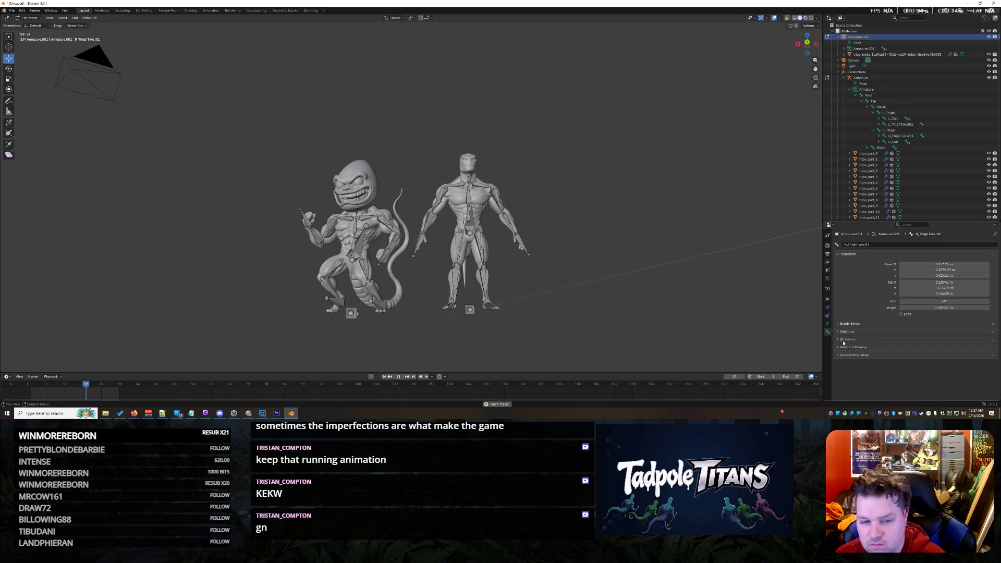
pyautogui.click(878, 48)
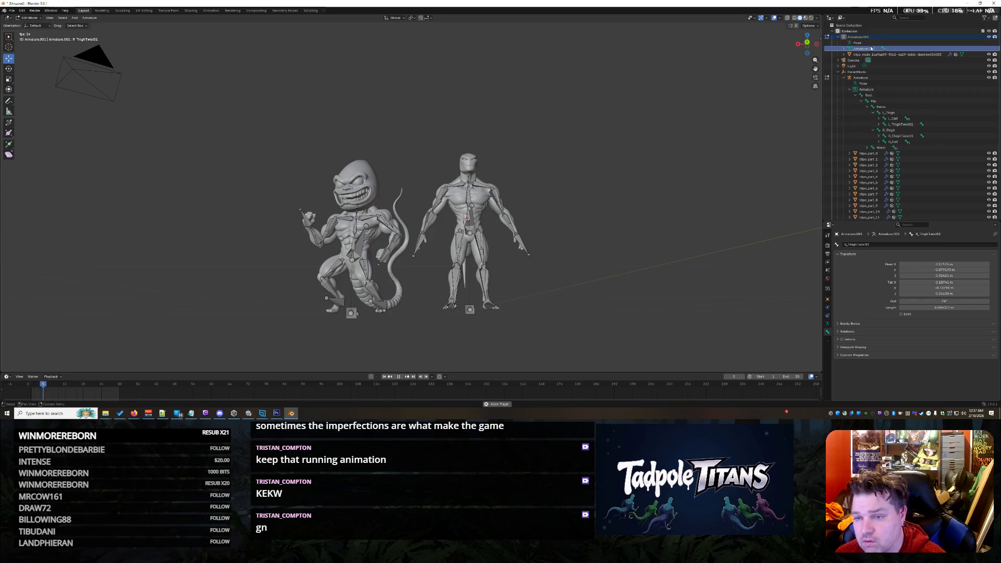
pyautogui.click(858, 36)
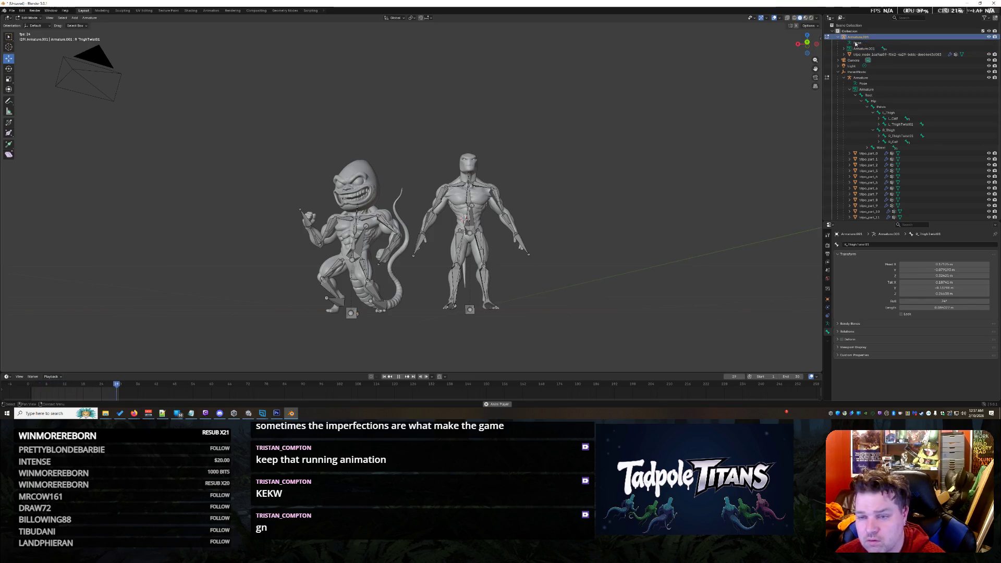
pyautogui.click(29, 18)
pyautogui.click(32, 24)
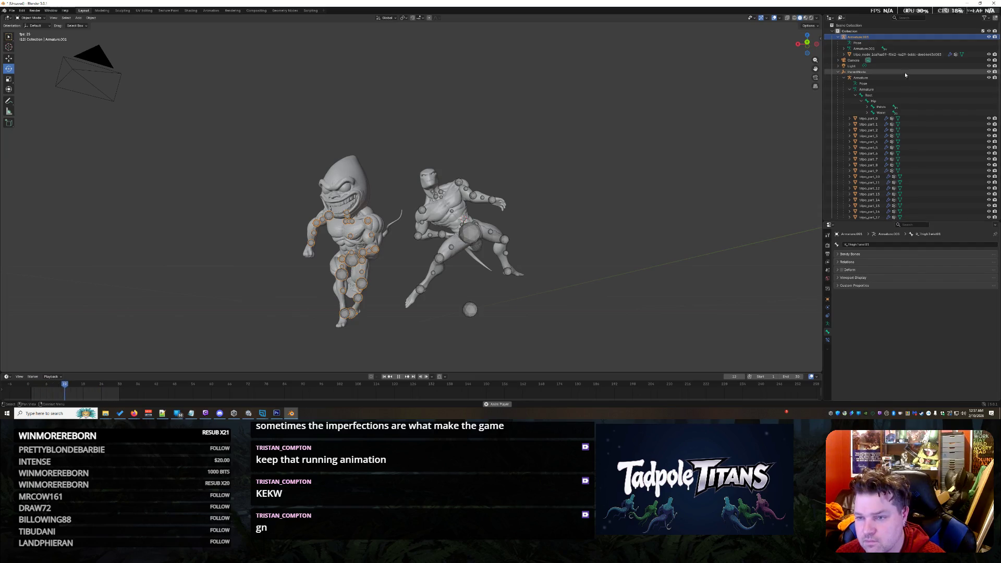
pyautogui.click(868, 48)
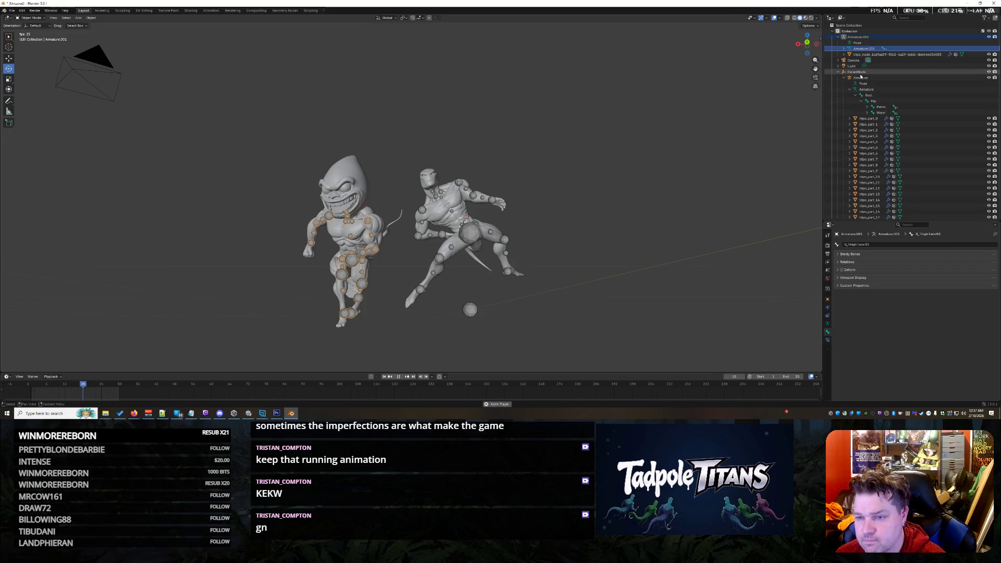
pyautogui.click(837, 72)
pyautogui.click(858, 38)
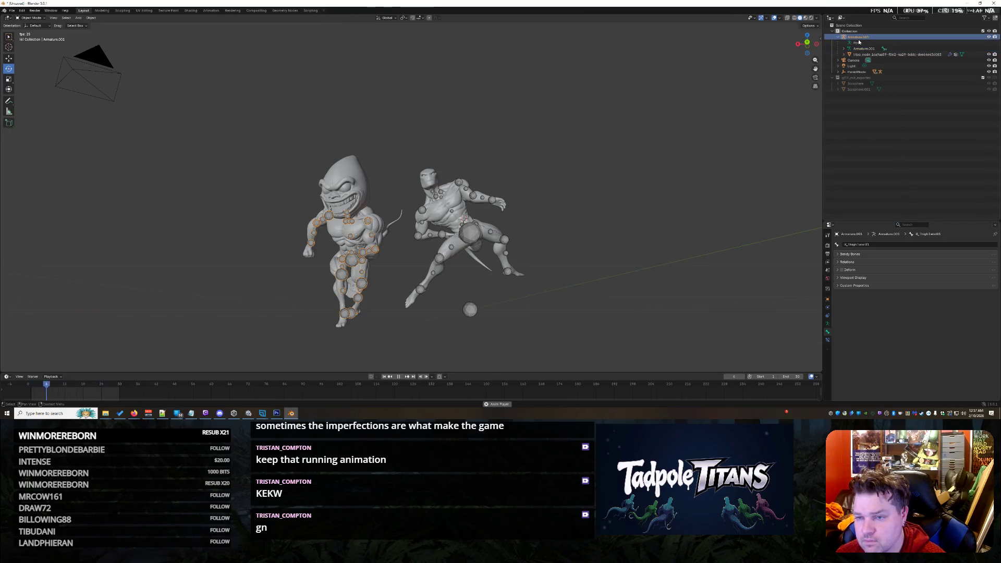
pyautogui.click(860, 49)
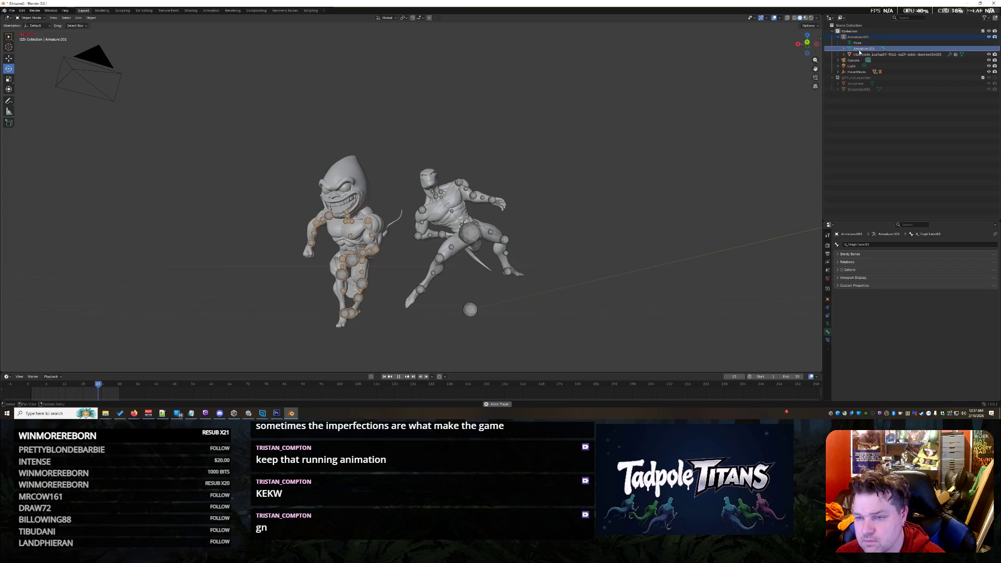
pyautogui.rightClick(855, 50)
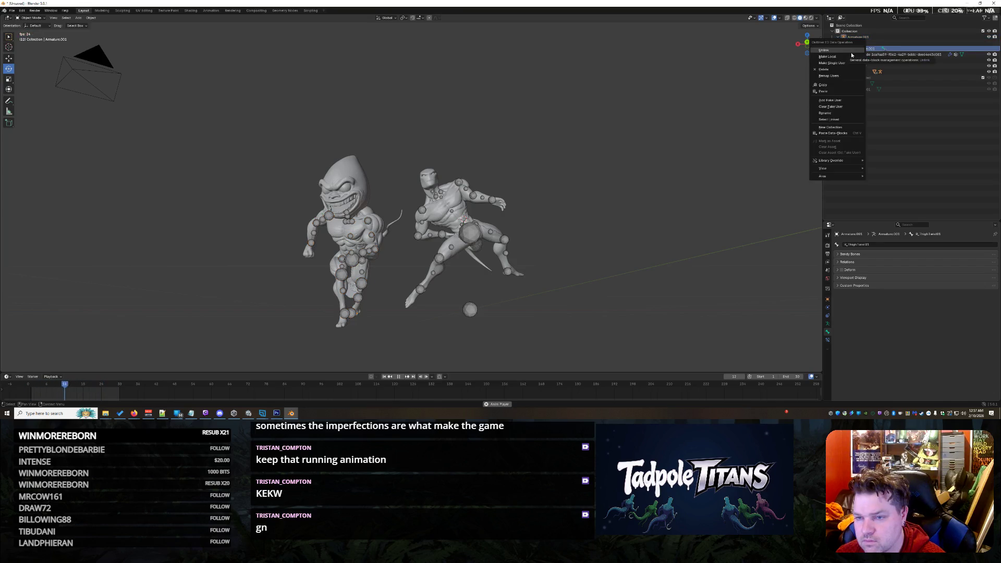
pyautogui.press('Escape')
pyautogui.hotkey('ctrl', 'Tab')
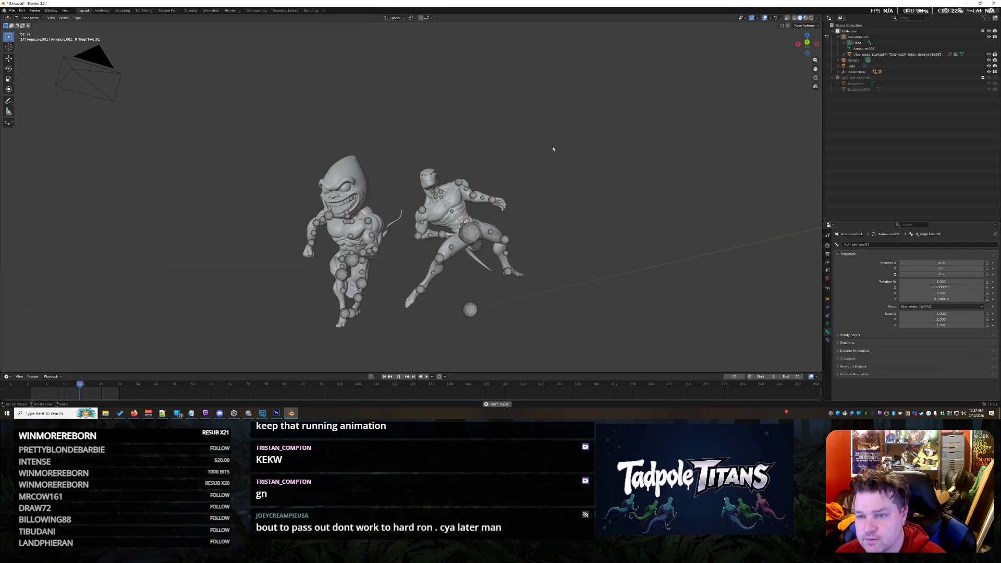
# Switch Armature.001 to Object Mode with Ctrl+Tab and box-select both creatures with their rigs
pyautogui.click(860, 39)
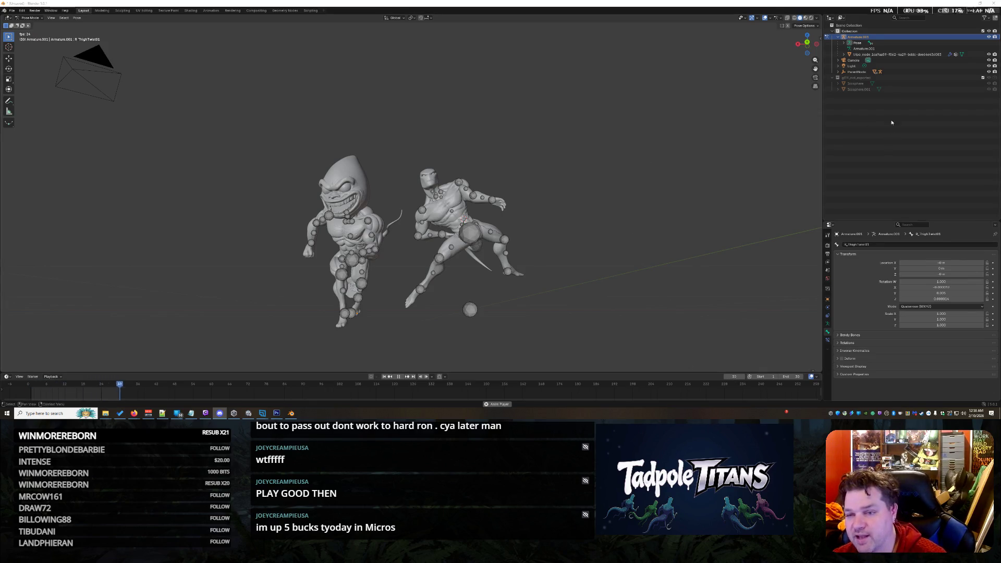
pyautogui.click(892, 54)
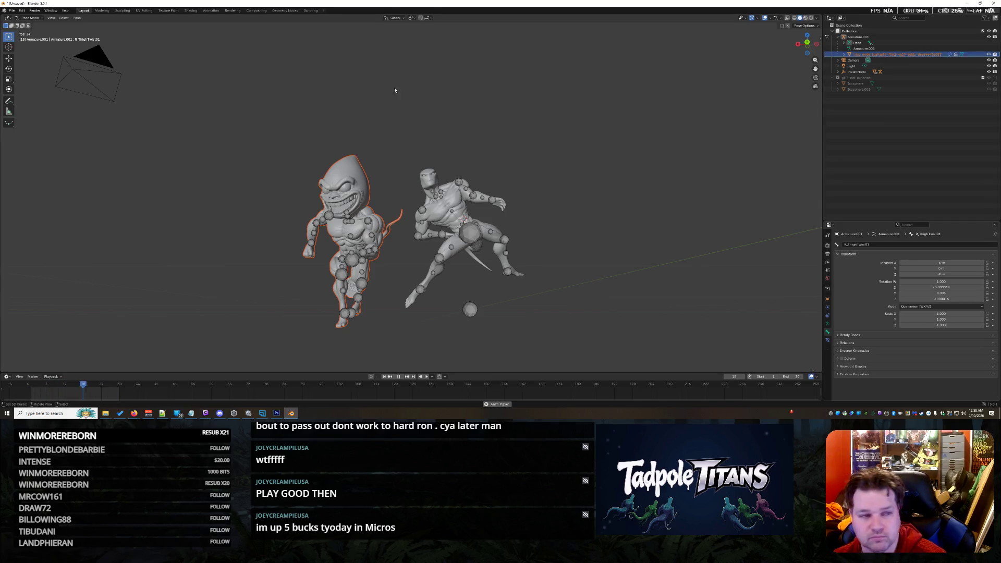
pyautogui.hotkey('ctrl', 'Tab')
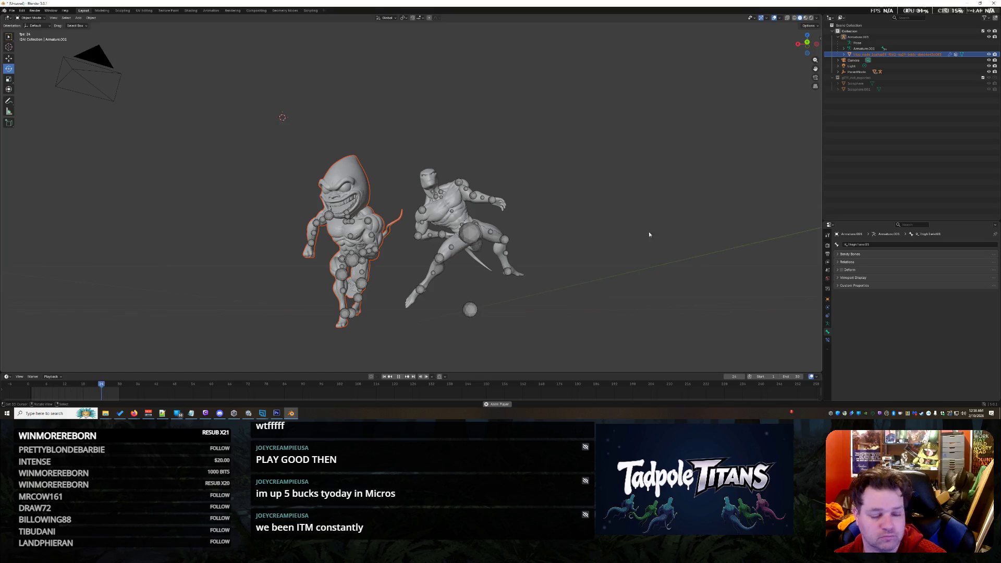
pyautogui.keyDown('shift'); pyautogui.moveTo(401, 141); pyautogui.dragTo(508, 315); pyautogui.keyUp('shift')
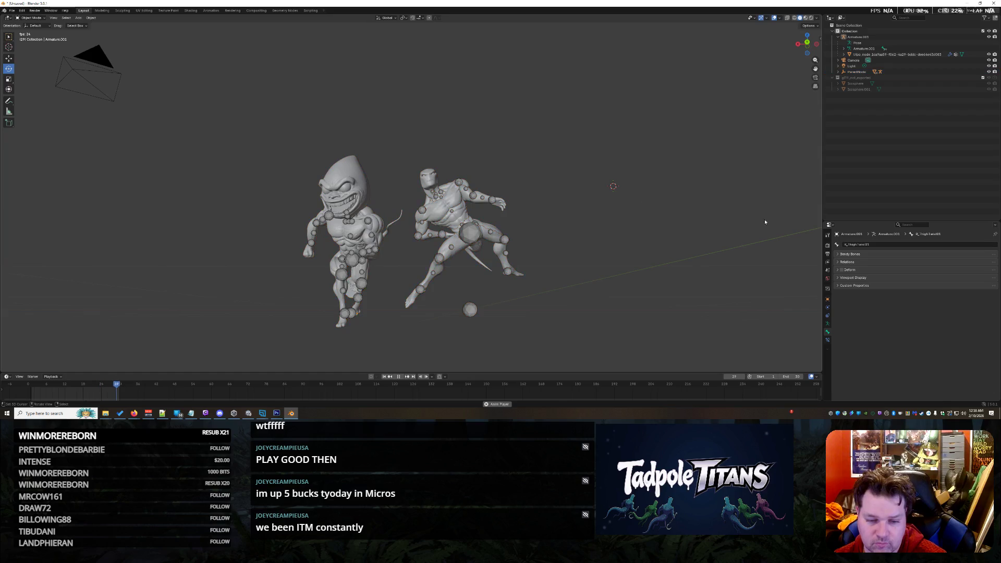
pyautogui.moveTo(807, 44)
pyautogui.mouseDown()
pyautogui.moveTo(860, 47)
pyautogui.moveTo(856, 78)
pyautogui.mouseUp()
pyautogui.moveTo(265, 123); pyautogui.dragTo(598, 369)
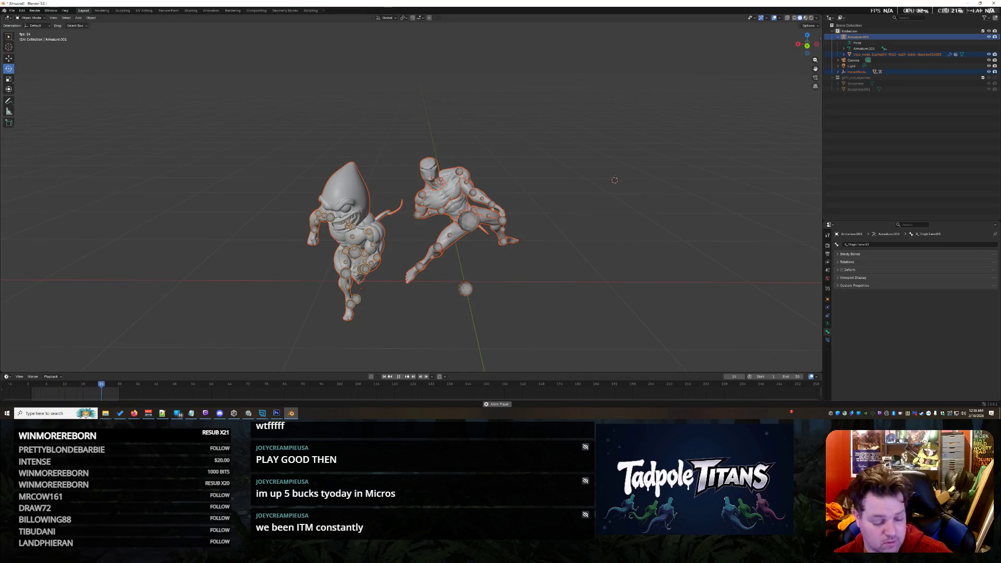
# Clear the left rig's location, then undo it so the rig stays in place
pyautogui.click(91, 18)
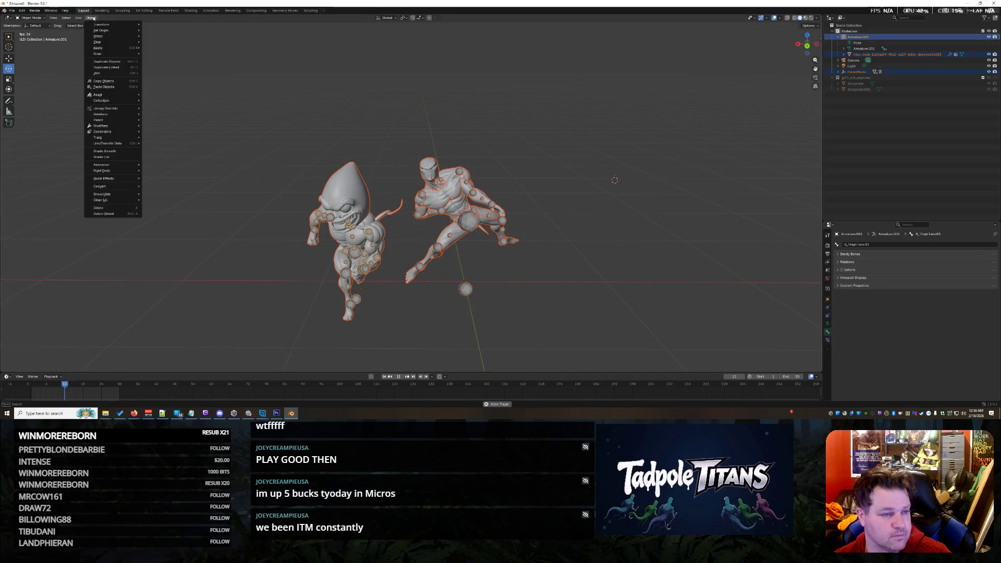
pyautogui.moveTo(98, 25)
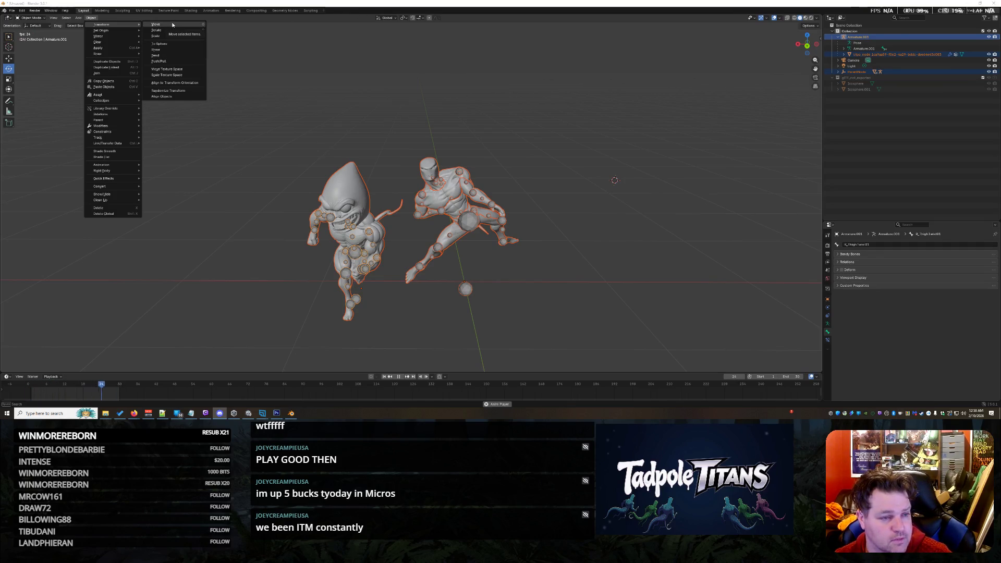
pyautogui.moveTo(132, 36)
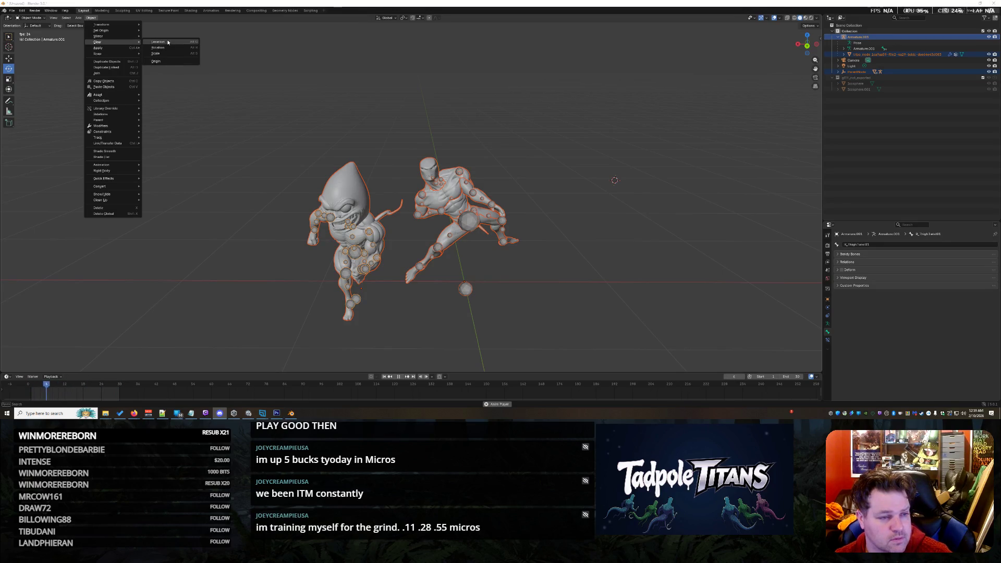
pyautogui.click(168, 43)
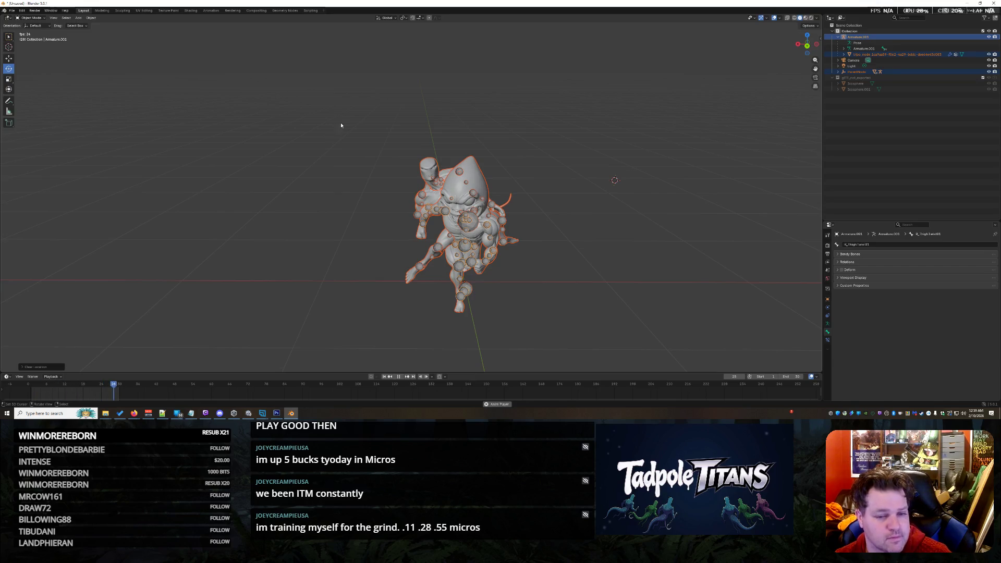
pyautogui.hotkey('ctrl', 'z')
# Clear the right rig's location and switch it into Pose Mode
pyautogui.click(413, 148)
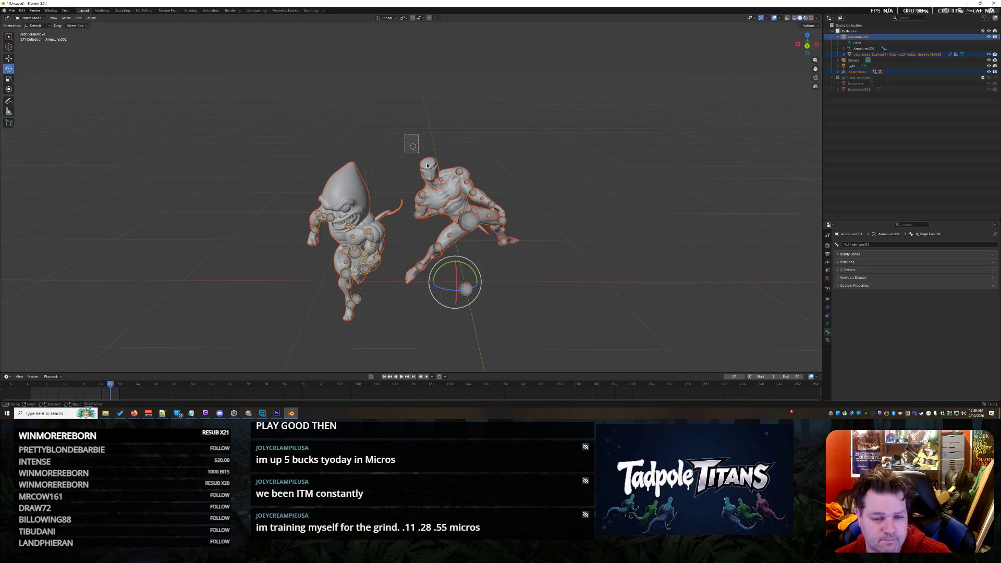
pyautogui.rightClick(465, 224)
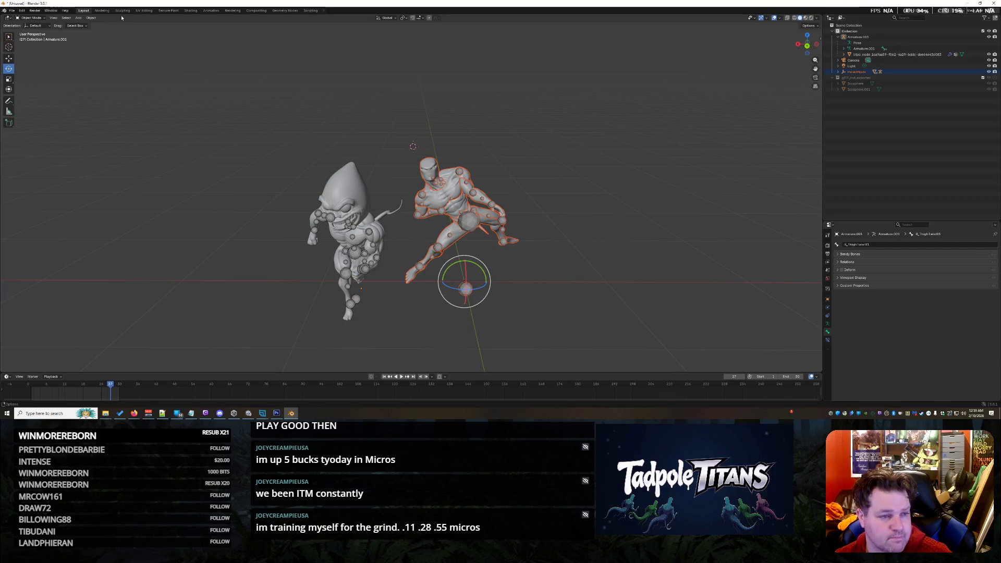
pyautogui.click(92, 18)
pyautogui.moveTo(102, 24)
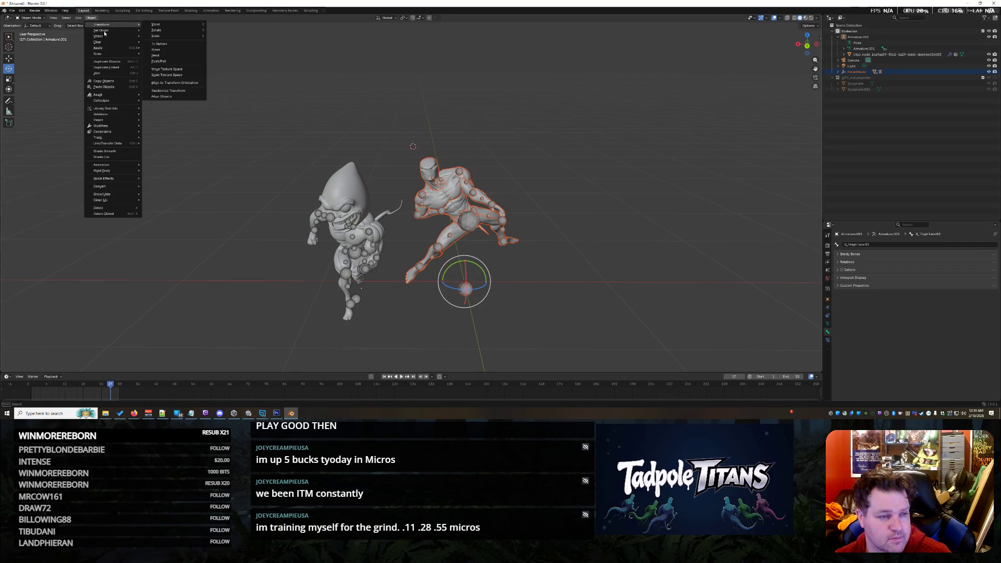
pyautogui.moveTo(116, 41)
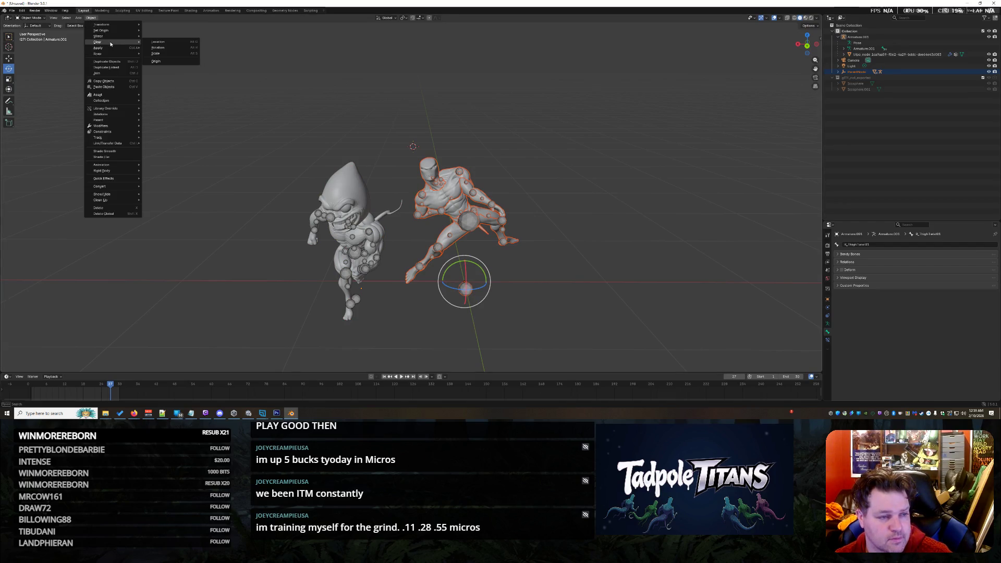
pyautogui.click(173, 45)
pyautogui.click(31, 19)
pyautogui.click(32, 37)
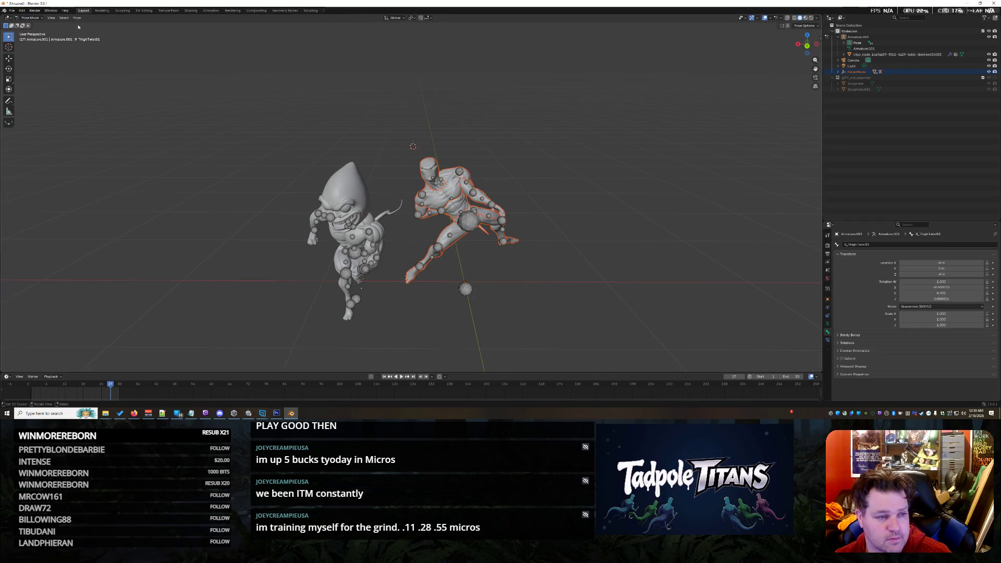
# Clear all pose transforms on the right creature's rig
pyautogui.click(76, 18)
pyautogui.moveTo(105, 30)
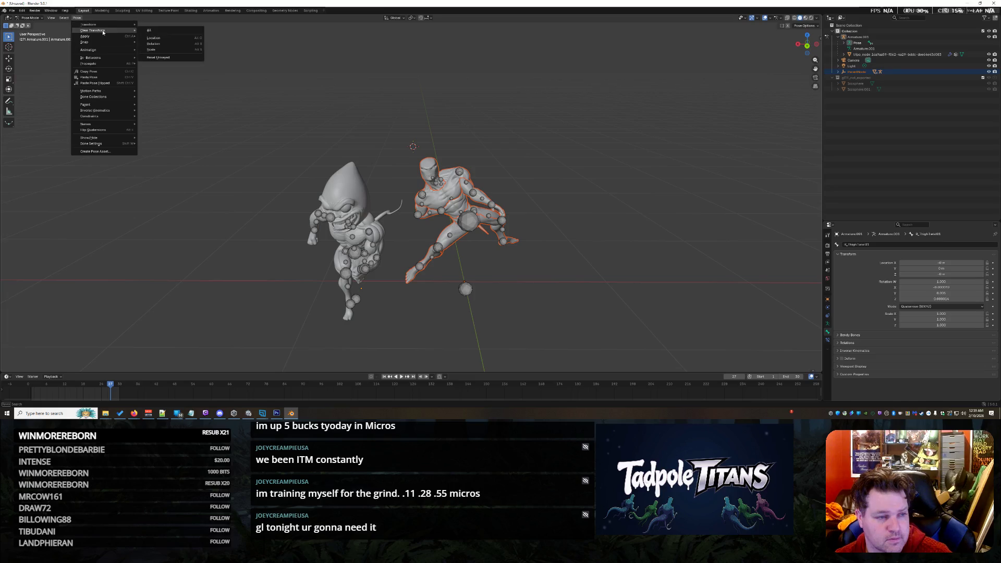
pyautogui.click(155, 30)
pyautogui.click(77, 17)
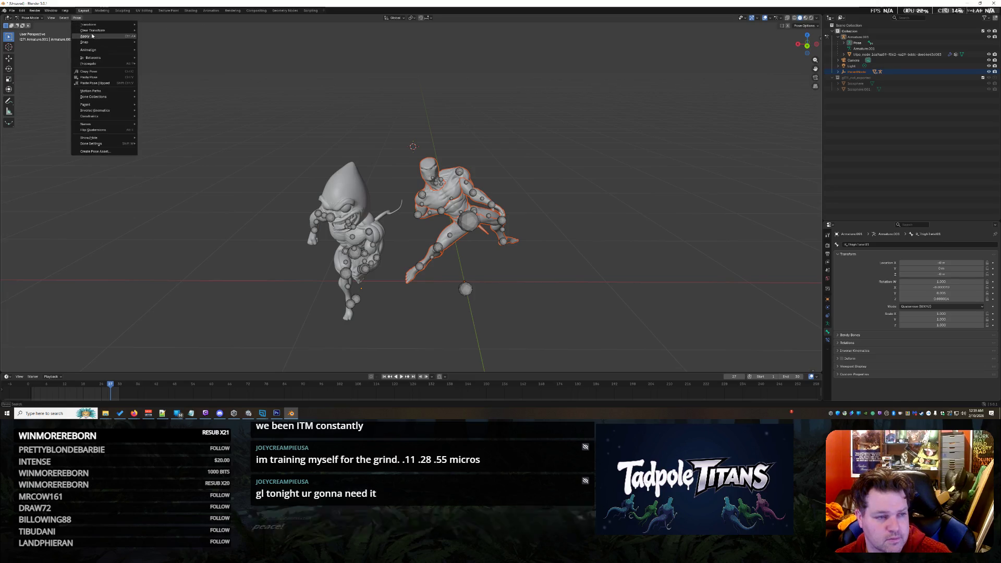
pyautogui.moveTo(112, 31)
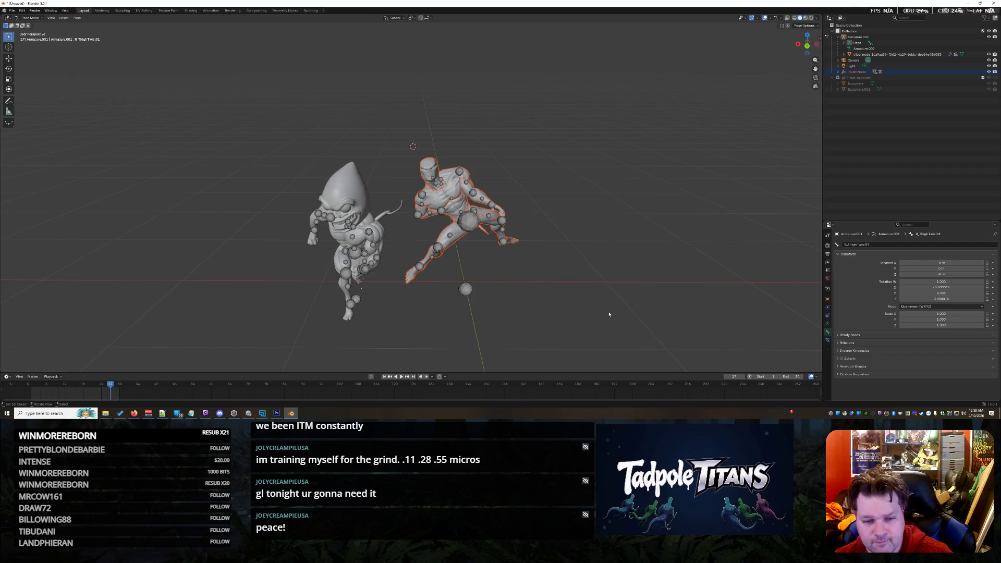
# Orbit to view the creatures from behind and select the other rig's Hip bone
pyautogui.moveTo(809, 58); pyautogui.dragTo(312, 47)
pyautogui.moveTo(312, 47); pyautogui.dragTo(287, 46, button='middle')
pyautogui.moveTo(412, 208)
pyautogui.mouseDown(button='middle')
pyautogui.moveTo(391, 211)
pyautogui.moveTo(471, 202)
pyautogui.moveTo(674, 140)
pyautogui.mouseUp(button='middle')
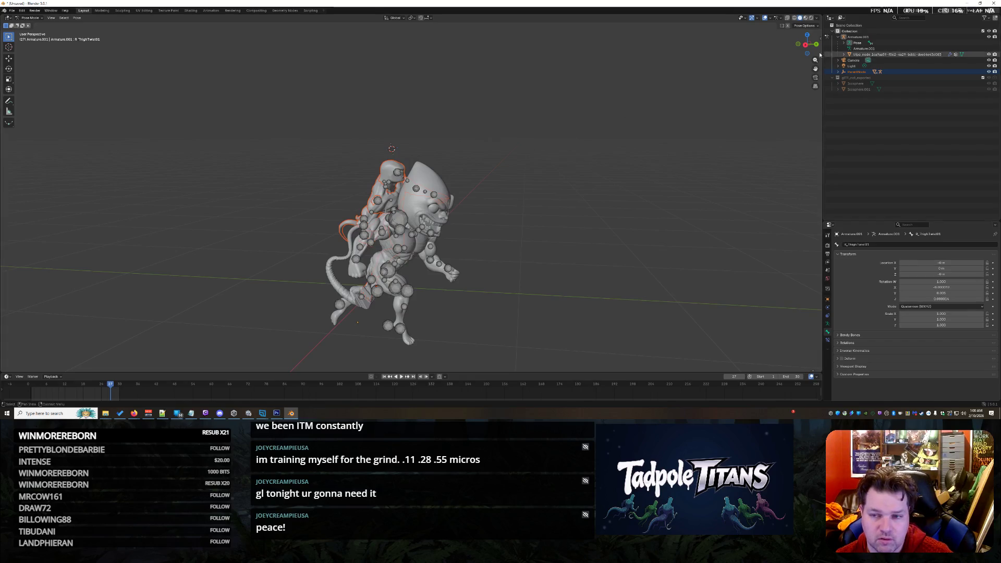
pyautogui.moveTo(807, 44); pyautogui.dragTo(726, 64)
pyautogui.click(349, 239)
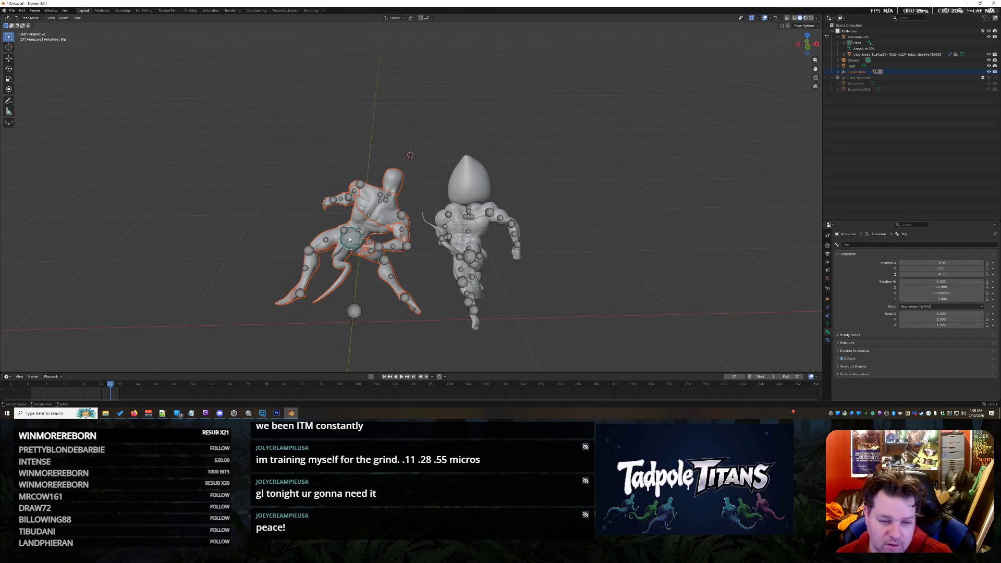
# Expand Armature's pose tree and select its Root and Hip bones
pyautogui.click(838, 71)
pyautogui.click(843, 77)
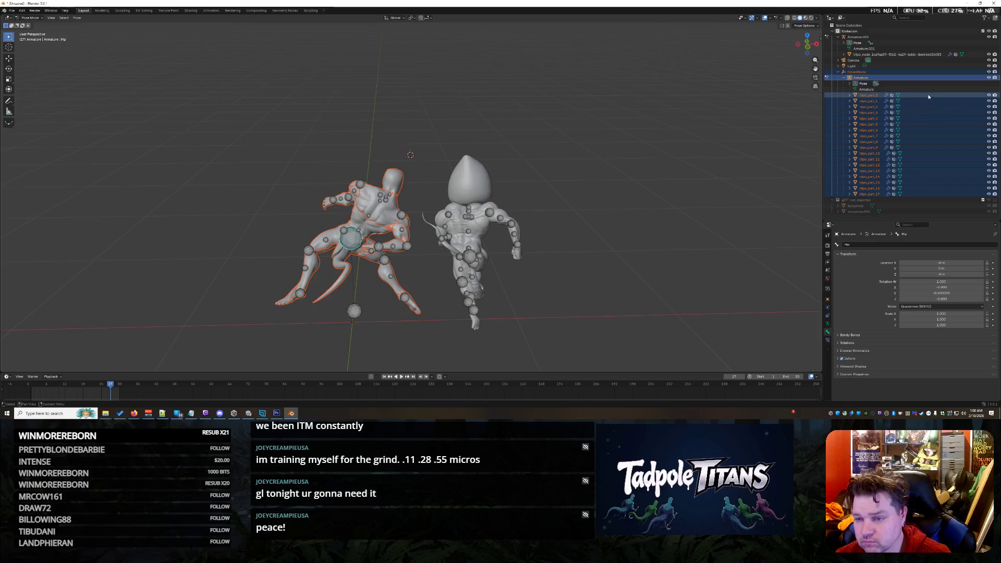
pyautogui.click(883, 79)
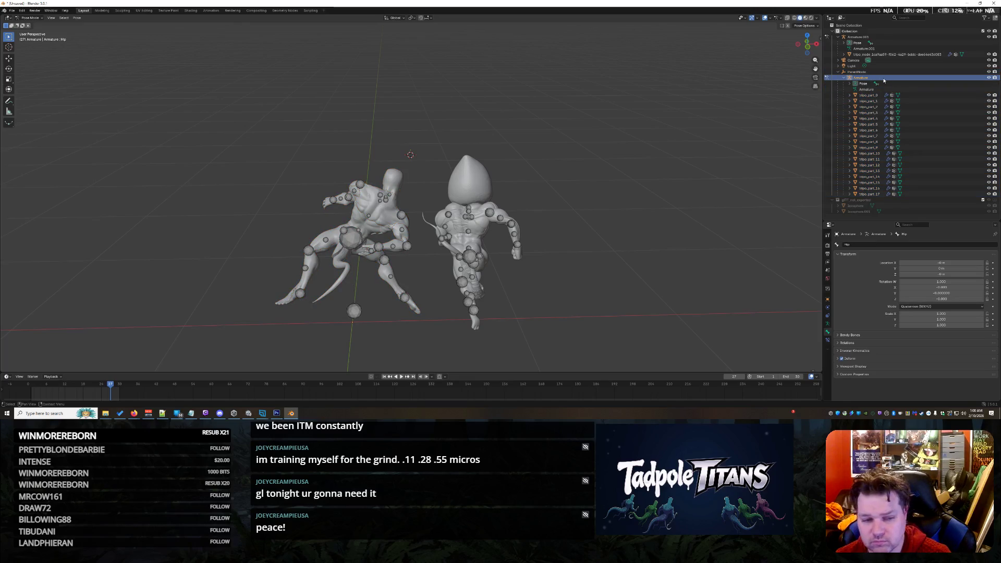
pyautogui.click(351, 236)
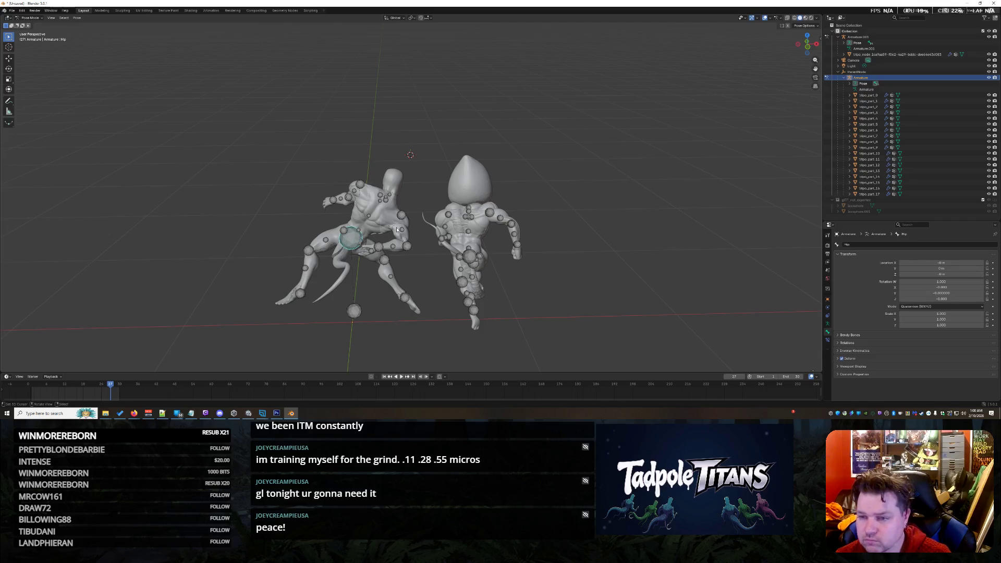
pyautogui.click(851, 83)
pyautogui.click(868, 89)
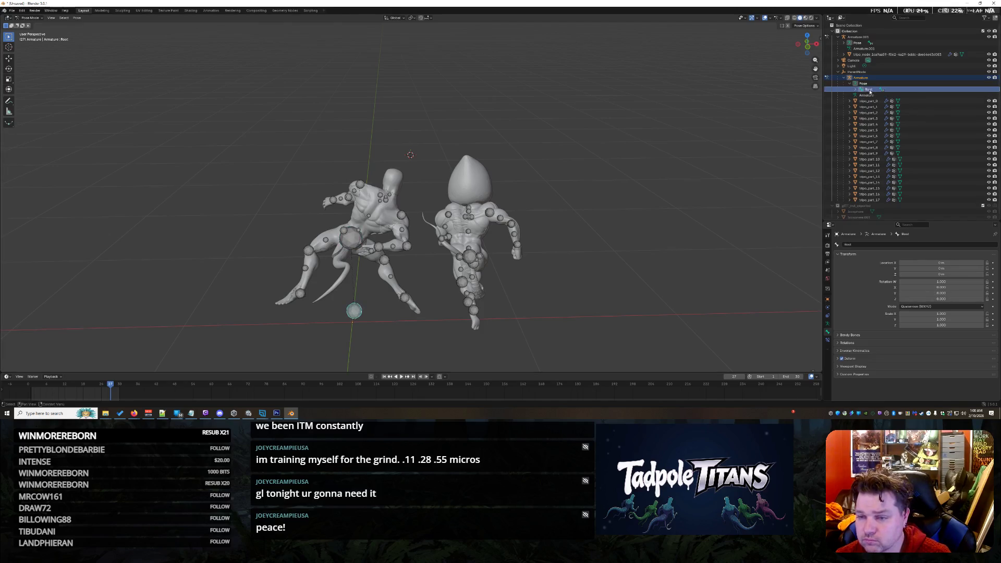
pyautogui.click(851, 90)
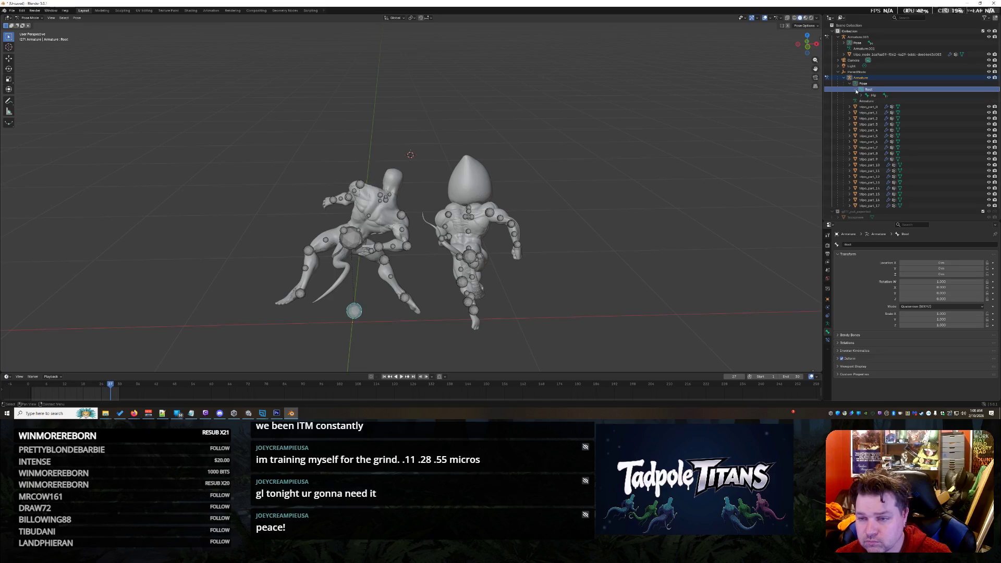
pyautogui.click(872, 96)
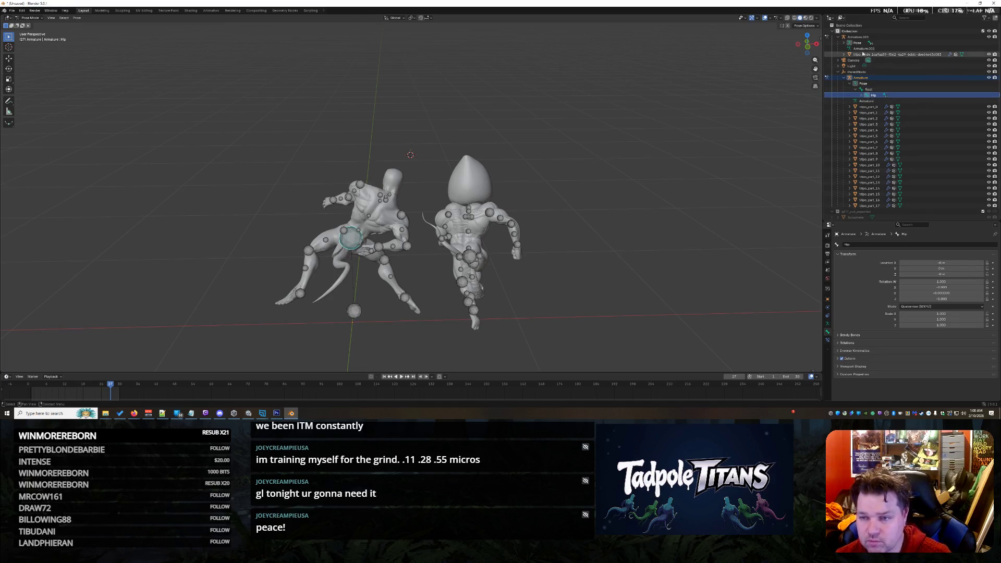
# Expand Armature.001's Root, select its Hip, then reselect Armature's Hip bone
pyautogui.click(844, 43)
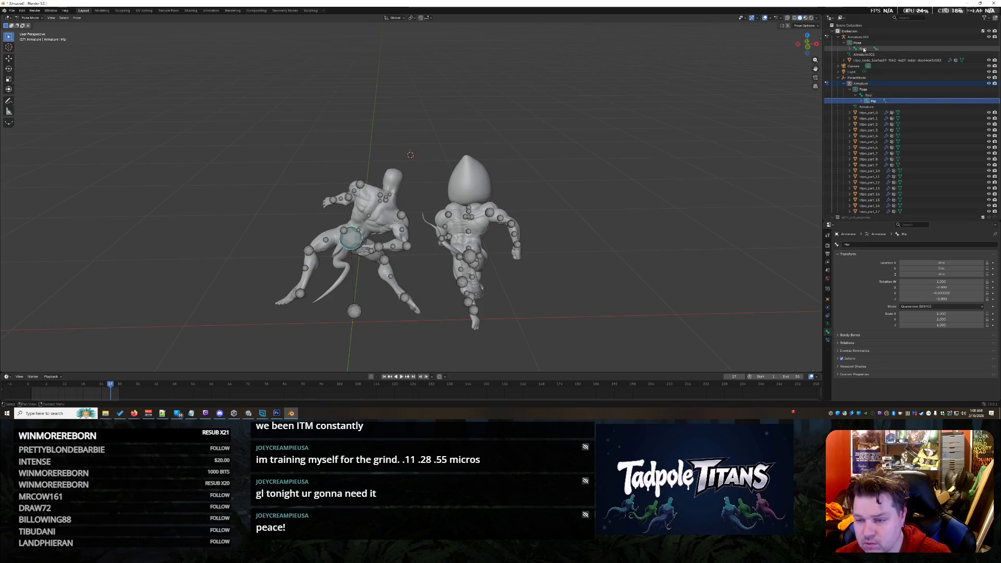
pyautogui.click(861, 49)
pyautogui.click(851, 49)
pyautogui.click(866, 55)
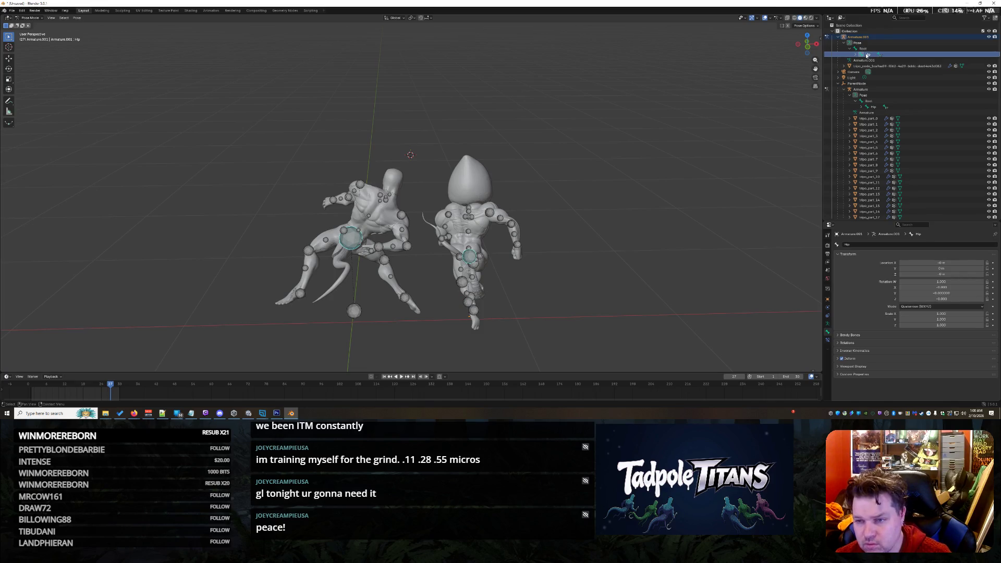
pyautogui.click(897, 107)
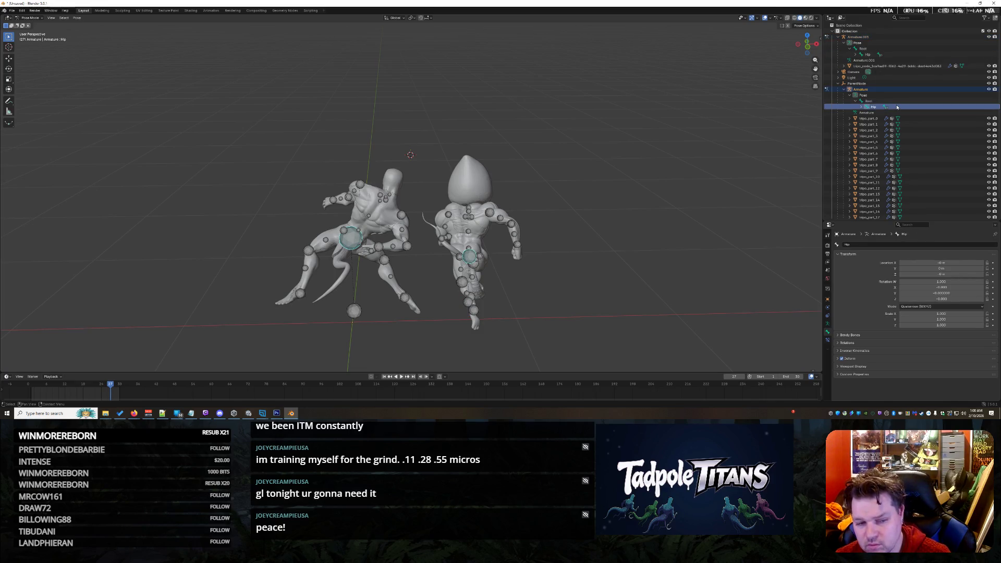
pyautogui.rightClick(897, 107)
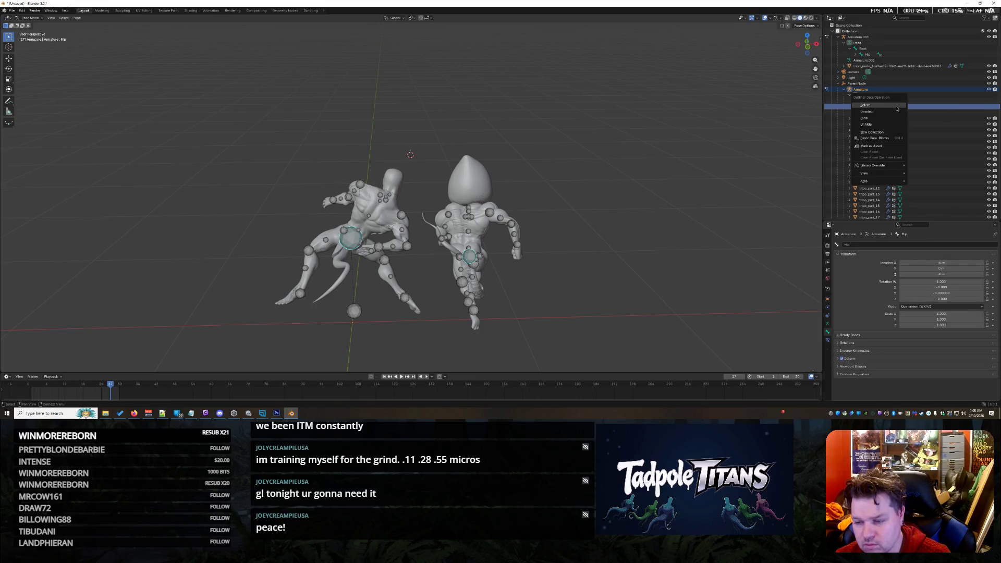
pyautogui.click(897, 108)
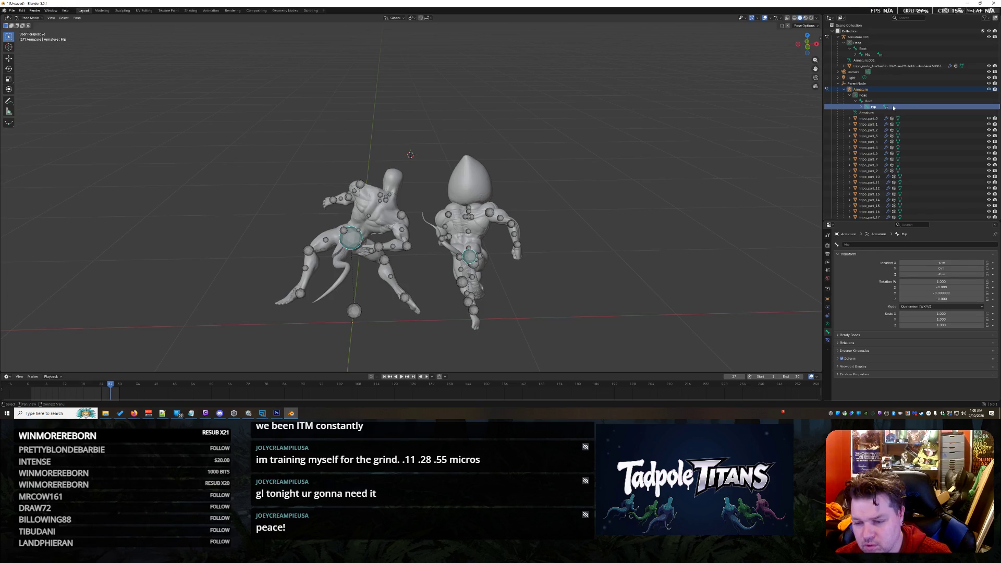
# Expand the Bendy Bones panel and select Armature.001's Hip bone
pyautogui.click(838, 336)
pyautogui.scroll(-1, 859, 339)
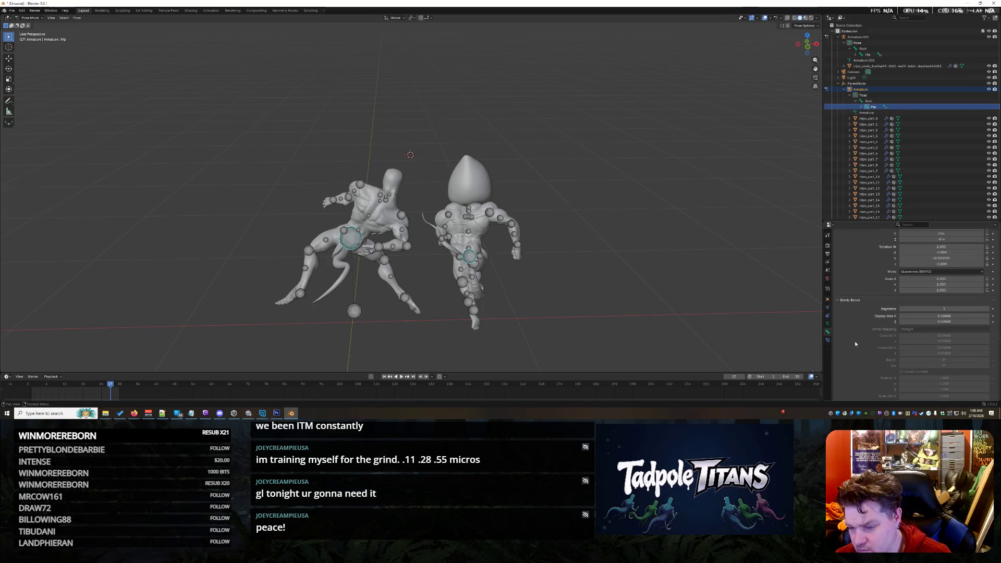
pyautogui.scroll(1, 850, 341)
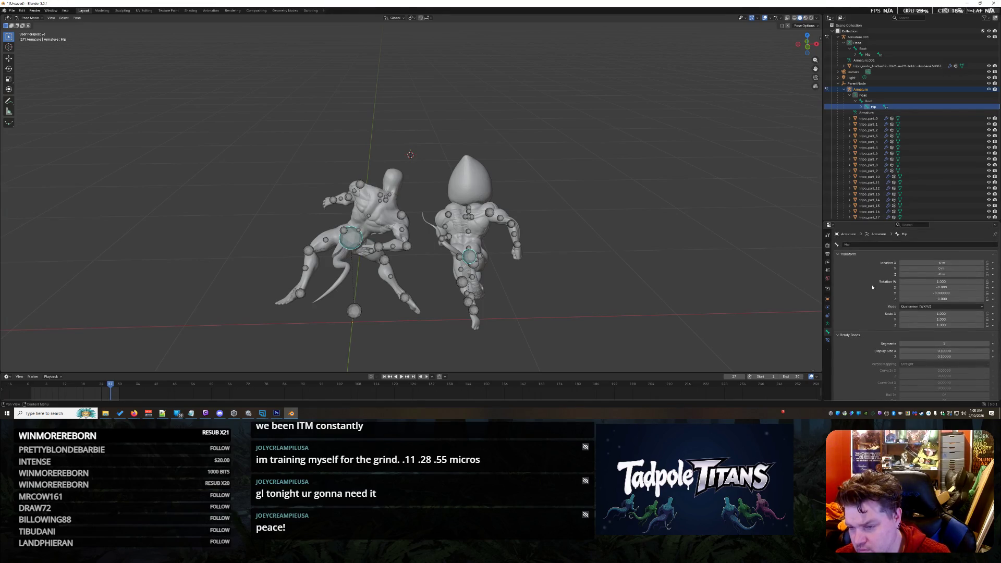
pyautogui.click(869, 55)
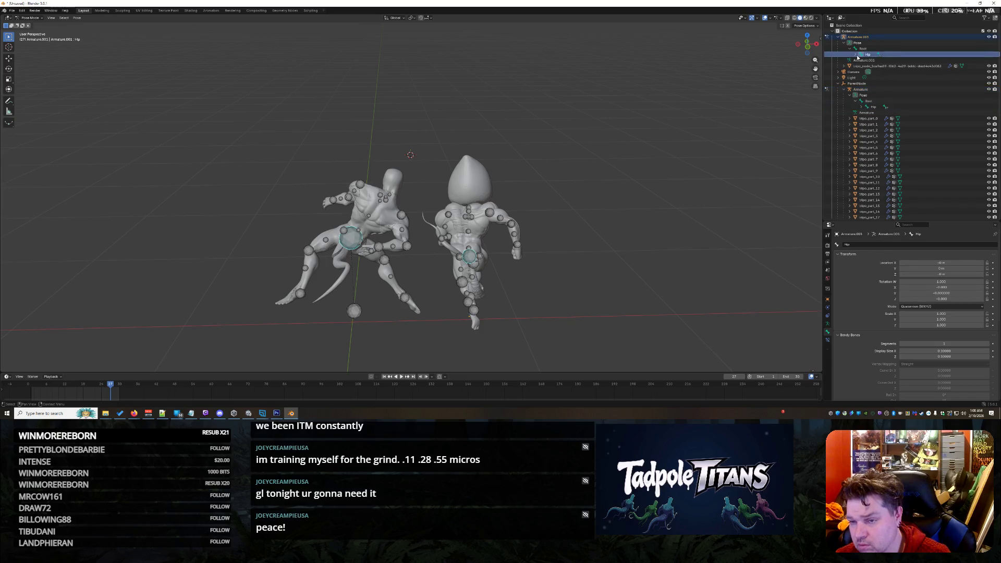
# Inspect the Root and Hip bones and their option menus in the Outliner for both armatures
pyautogui.click(856, 55)
pyautogui.click(863, 48)
pyautogui.rightClick(863, 49)
pyautogui.click(902, 53)
pyautogui.rightClick(884, 48)
pyautogui.click(901, 53)
pyautogui.rightClick(900, 52)
pyautogui.click(902, 54)
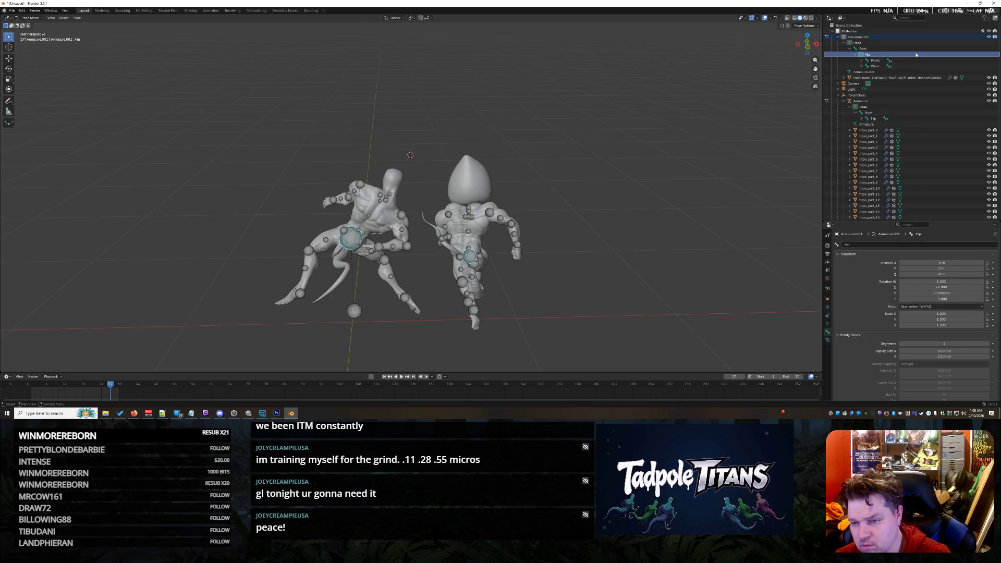
pyautogui.rightClick(913, 54)
pyautogui.click(911, 53)
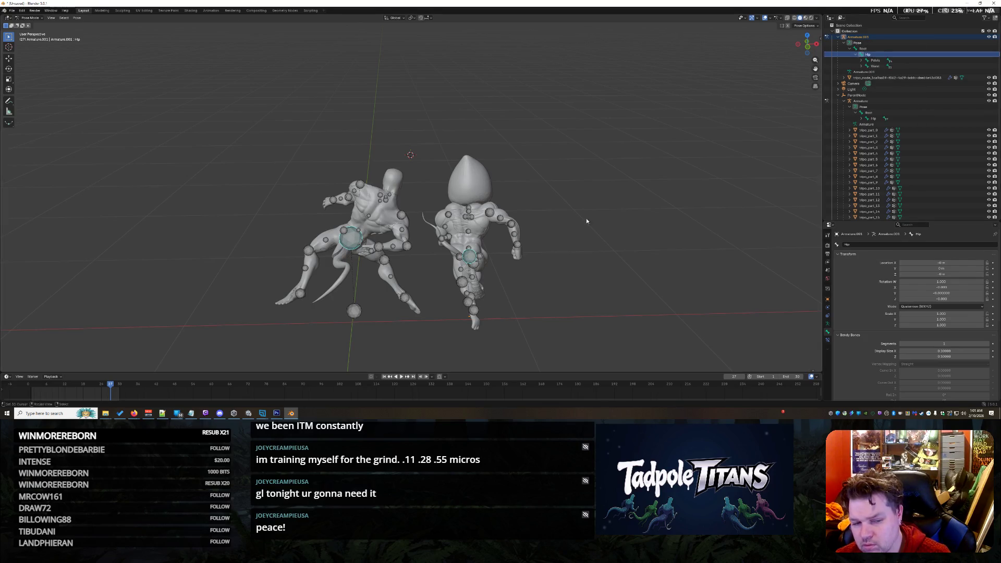
pyautogui.rightClick(874, 119)
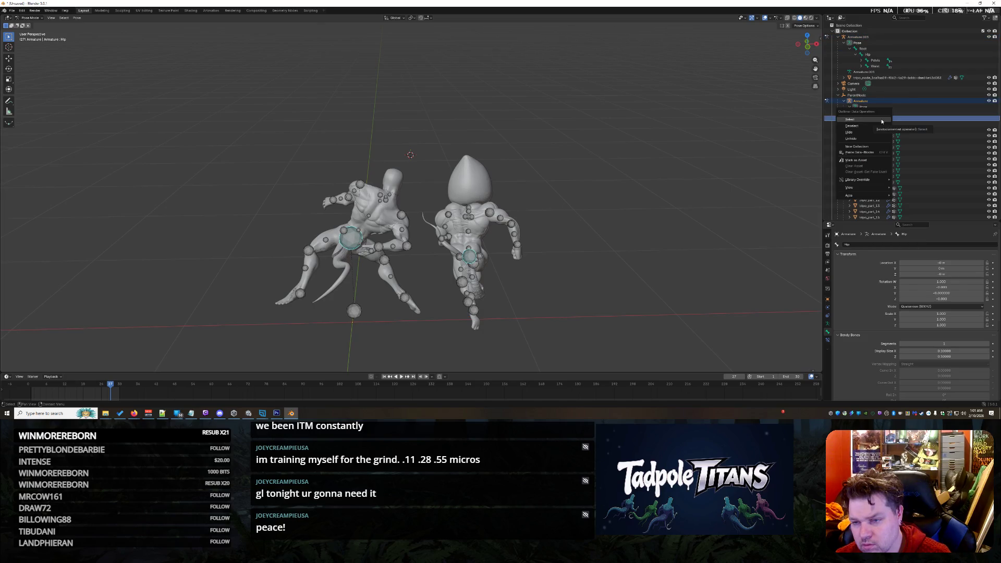
pyautogui.click(873, 127)
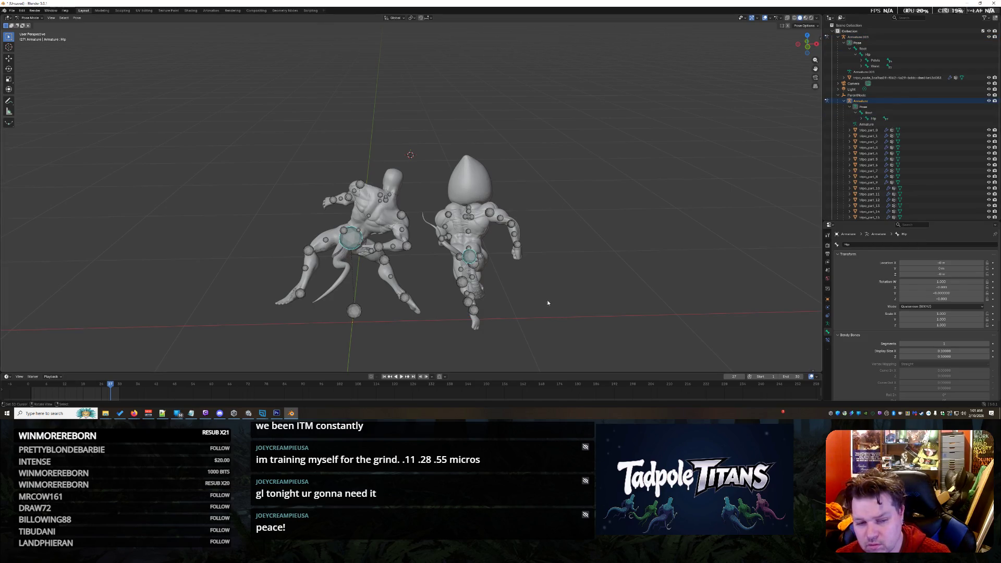
# Select the creatures' hip and Root bones, making Armature.001's Hip bone the active bone
pyautogui.click(357, 307)
pyautogui.click(358, 308)
pyautogui.click(468, 259)
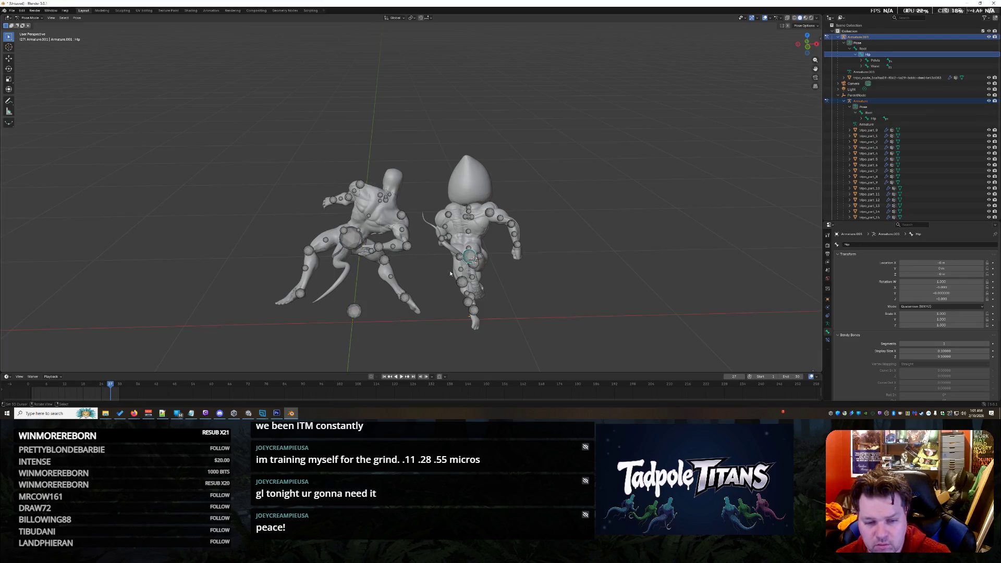
pyautogui.click(896, 55)
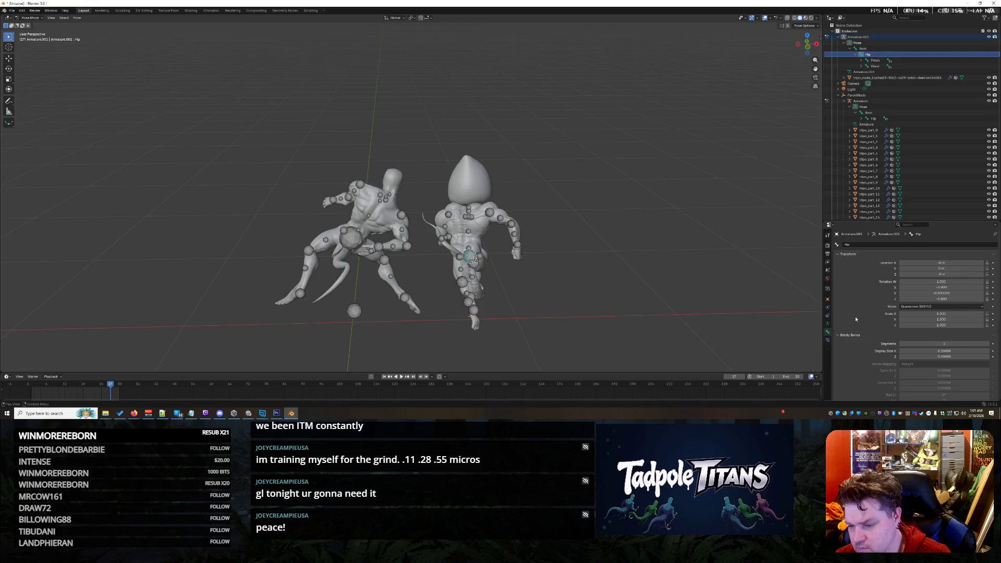
# Expand the active Hip bone's Relations settings in the bone properties
pyautogui.scroll(-8, 856, 331)
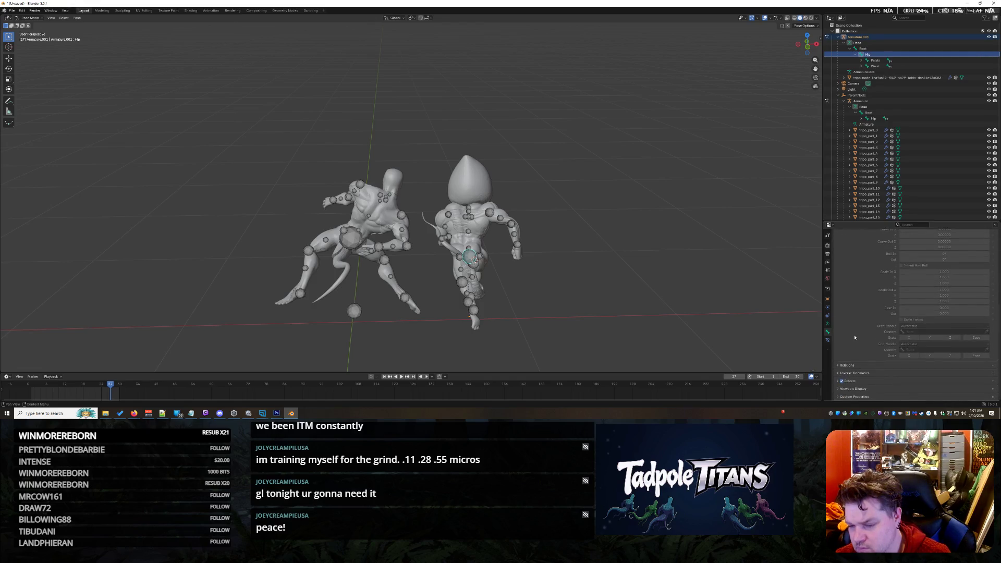
pyautogui.click(853, 366)
pyautogui.scroll(-3, 854, 344)
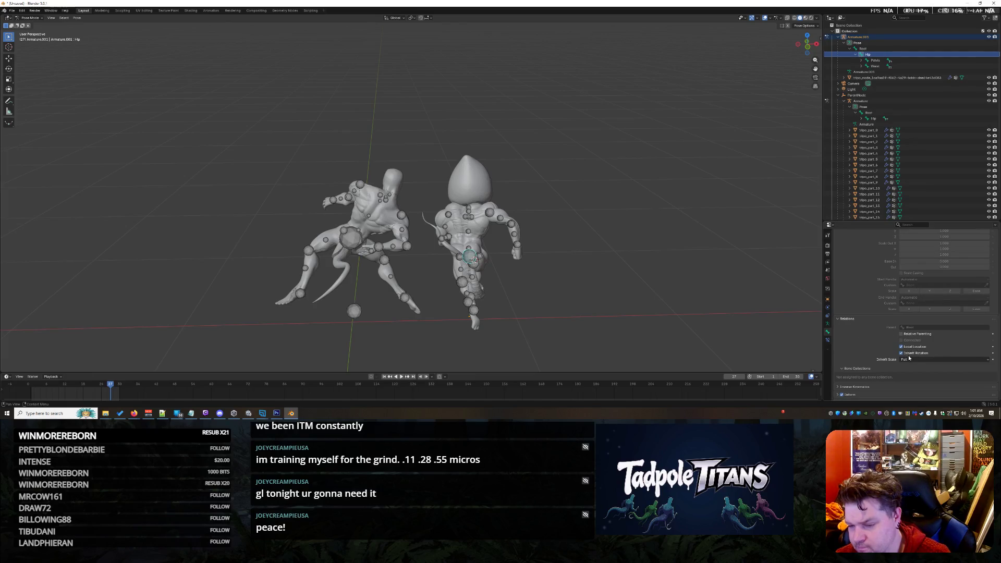
pyautogui.scroll(-1, 854, 353)
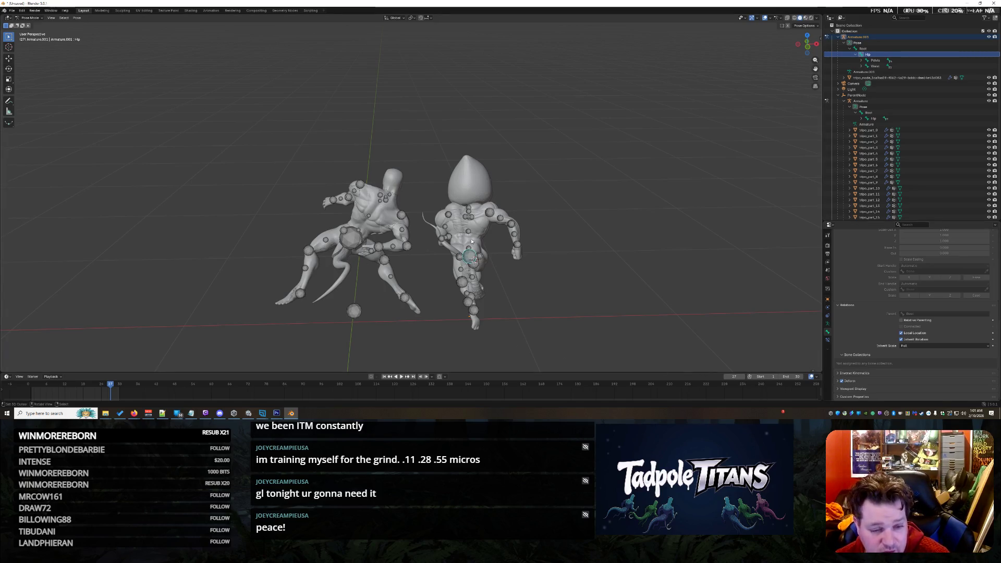
# Orbit around both creatures and switch the armature from the mode list into Edit Mode
pyautogui.moveTo(806, 45)
pyautogui.mouseDown()
pyautogui.moveTo(690, 52)
pyautogui.moveTo(672, 81)
pyautogui.mouseUp()
pyautogui.moveTo(673, 81)
pyautogui.mouseDown(button='middle')
pyautogui.moveTo(413, 33)
pyautogui.moveTo(134, 98)
pyautogui.moveTo(782, 42)
pyautogui.moveTo(37, 28)
pyautogui.moveTo(196, 41)
pyautogui.moveTo(167, 26)
pyautogui.moveTo(23, 39)
pyautogui.mouseUp(button='middle')
pyautogui.moveTo(119, 67)
pyautogui.mouseDown(button='middle')
pyautogui.moveTo(174, 83)
pyautogui.moveTo(127, 66)
pyautogui.moveTo(19, 60)
pyautogui.moveTo(34, 88)
pyautogui.moveTo(678, 198)
pyautogui.moveTo(615, 213)
pyautogui.moveTo(432, 219)
pyautogui.mouseUp(button='middle')
pyautogui.click(396, 249)
pyautogui.press('b')
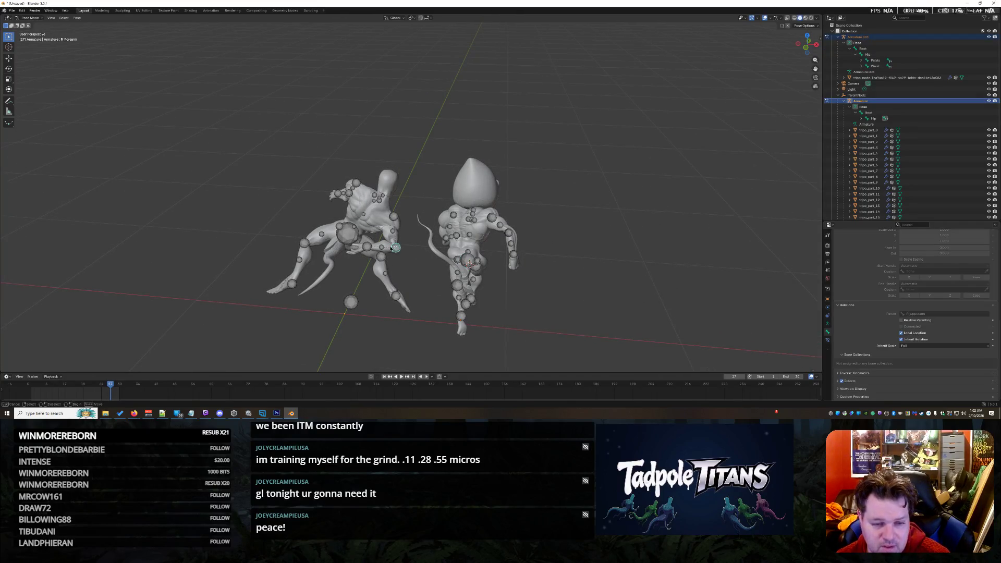
pyautogui.click(31, 18)
pyautogui.click(32, 31)
pyautogui.moveTo(803, 45)
pyautogui.mouseDown()
pyautogui.moveTo(238, 118)
pyautogui.moveTo(641, 104)
pyautogui.moveTo(603, 185)
pyautogui.mouseUp()
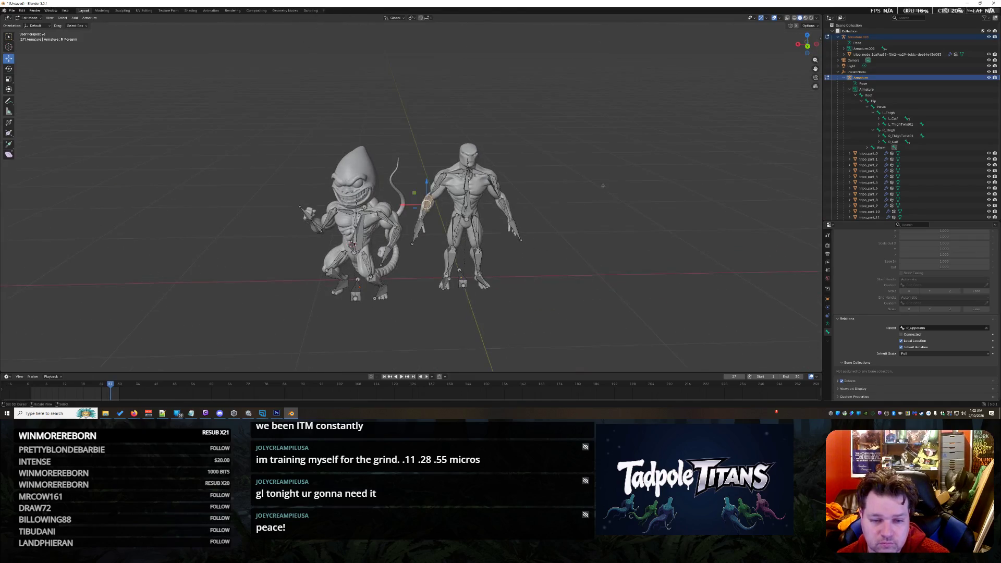
pyautogui.moveTo(806, 46)
pyautogui.mouseDown()
pyautogui.moveTo(537, 359)
pyautogui.moveTo(605, 326)
pyautogui.moveTo(516, 326)
pyautogui.mouseUp()
pyautogui.moveTo(516, 325); pyautogui.dragTo(461, 330, button='middle')
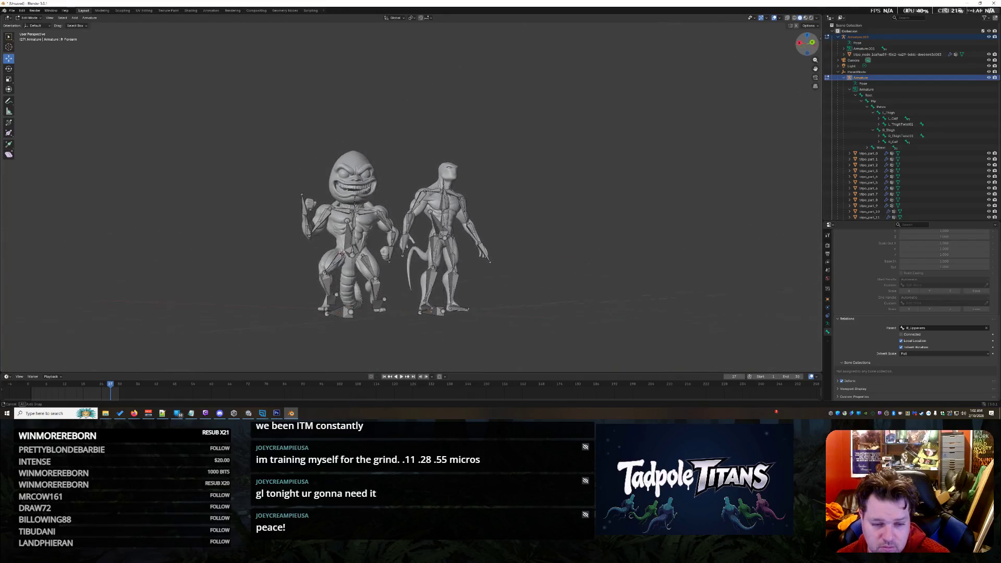
pyautogui.moveTo(589, 353); pyautogui.dragTo(536, 342, button='middle')
pyautogui.moveTo(589, 295)
pyautogui.mouseDown(button='middle')
pyautogui.moveTo(227, 357)
pyautogui.moveTo(258, 348)
pyautogui.mouseUp(button='middle')
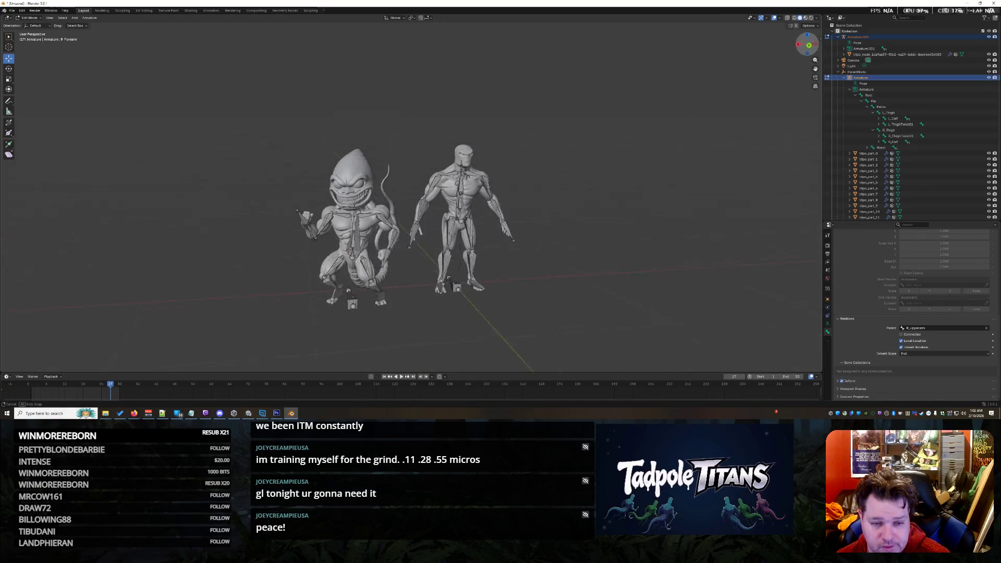
pyautogui.moveTo(258, 348); pyautogui.dragTo(292, 345, button='middle')
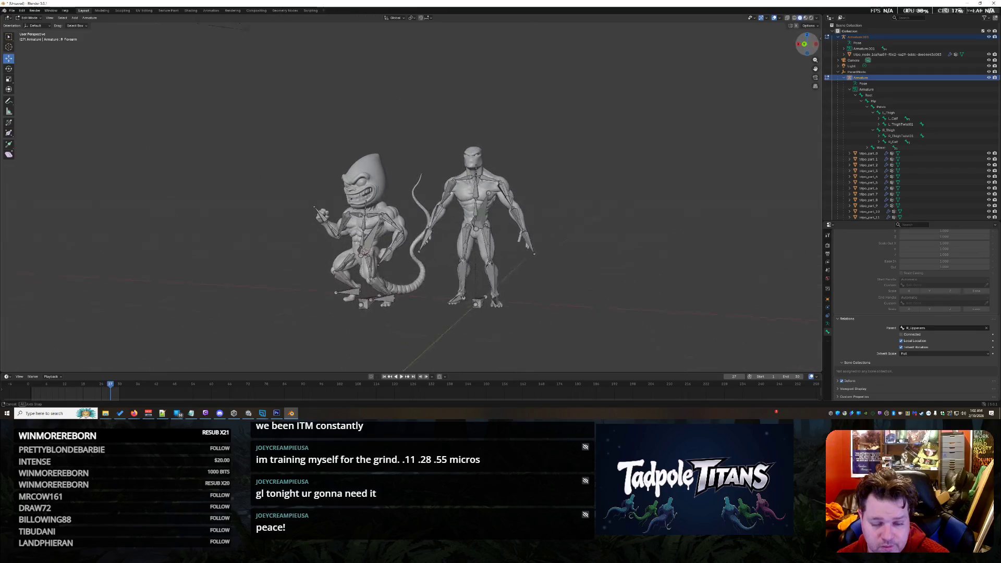
pyautogui.moveTo(571, 354)
pyautogui.mouseDown(button='middle')
pyautogui.moveTo(740, 353)
pyautogui.moveTo(746, 367)
pyautogui.moveTo(607, 369)
pyautogui.mouseUp(button='middle')
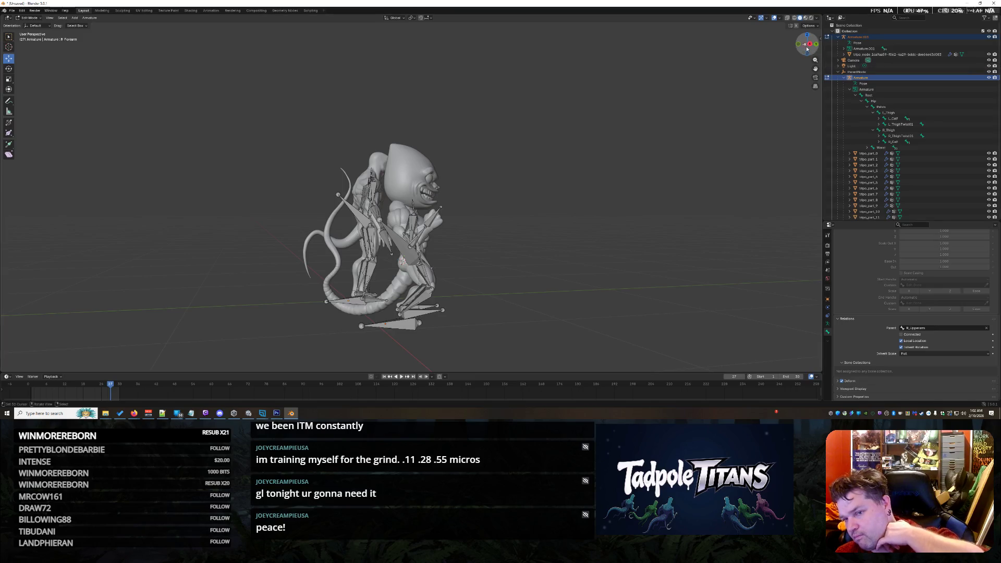
pyautogui.click(169, 10)
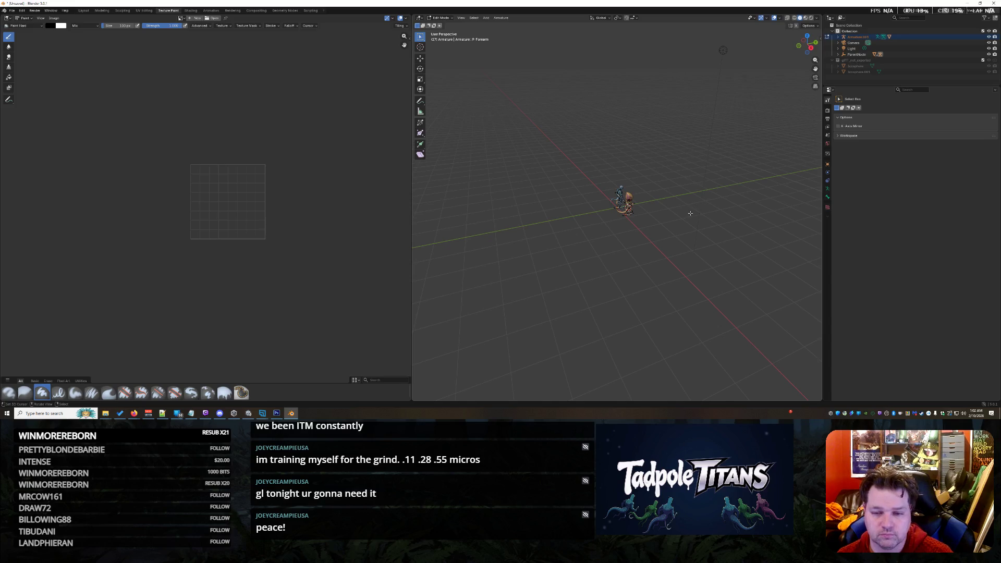
# Frame both rigged characters and orbit and zoom to a front view
pyautogui.press('KP_Decimal')
pyautogui.moveTo(802, 46); pyautogui.dragTo(809, 46)
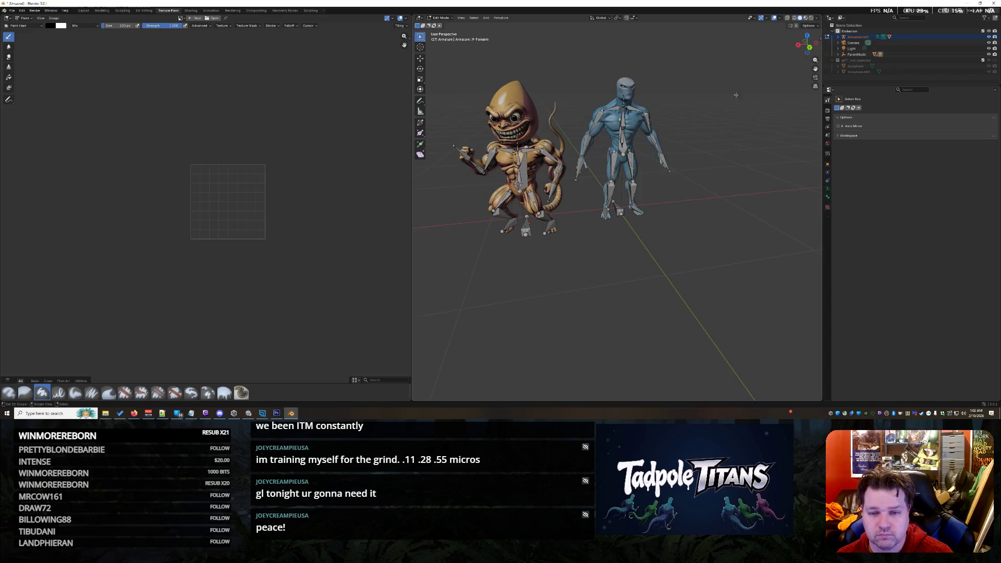
pyautogui.scroll(5, 752, 119)
pyautogui.scroll(-2, 752, 119)
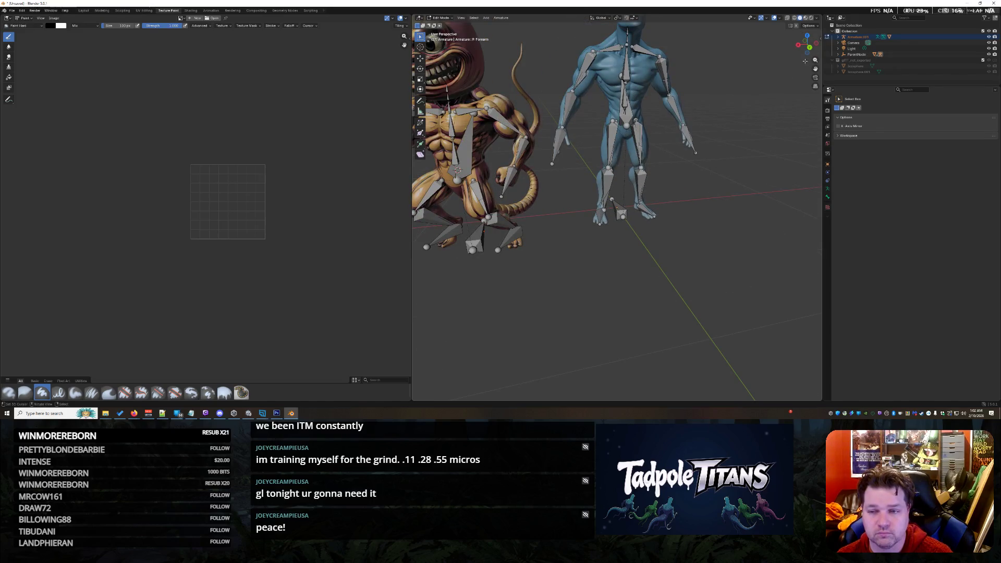
pyautogui.scroll(-3, 816, 68)
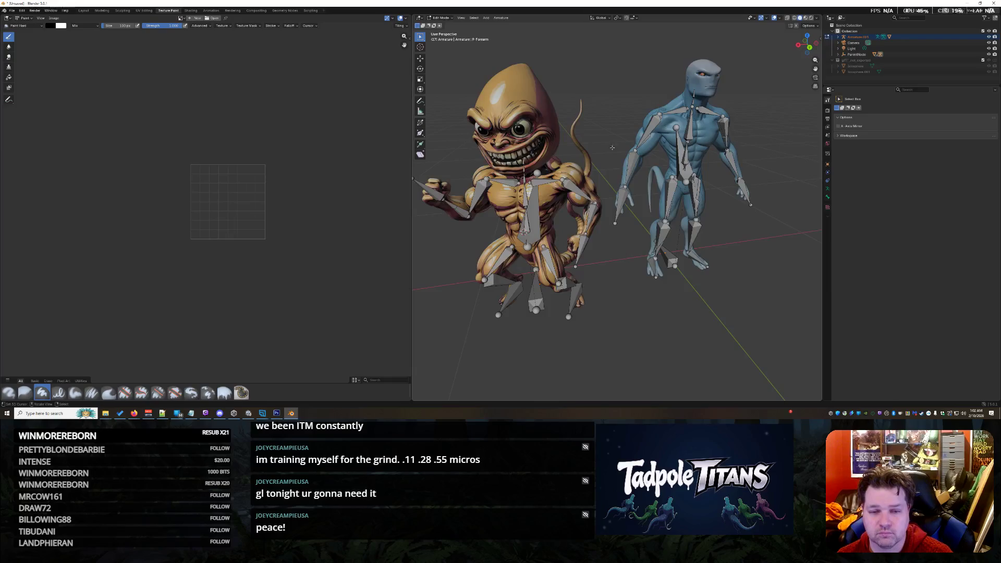
pyautogui.scroll(-2, 593, 151)
pyautogui.scroll(2, 593, 151)
# Widen the 3D viewport, return to a near-front view, and select the R ThighTwist02 bone
pyautogui.moveTo(411, 169); pyautogui.dragTo(265, 169)
pyautogui.scroll(-1, 658, 295)
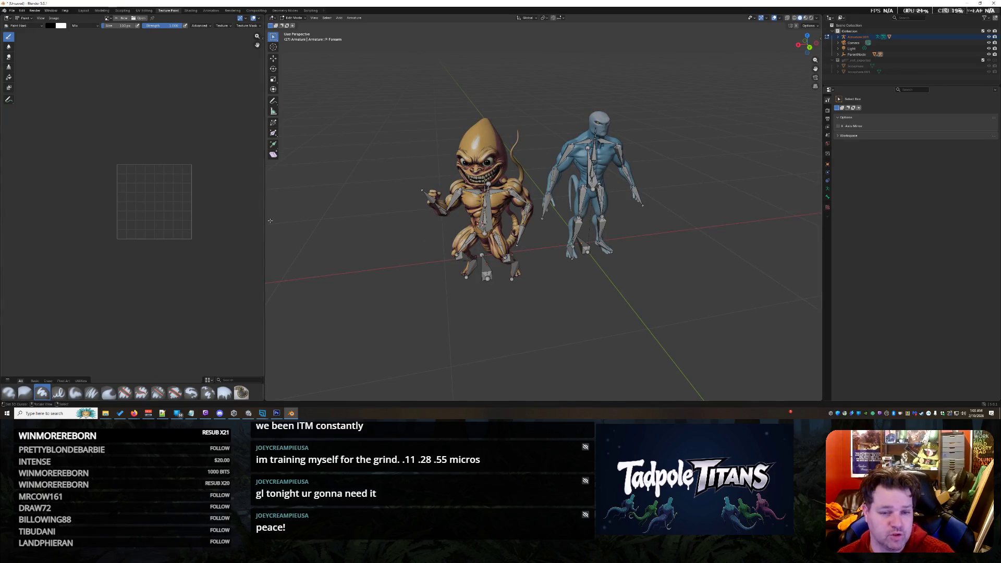
pyautogui.scroll(2, 701, 194)
pyautogui.moveTo(803, 46); pyautogui.dragTo(633, 61)
pyautogui.moveTo(429, 203)
pyautogui.mouseDown(button='middle')
pyautogui.moveTo(323, 200)
pyautogui.moveTo(801, 53)
pyautogui.mouseUp(button='middle')
pyautogui.scroll(3, 670, 232)
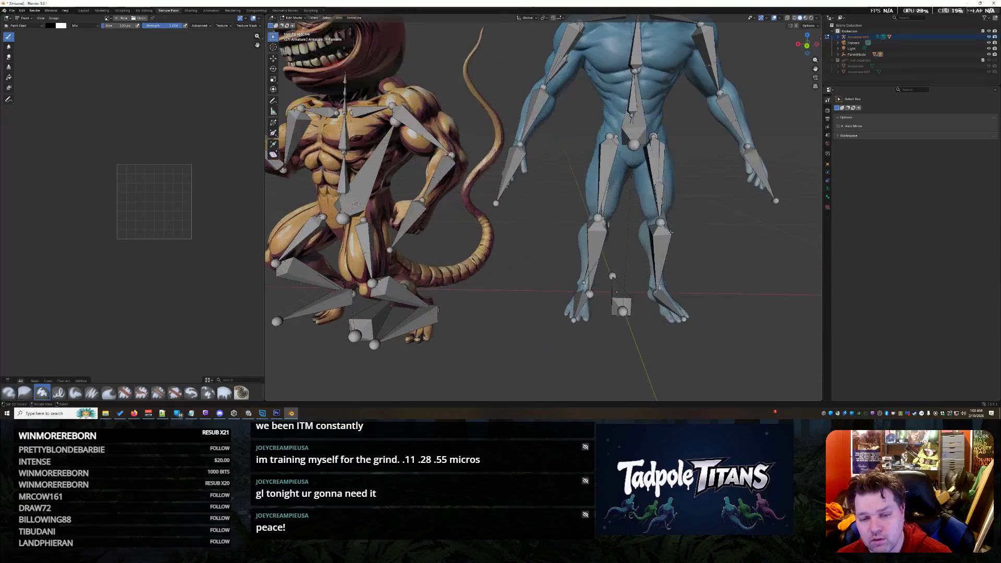
pyautogui.click(604, 206)
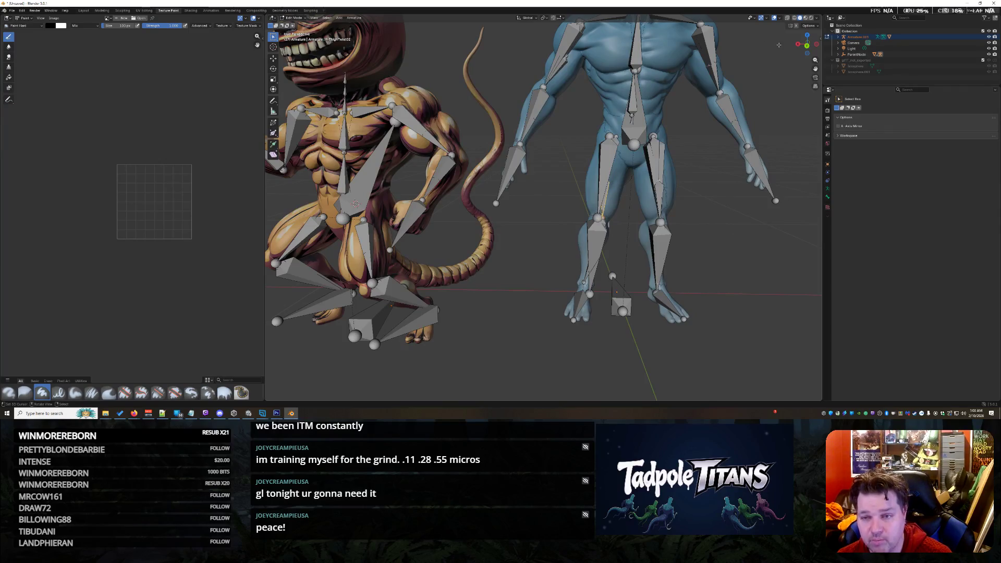
# Expand Armature.001's Root > Hip > Pelvis > L_Thigh hierarchy and select L_ThighTwist01
pyautogui.click(367, 256)
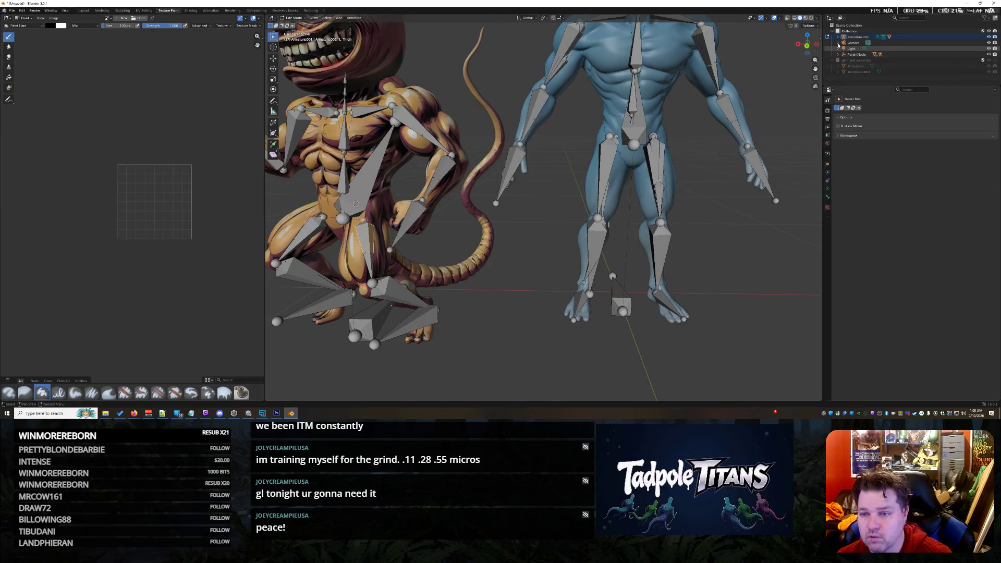
pyautogui.moveTo(846, 86); pyautogui.dragTo(846, 134)
pyautogui.click(838, 37)
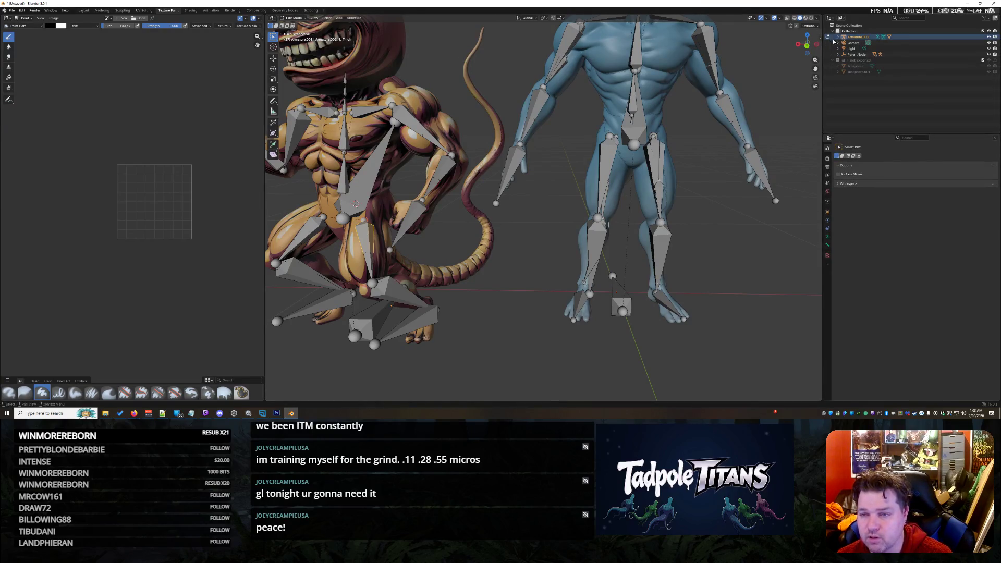
pyautogui.click(843, 49)
pyautogui.click(851, 54)
pyautogui.click(850, 54)
pyautogui.click(856, 60)
pyautogui.click(861, 66)
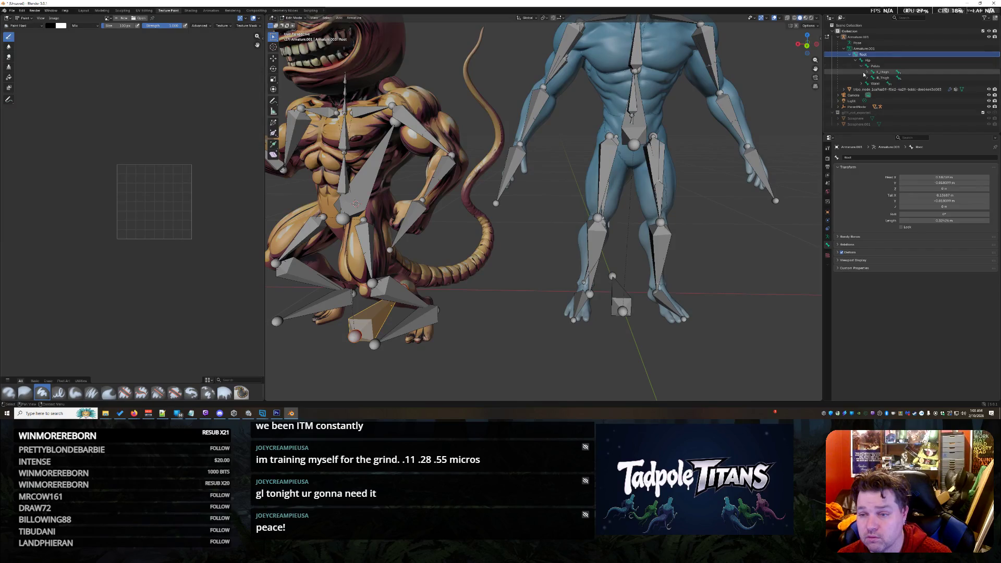
pyautogui.click(867, 72)
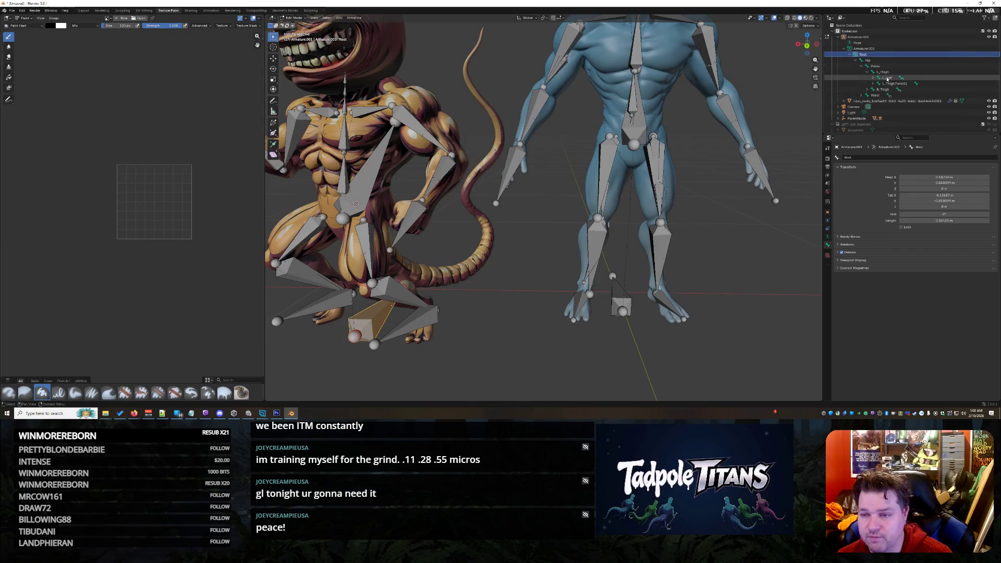
pyautogui.click(891, 84)
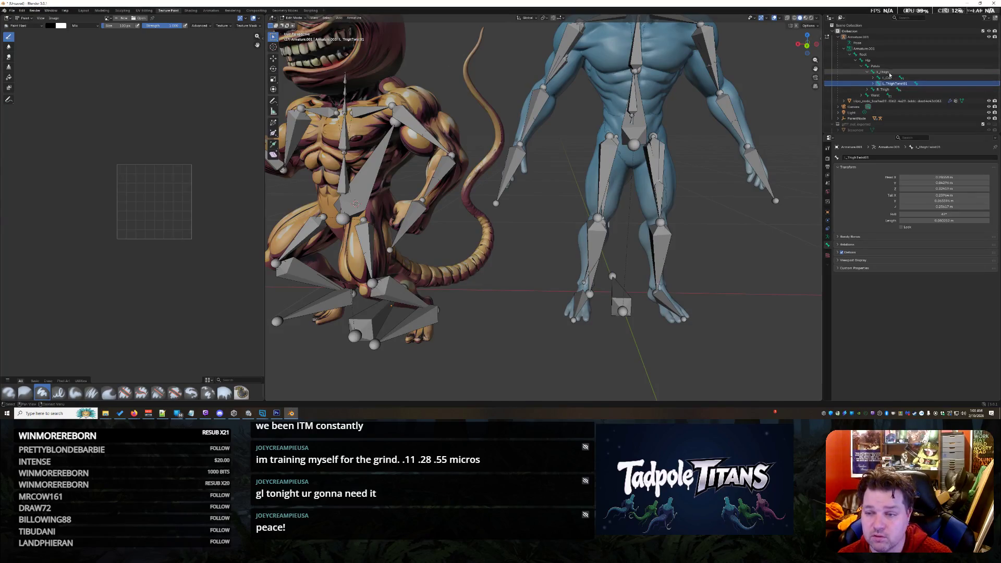
# Move the L_ThighTwist01 bone upward along one axis with the Move tool
pyautogui.click(273, 59)
pyautogui.moveTo(353, 240)
pyautogui.mouseDown()
pyautogui.moveTo(417, 222)
pyautogui.moveTo(365, 259)
pyautogui.mouseUp()
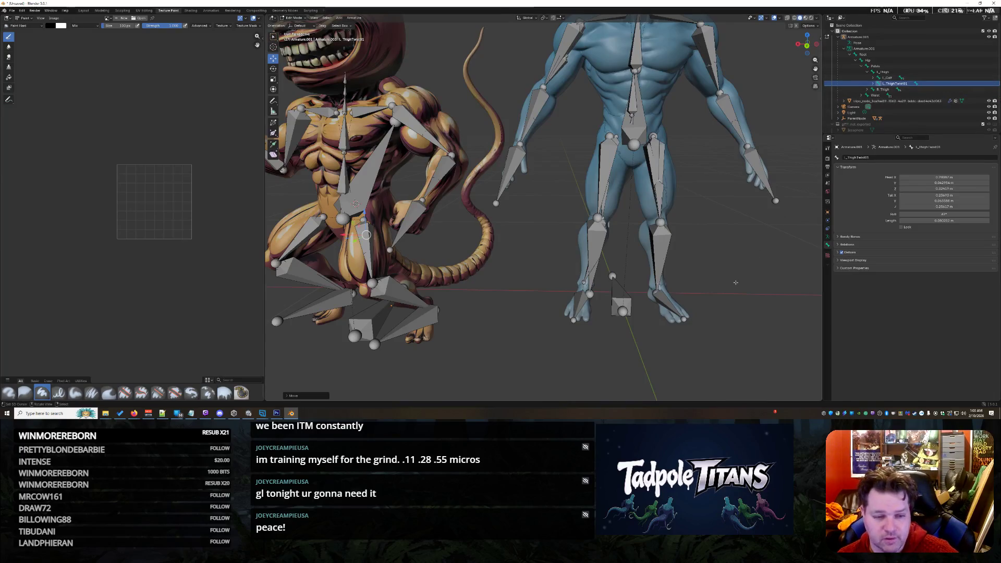
pyautogui.scroll(-1, 900, 116)
pyautogui.scroll(1, 901, 116)
# Select the ParentNode object and expand the second Armature to list its parts
pyautogui.click(836, 119)
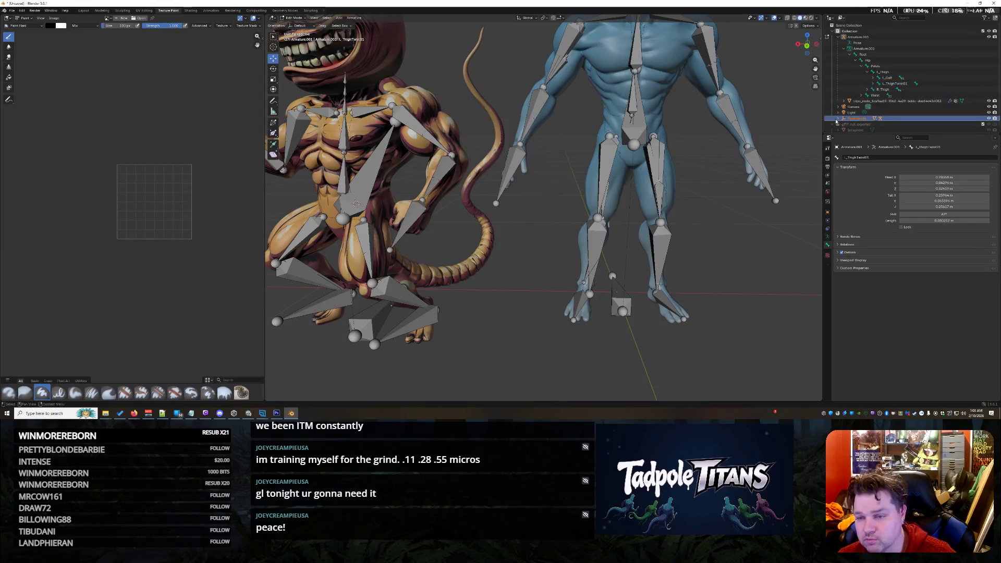
pyautogui.scroll(-2, 849, 118)
pyautogui.click(843, 110)
pyautogui.scroll(-8, 880, 107)
pyautogui.scroll(8, 880, 107)
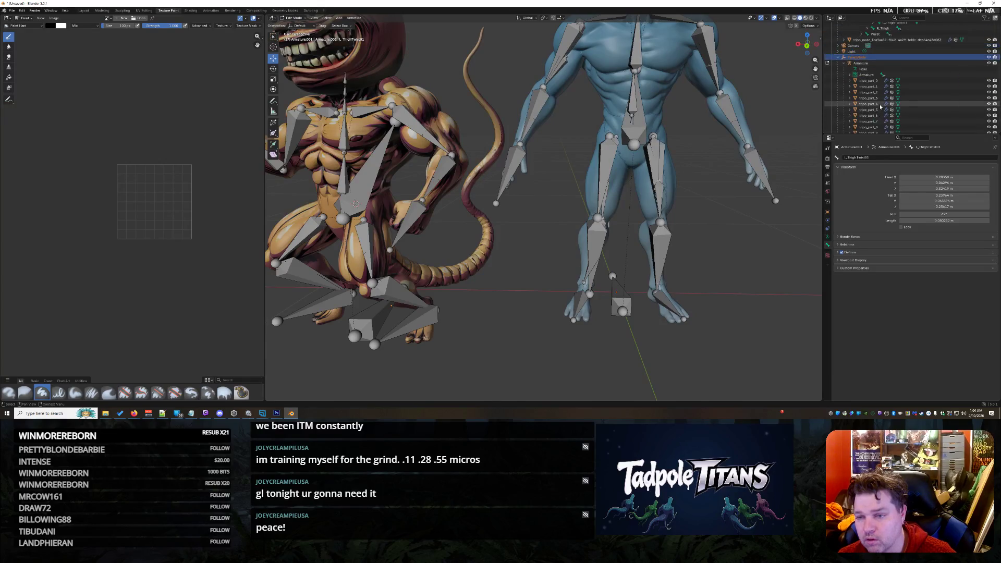
# Drill through the blue figure's Root, Hip, Pelvis and L_Thigh bones, select L_ThighTwist01, nudge it along X
pyautogui.click(849, 88)
pyautogui.click(853, 93)
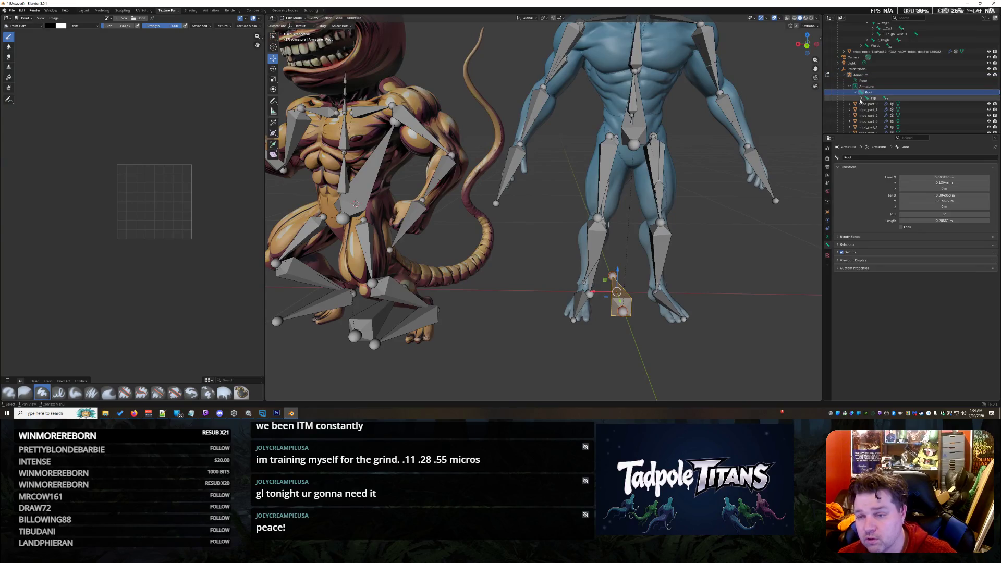
pyautogui.click(861, 99)
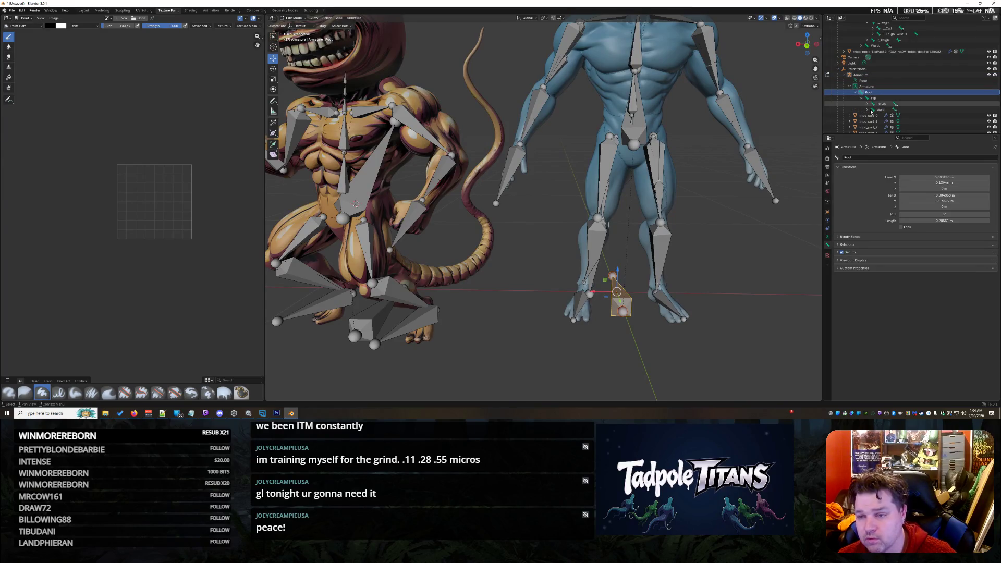
pyautogui.click(874, 110)
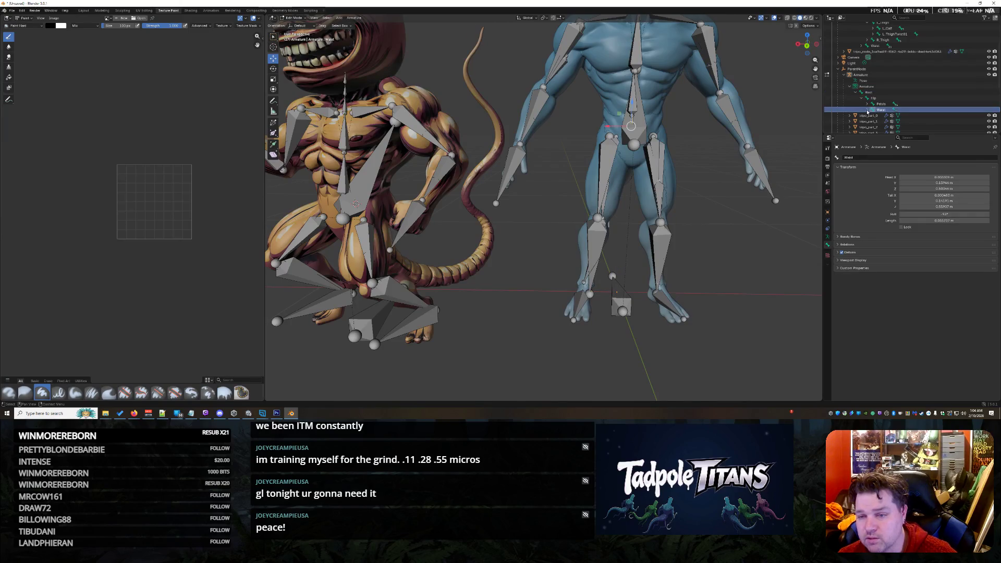
pyautogui.click(867, 103)
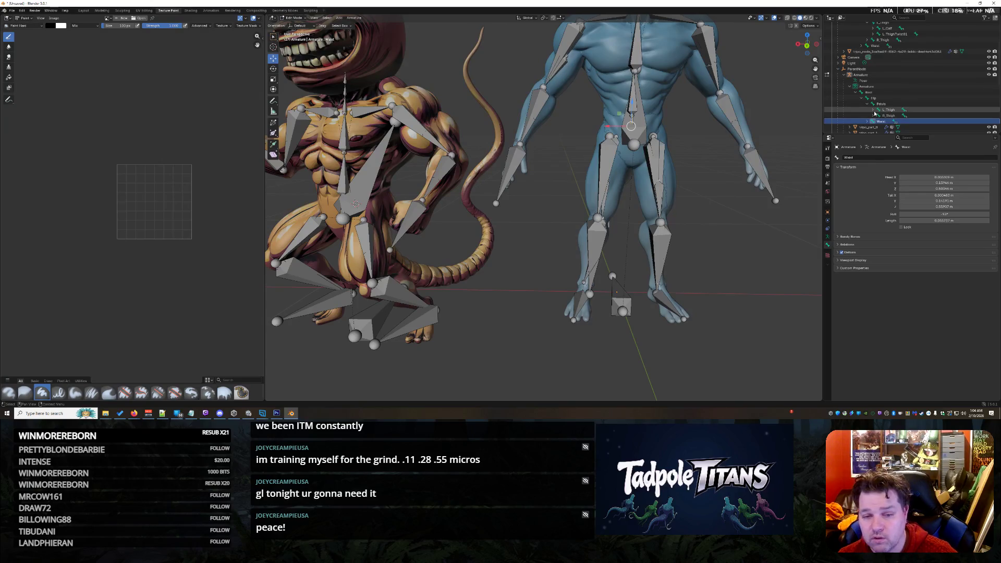
pyautogui.click(874, 110)
pyautogui.click(881, 122)
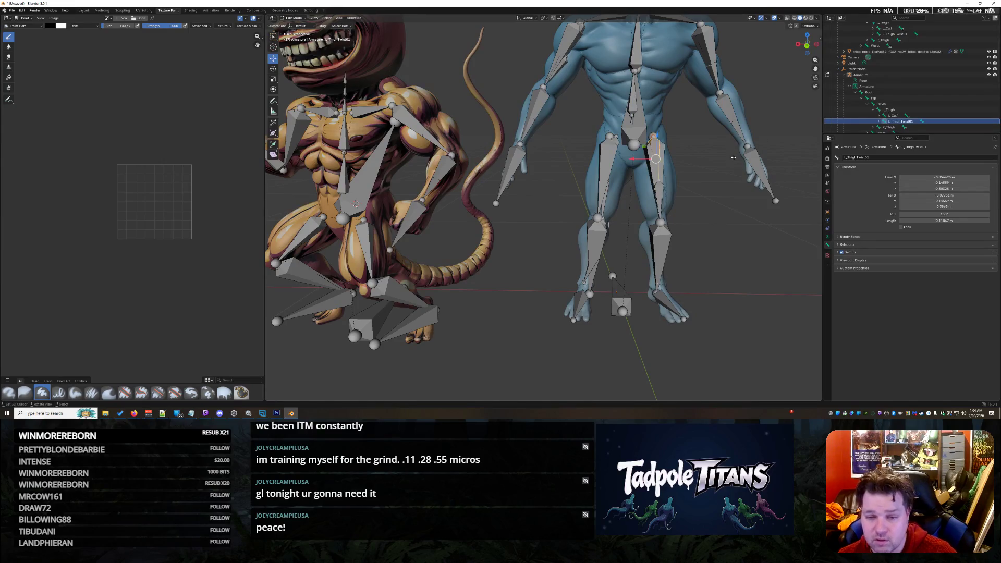
pyautogui.moveTo(632, 159)
pyautogui.mouseDown()
pyautogui.moveTo(659, 137)
pyautogui.moveTo(656, 160)
pyautogui.mouseUp()
pyautogui.moveTo(656, 160); pyautogui.dragTo(591, 178, button='middle')
# Move the blue figure's L_ThighTwist01 sideways along X twice and slightly shift its tail joint
pyautogui.press('g')
pyautogui.press('x')
pyautogui.click(543, 181)
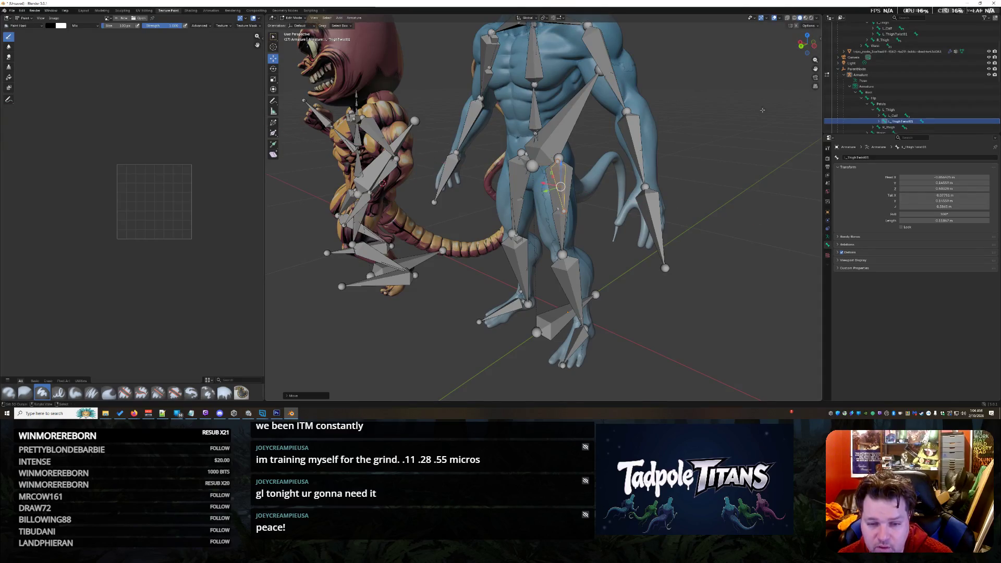
pyautogui.click(565, 212)
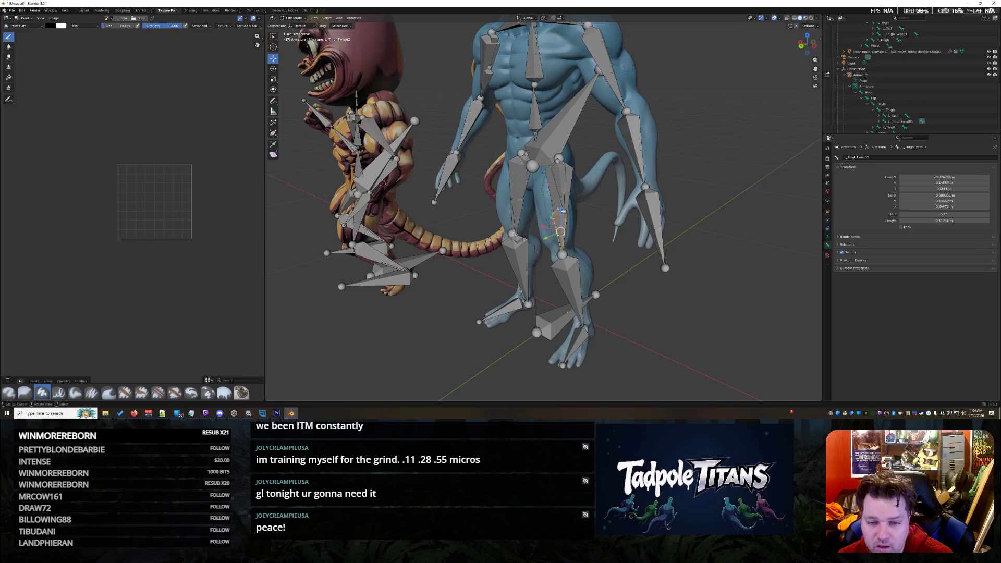
pyautogui.click(564, 210)
pyautogui.press('g')
pyautogui.press('x')
pyautogui.click(539, 201)
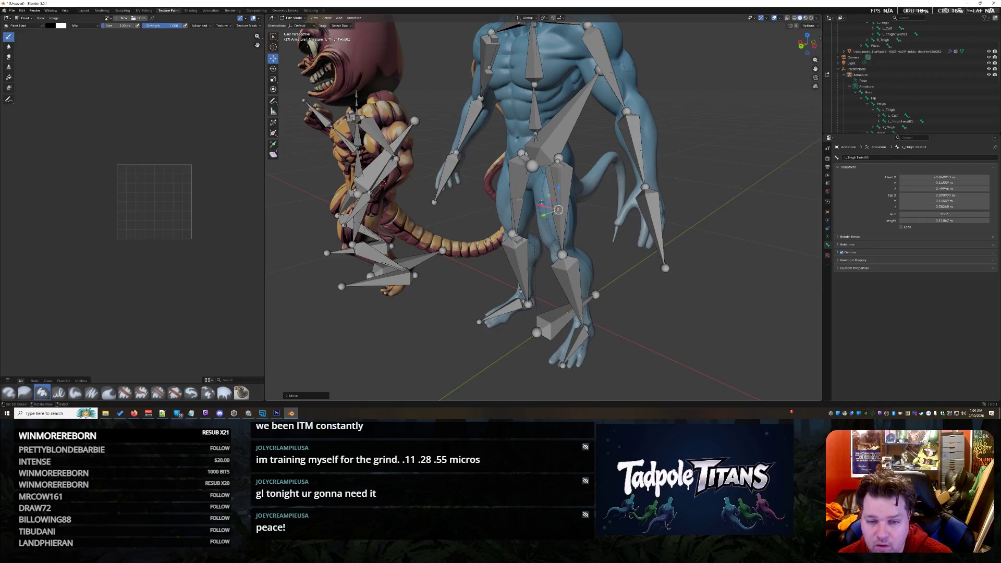
pyautogui.click(557, 162)
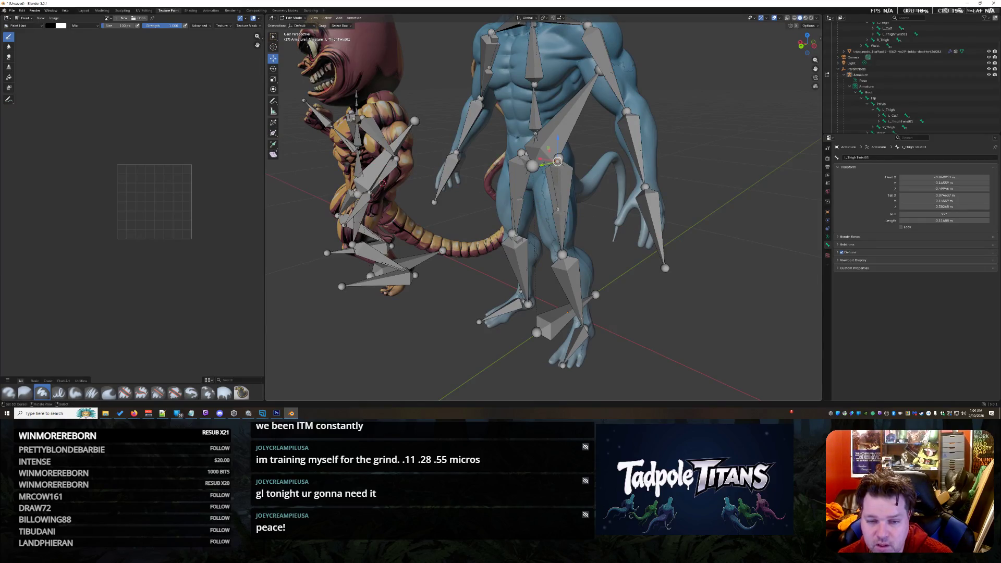
pyautogui.press('g')
pyautogui.click(557, 159)
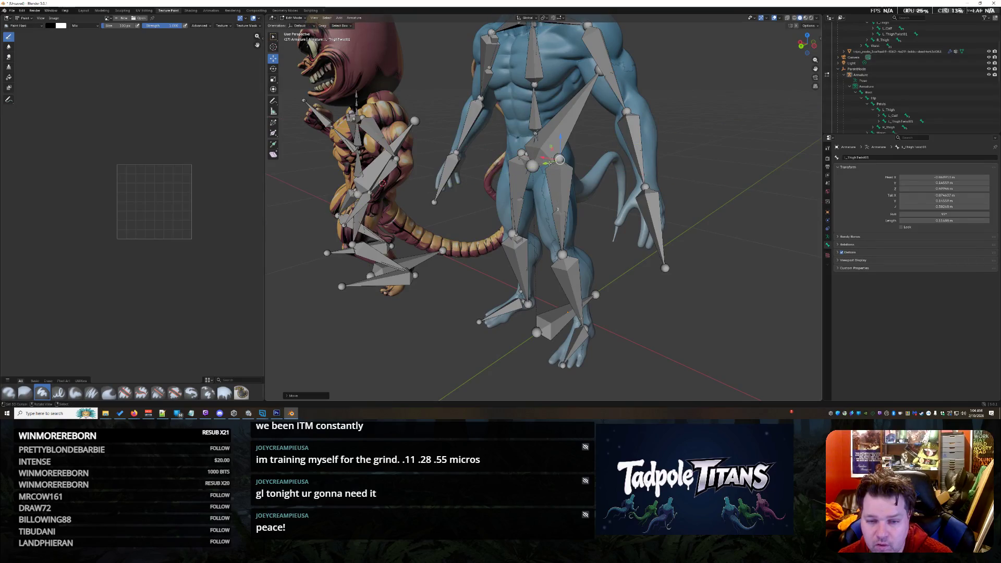
# Compare the L_ThighTwist02 bones of the blue figure and orange creature from front and side views
pyautogui.moveTo(800, 51); pyautogui.dragTo(730, 55)
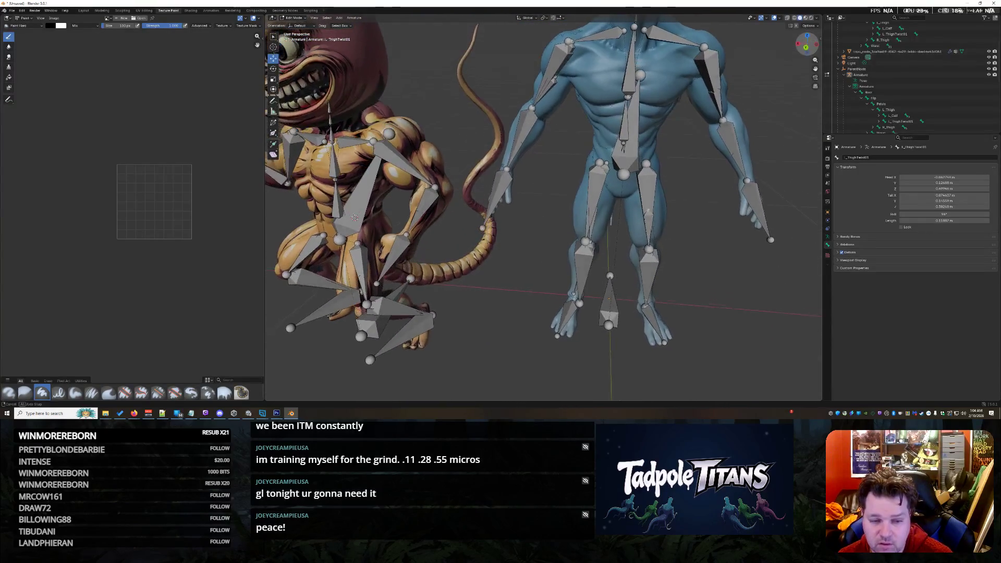
pyautogui.click(648, 220)
pyautogui.click(647, 220)
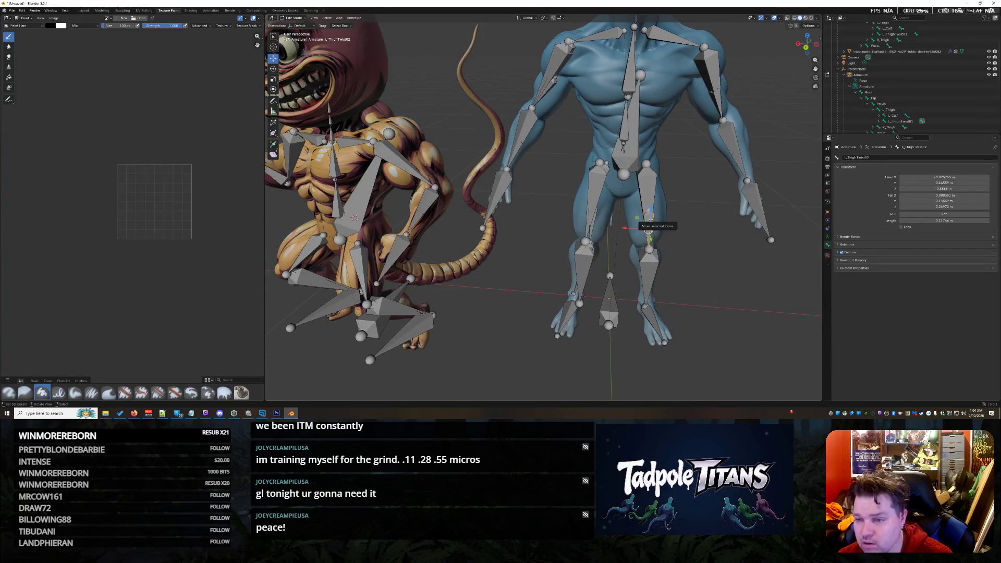
pyautogui.scroll(-2, 946, 109)
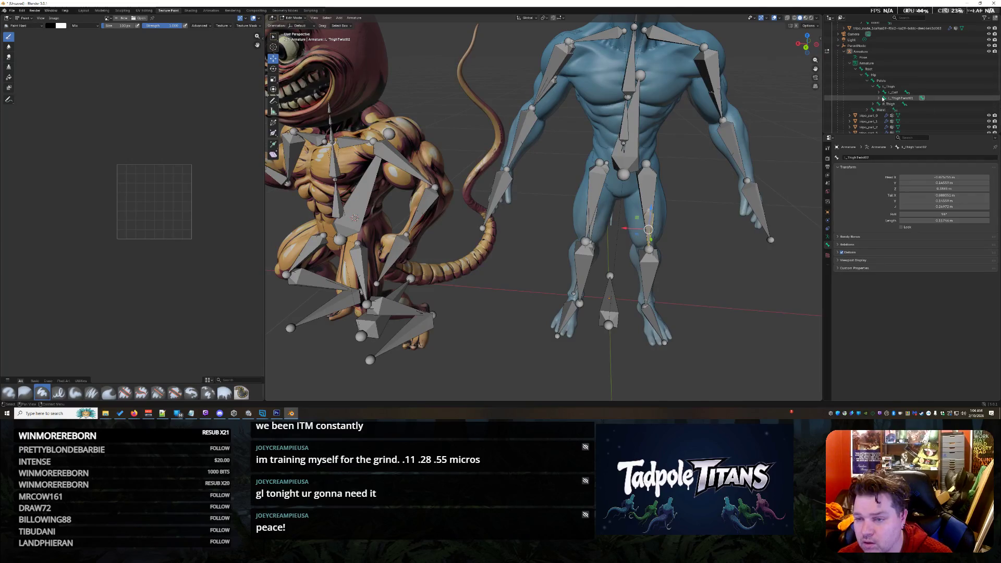
pyautogui.click(878, 98)
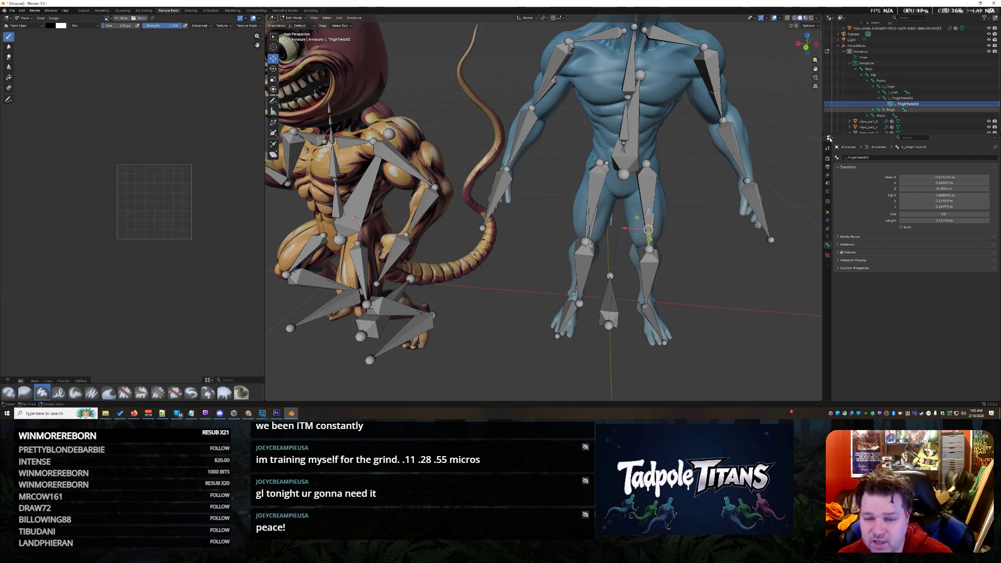
pyautogui.click(367, 267)
pyautogui.scroll(5, 918, 99)
pyautogui.click(874, 69)
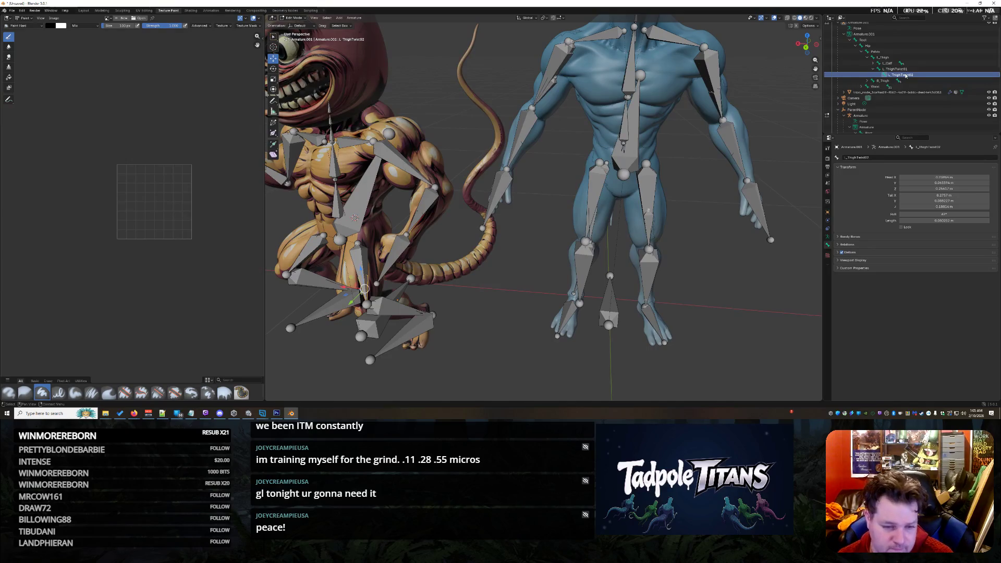
pyautogui.click(648, 222)
pyautogui.moveTo(809, 48)
pyautogui.mouseDown()
pyautogui.moveTo(797, 46)
pyautogui.moveTo(805, 42)
pyautogui.mouseUp()
# Move L_ThighTwist01 back along Y, undo, then reposition it again inside the leg
pyautogui.click(453, 152)
pyautogui.press('g')
pyautogui.press('y')
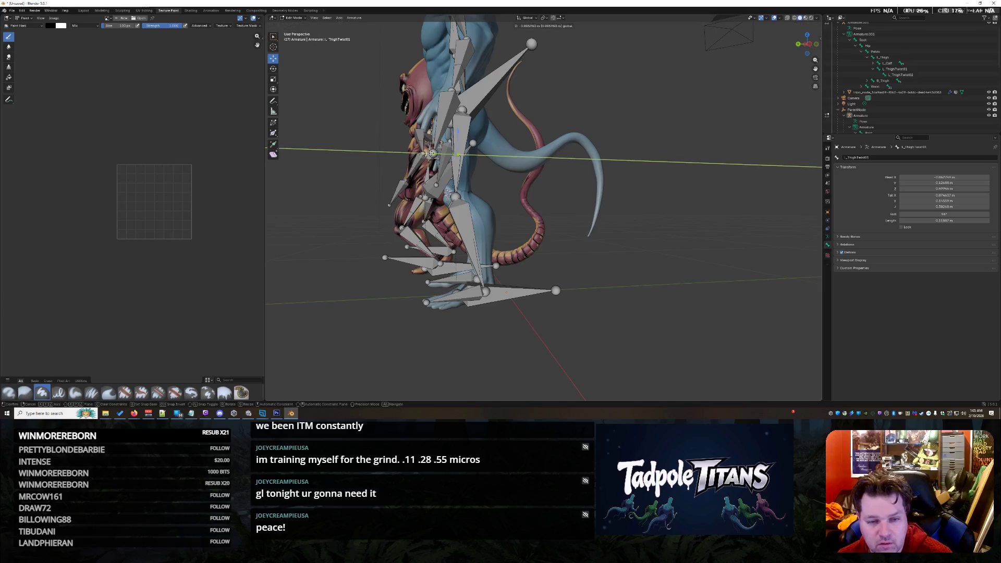
pyautogui.click(432, 153)
pyautogui.hotkey('ctrl', 'z')
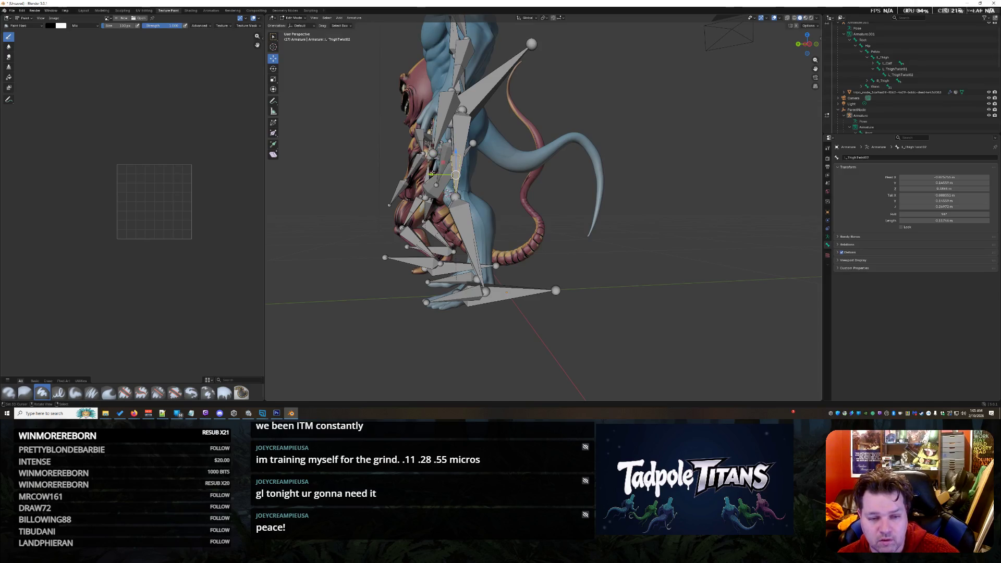
pyautogui.scroll(5, 455, 154)
pyautogui.scroll(-1, 456, 155)
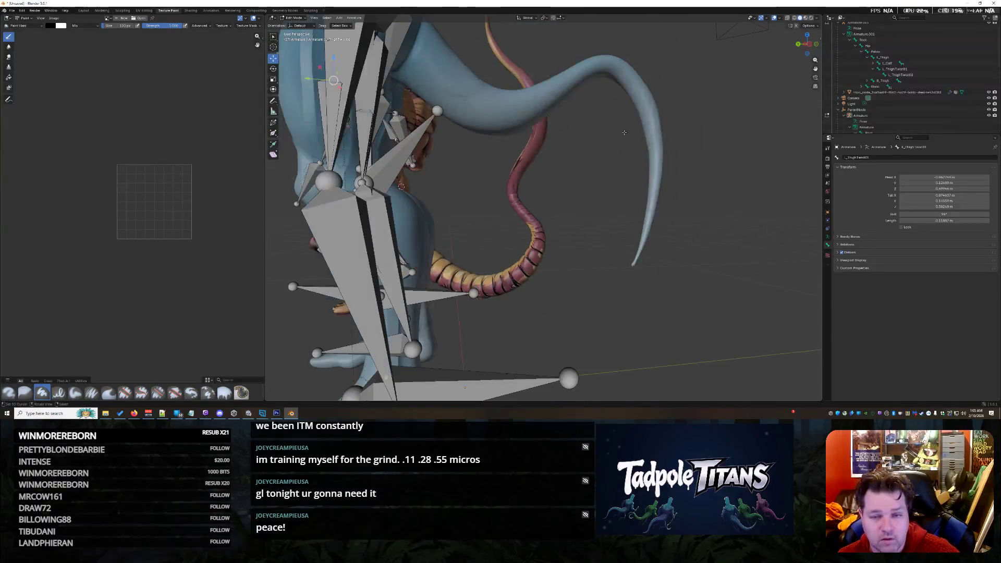
pyautogui.press('g')
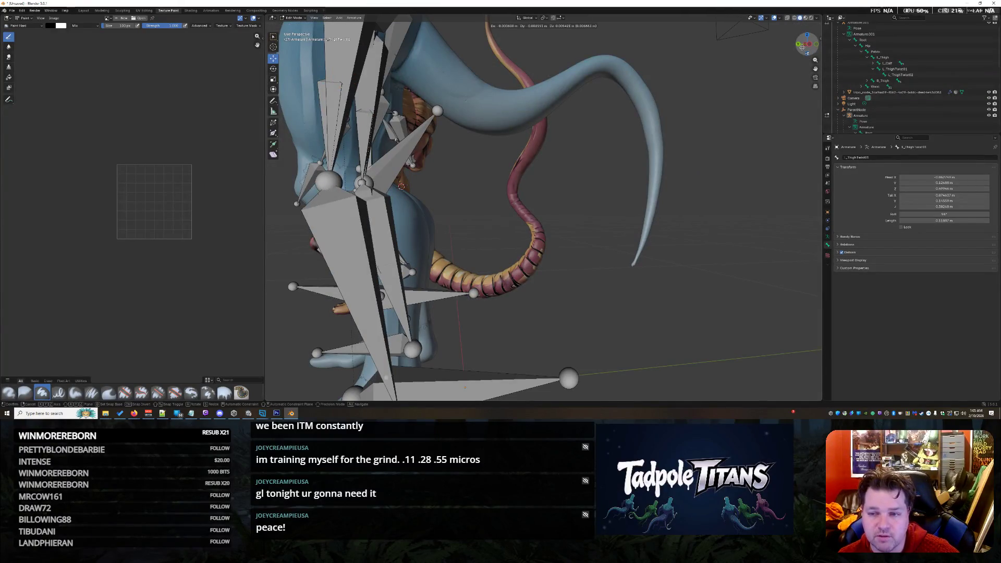
pyautogui.click(817, 50)
pyautogui.moveTo(808, 45)
pyautogui.mouseDown()
pyautogui.moveTo(816, 46)
pyautogui.moveTo(809, 52)
pyautogui.mouseUp()
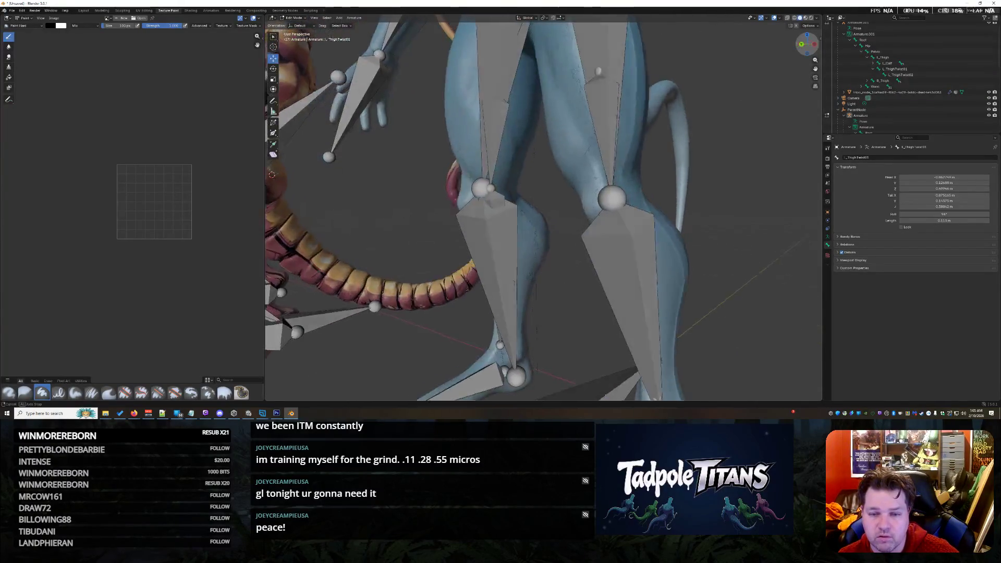
pyautogui.scroll(3, 563, 211)
# Inspect the thigh-twist joints close up, test-dragging the L_ThighTwist01 joint left and undoing it
pyautogui.click(564, 211)
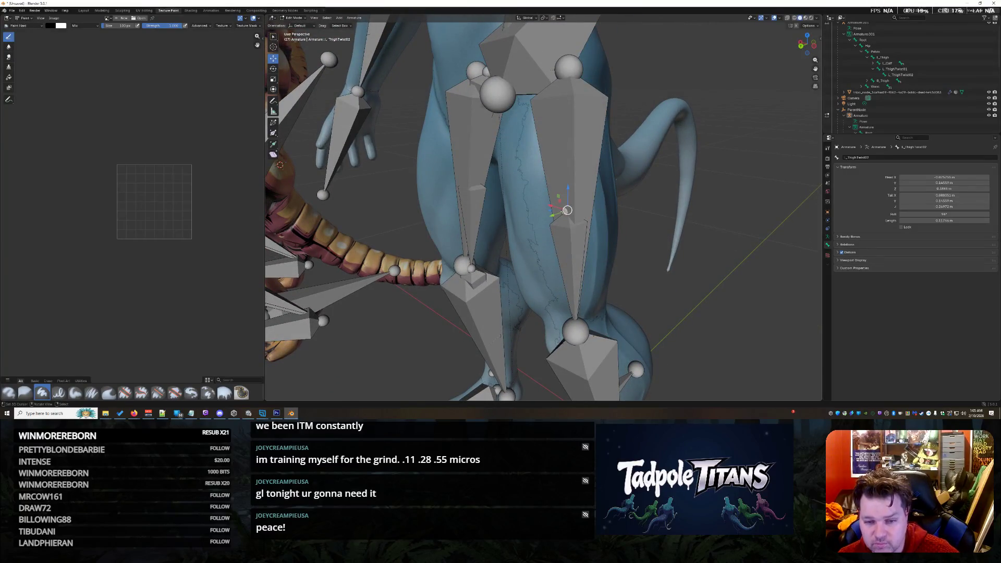
pyautogui.click(563, 224)
pyautogui.click(563, 211)
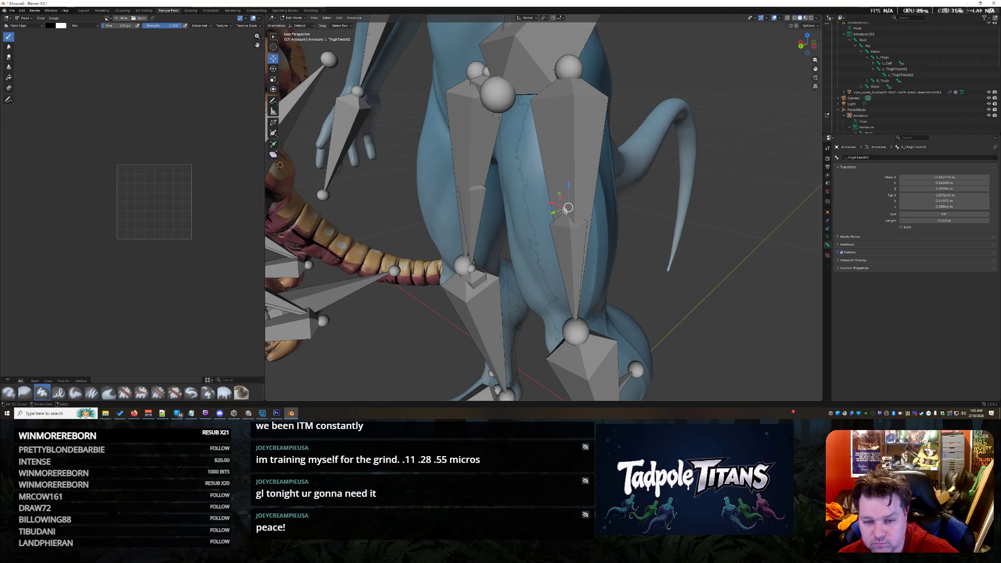
pyautogui.moveTo(566, 202); pyautogui.dragTo(542, 216)
pyautogui.hotkey('ctrl', 'z')
pyautogui.click(561, 227)
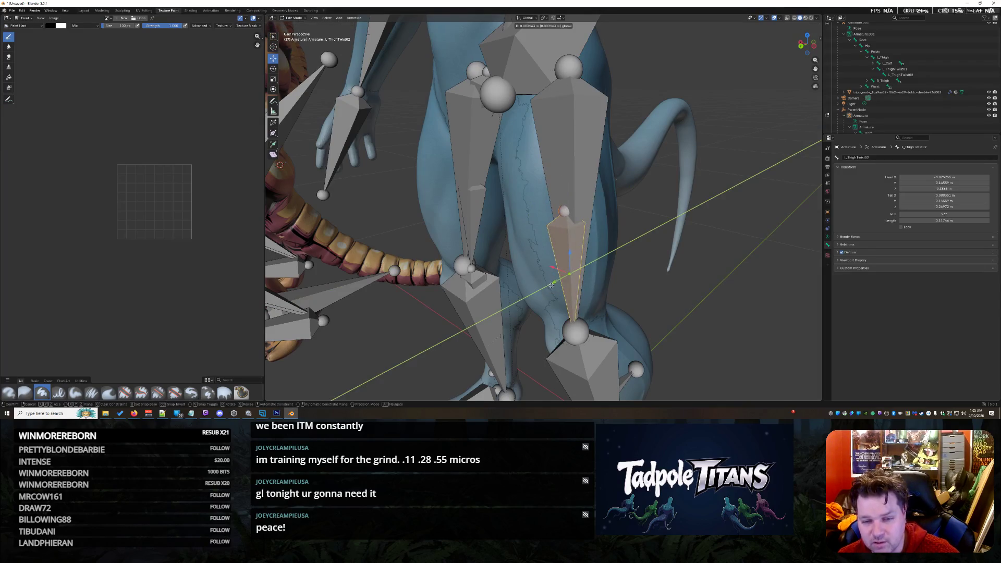
pyautogui.click(567, 208)
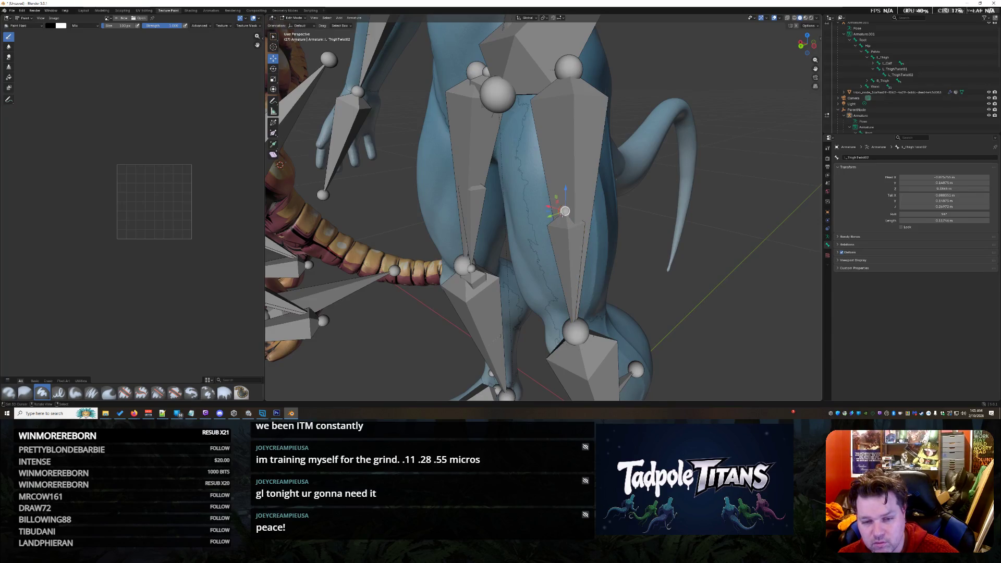